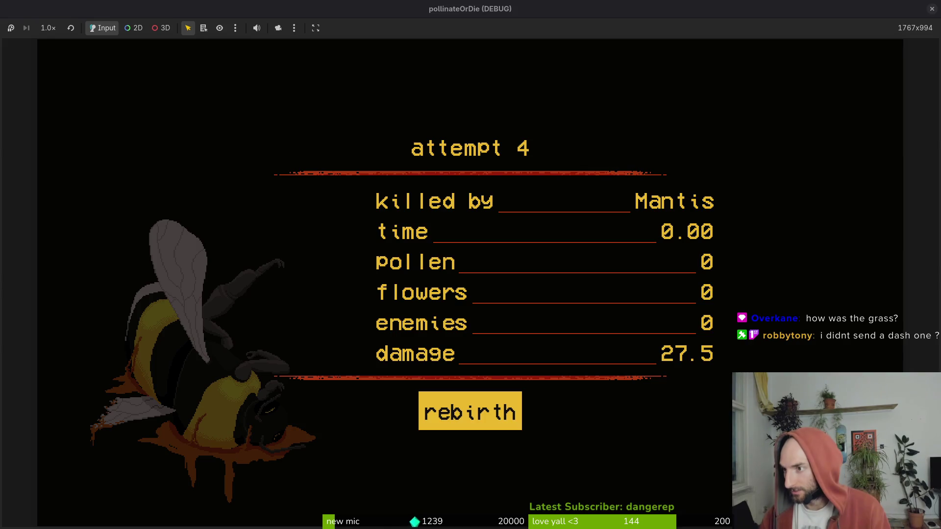
- Open the file manager and browse to Downloads > sfx > sfxMayMantis
key("super+e")
double_click(513, 162)
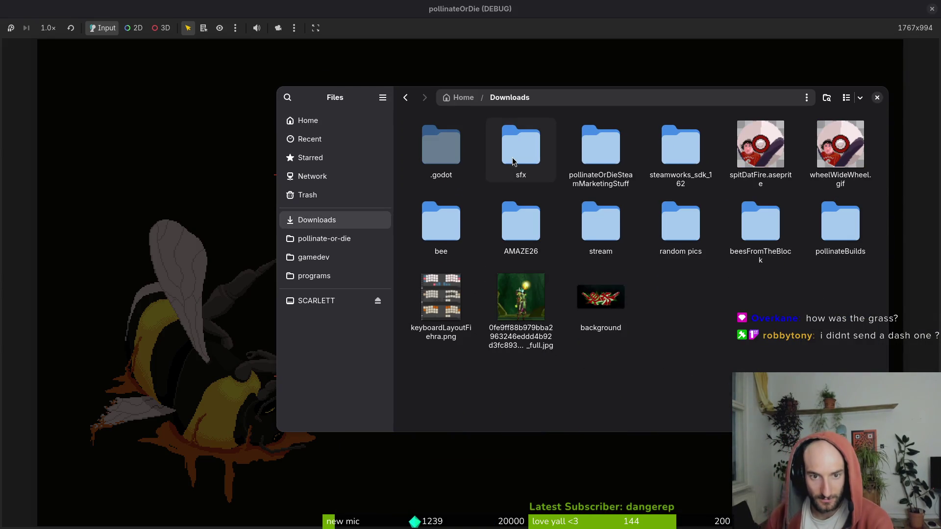
double_click(513, 162)
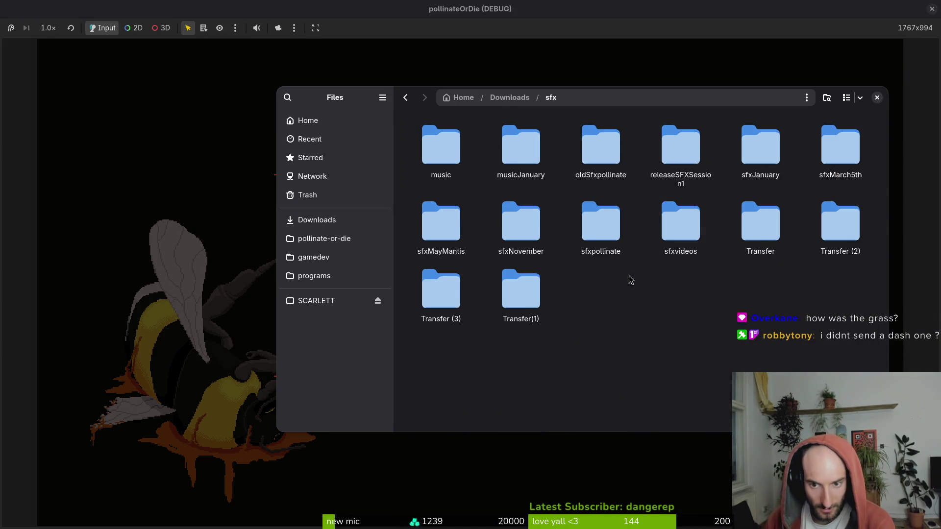
double_click(431, 220)
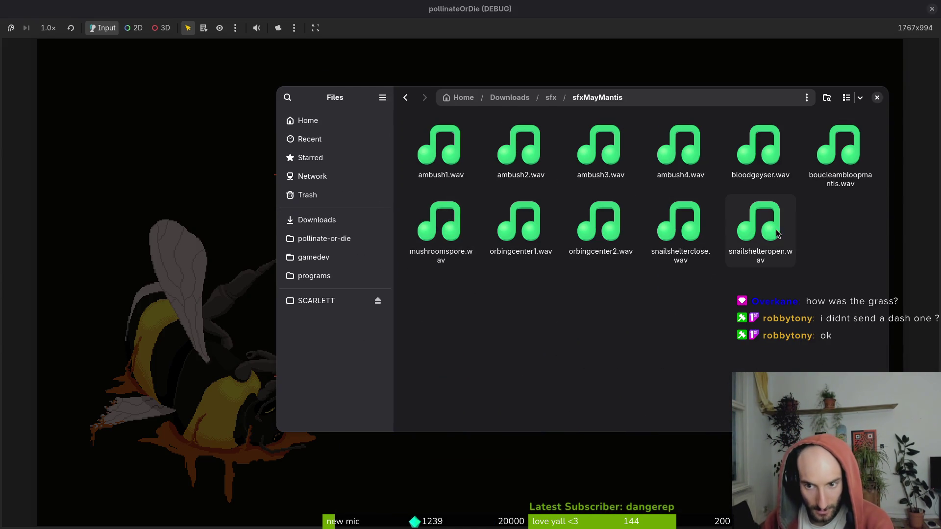
left_click_drag(789, 311, 681, 231)
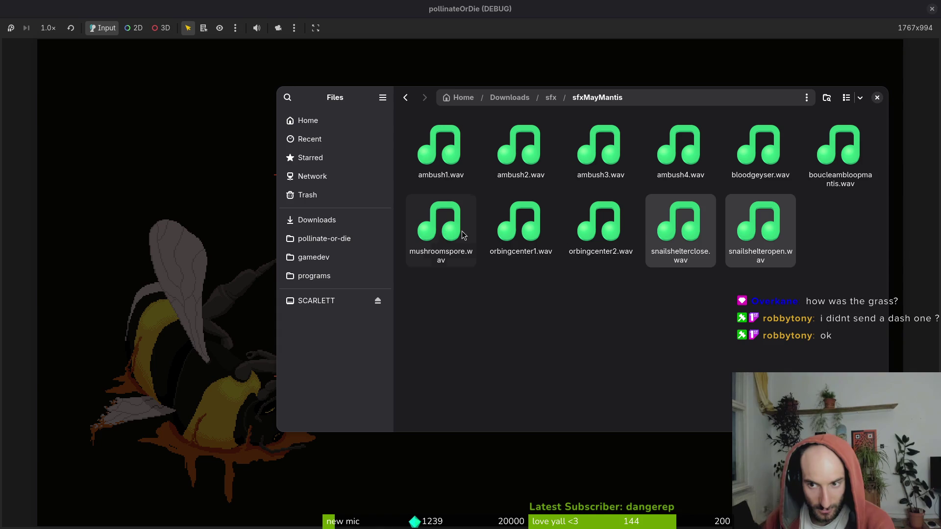
- Preview boucleambloopmantis.wav, orbingcenter1.wav and orbingcenter2.wav
double_click(840, 147)
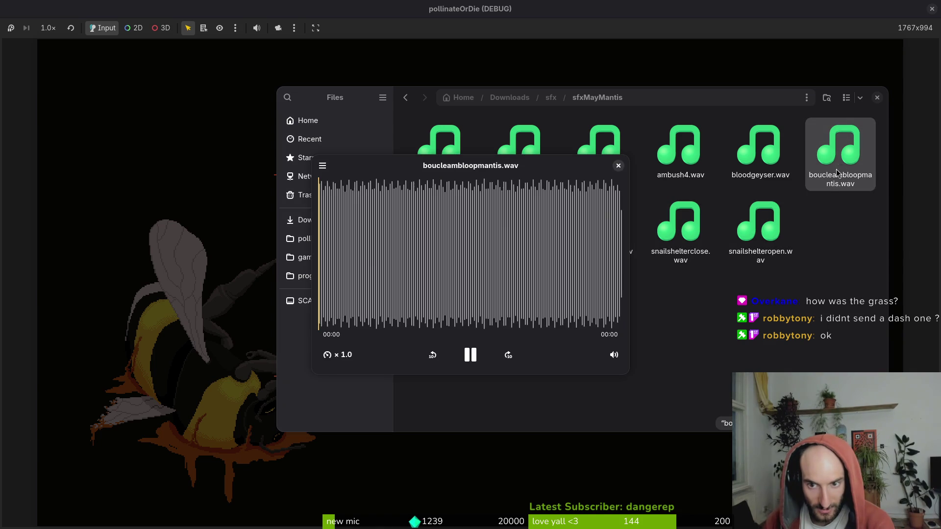
left_click(619, 166)
double_click(553, 243)
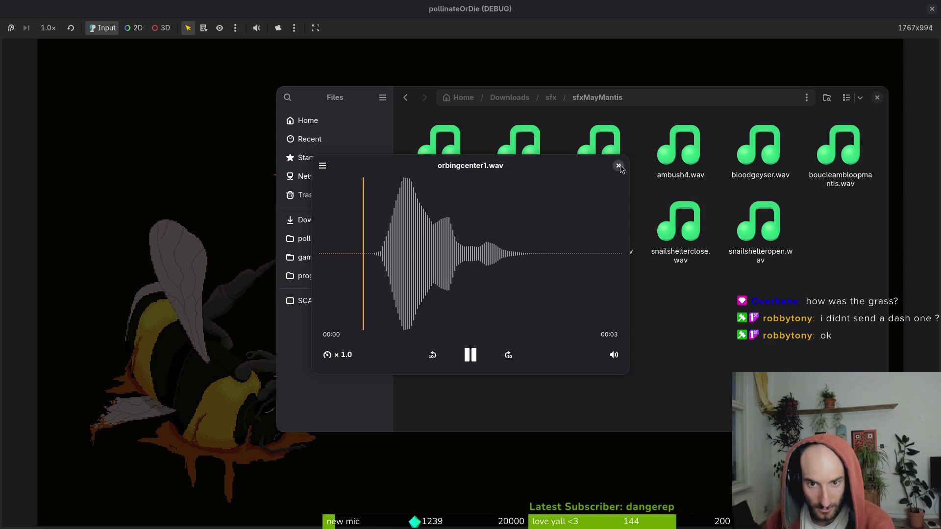
left_click(619, 166)
double_click(595, 233)
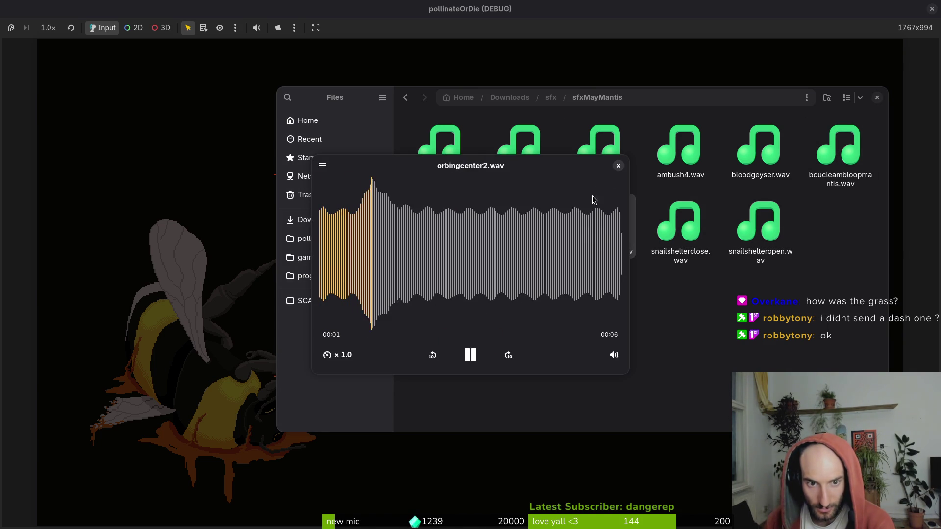
left_click(618, 165)
- Preview the ambush4, ambush3, ambush2 and ambush1 .wav clips
double_click(678, 164)
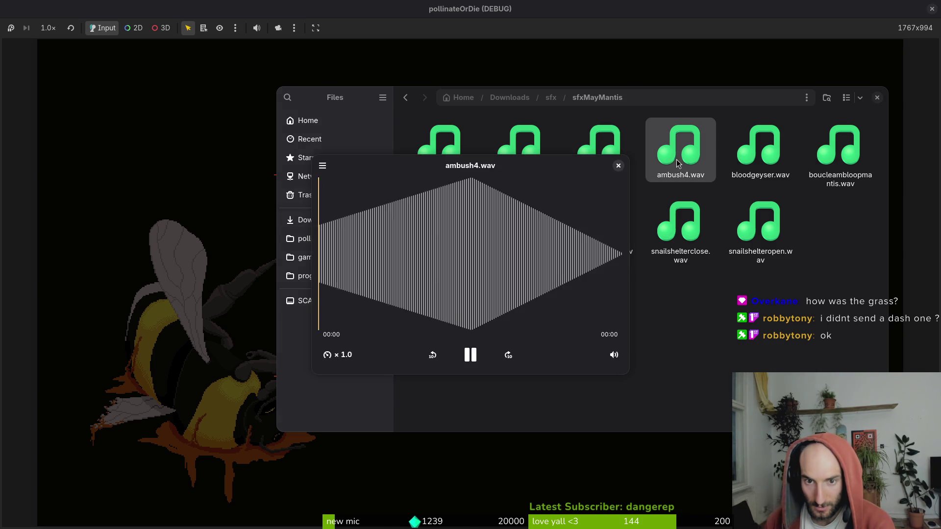
left_click(619, 165)
double_click(600, 147)
left_click(619, 166)
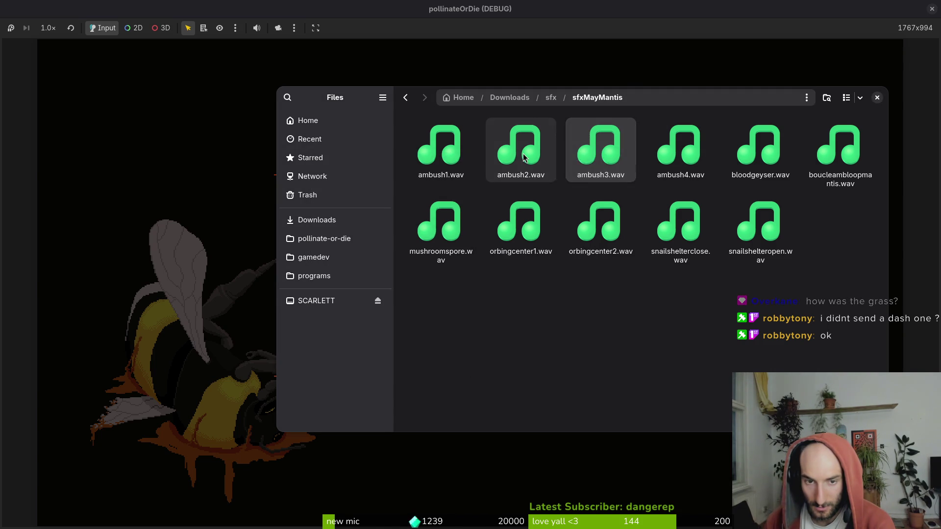
double_click(523, 157)
left_click(618, 165)
double_click(457, 154)
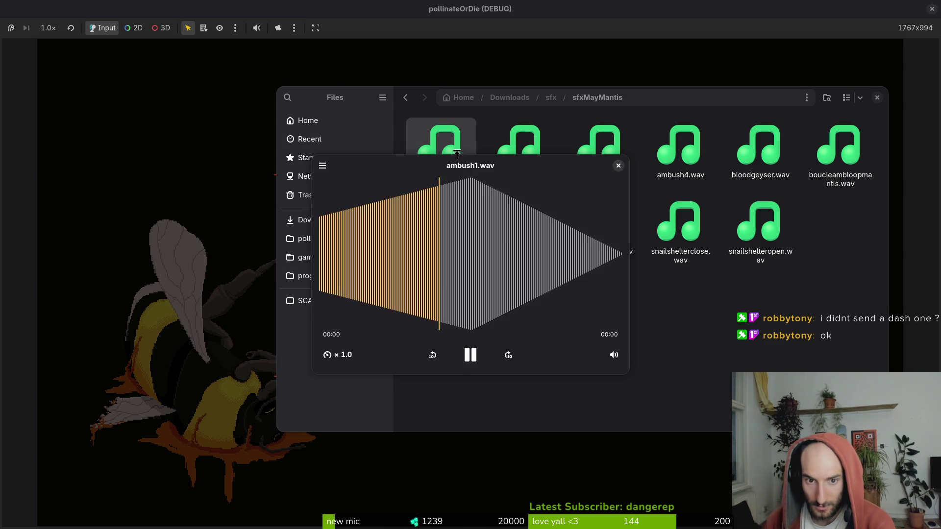
left_click(618, 166)
- Replay ambush4.wav, then audition bloodgeyser.wav twice, orbingcenter2.wav and orbingcenter1.wav
double_click(685, 180)
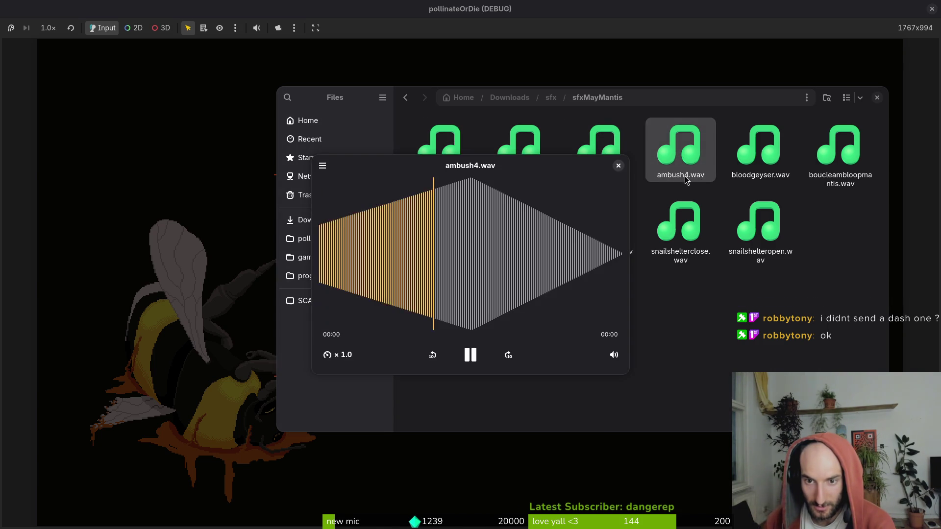
left_click(618, 166)
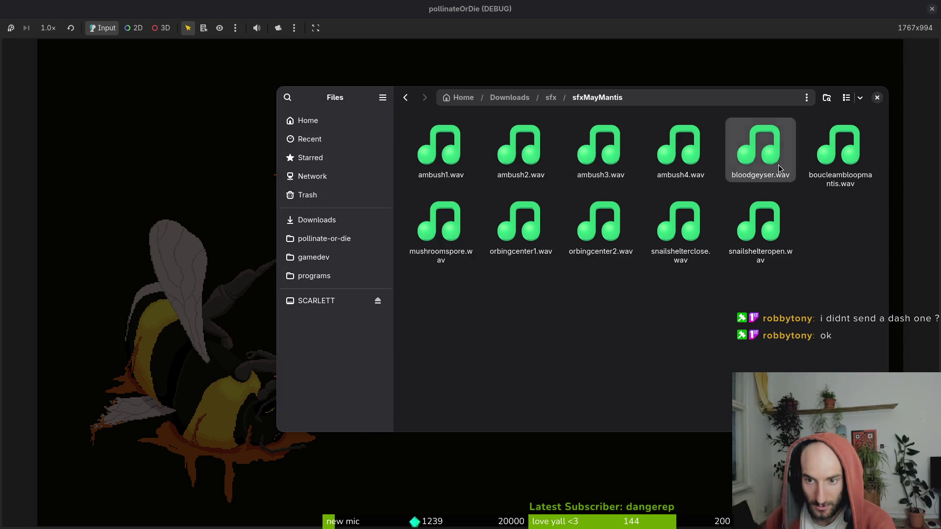
double_click(760, 155)
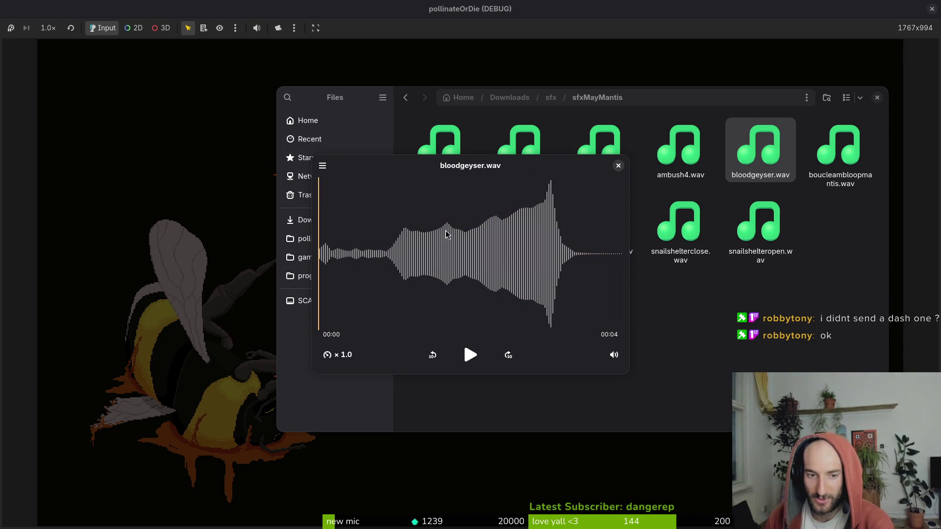
left_click(471, 355)
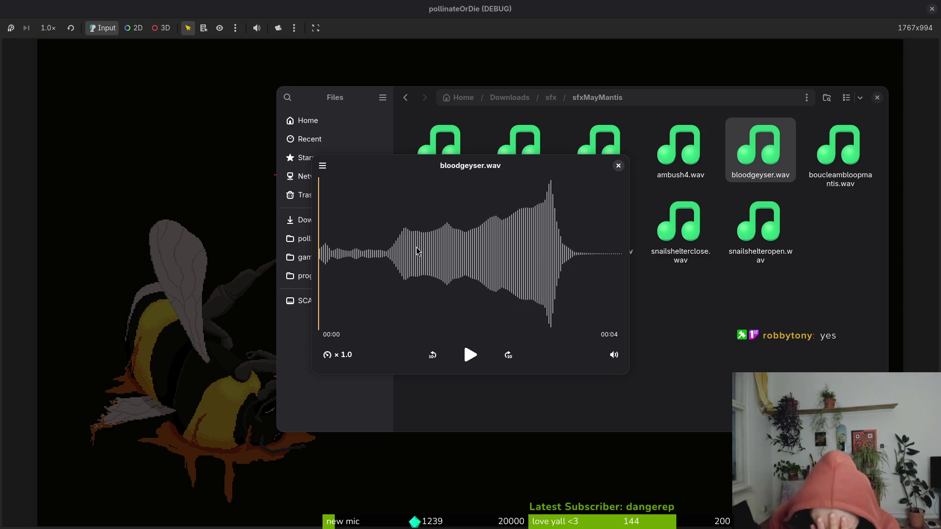
left_click(619, 165)
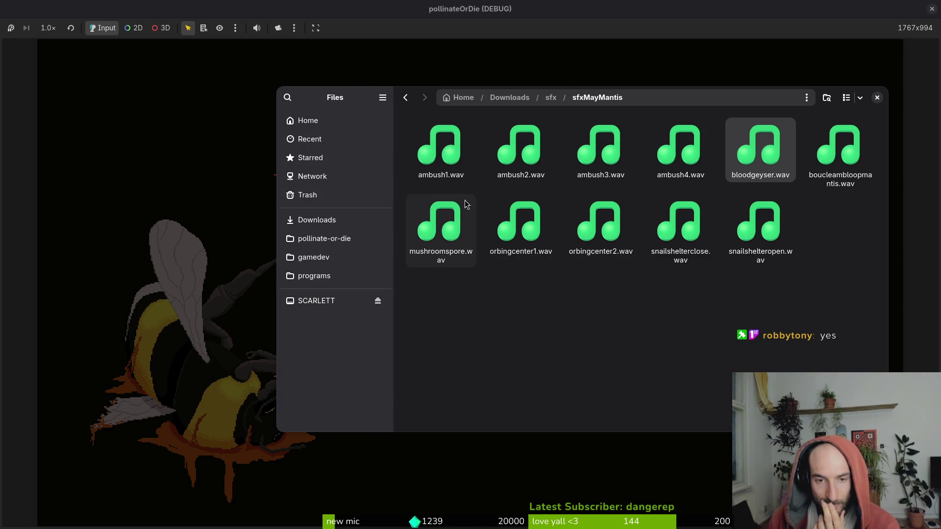
double_click(591, 235)
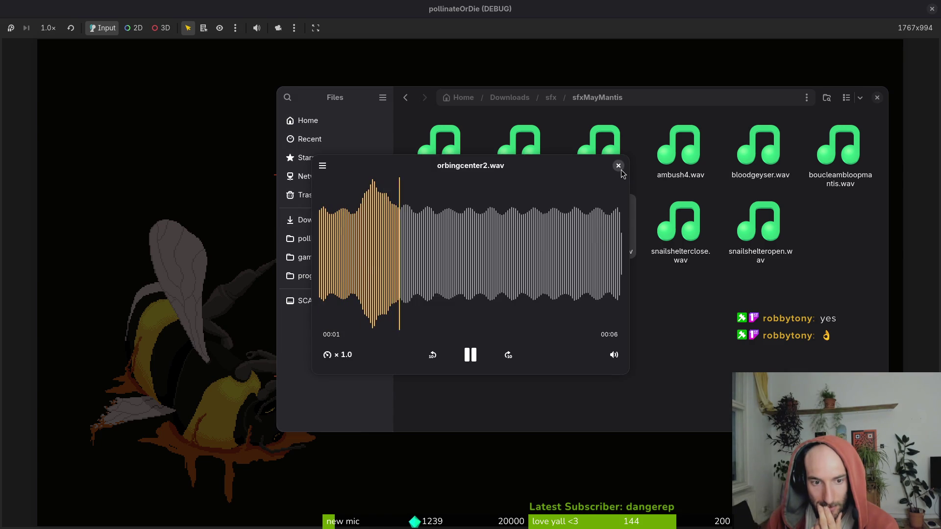
left_click(618, 166)
double_click(540, 232)
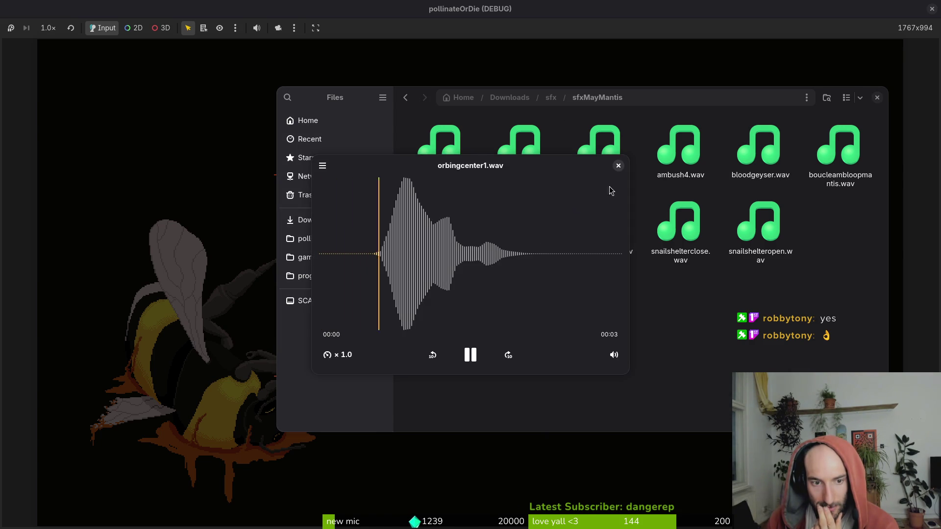
left_click(618, 167)
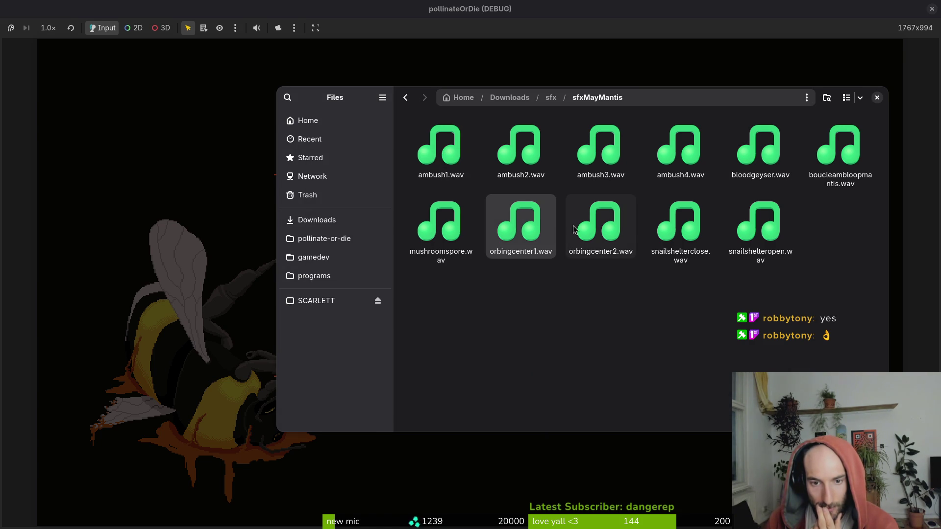
- Open the pollinate-or-die assets/audio folder and preview mantis_orbcenter_windup_sfx.wav
left_click(325, 238)
double_click(522, 221)
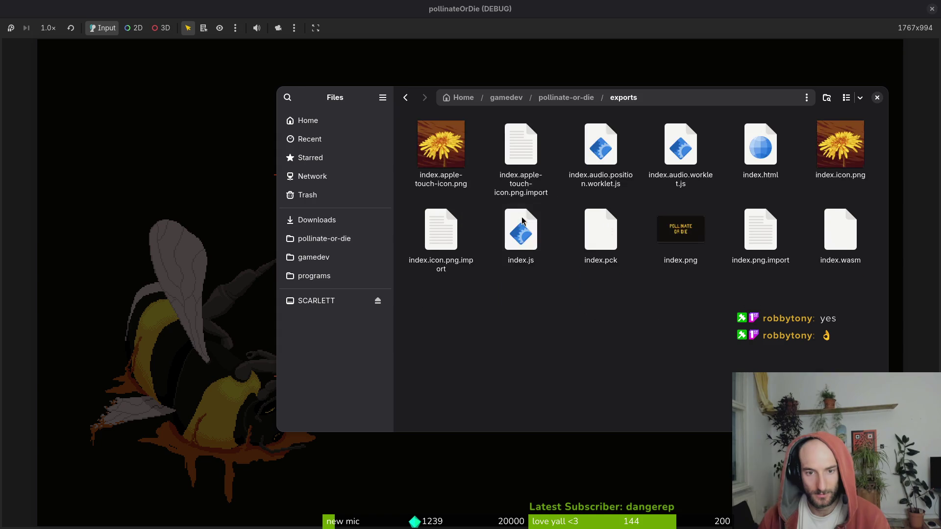
key("alt+Left")
double_click(521, 147)
double_click(596, 151)
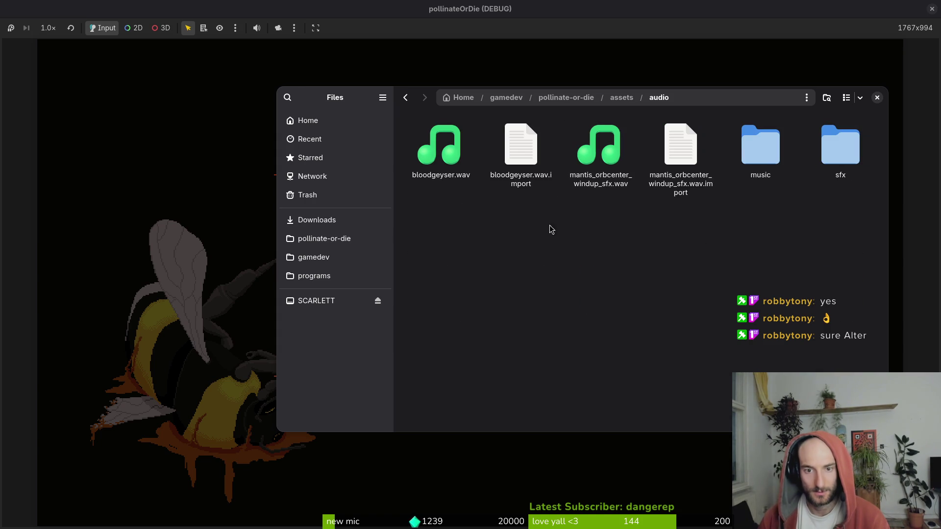
double_click(590, 162)
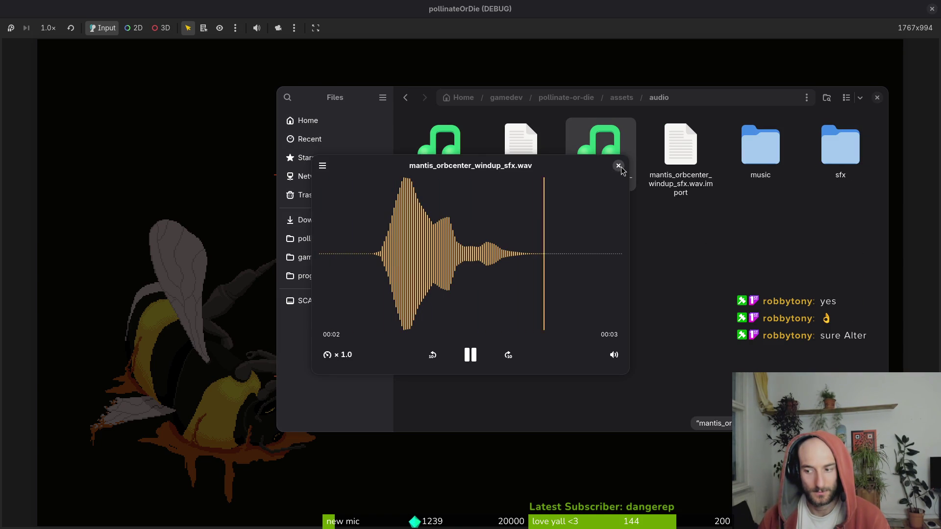
left_click(618, 166)
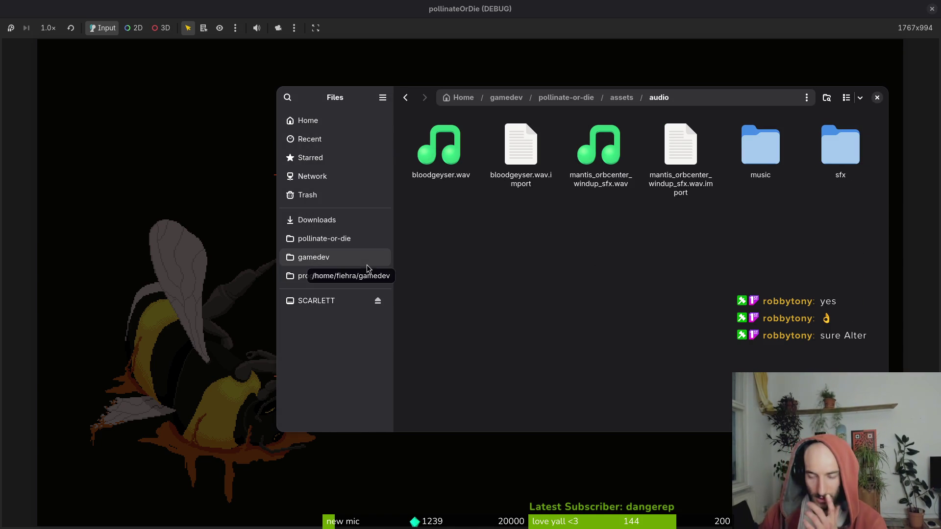
- Go back to Downloads > sfx > sfxMayMantis and preview orbingcenter2.wav
left_click(348, 240)
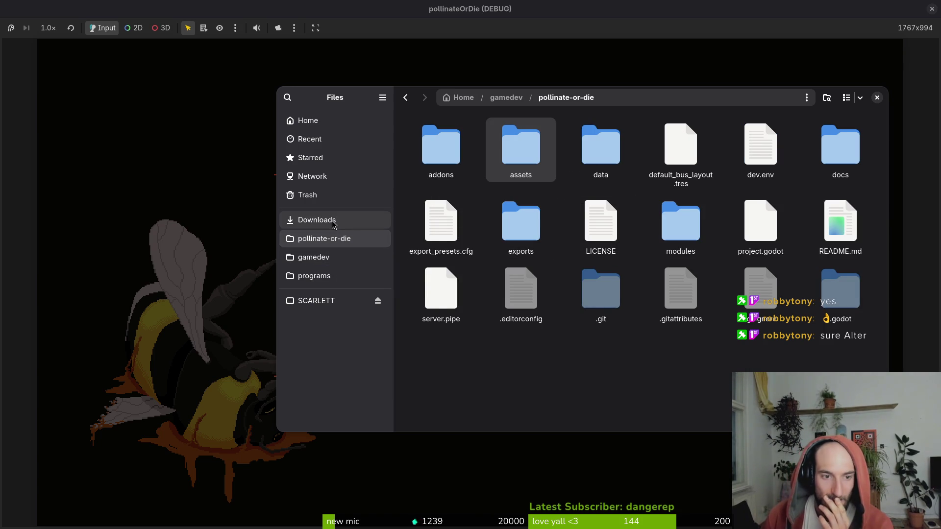
left_click(301, 220)
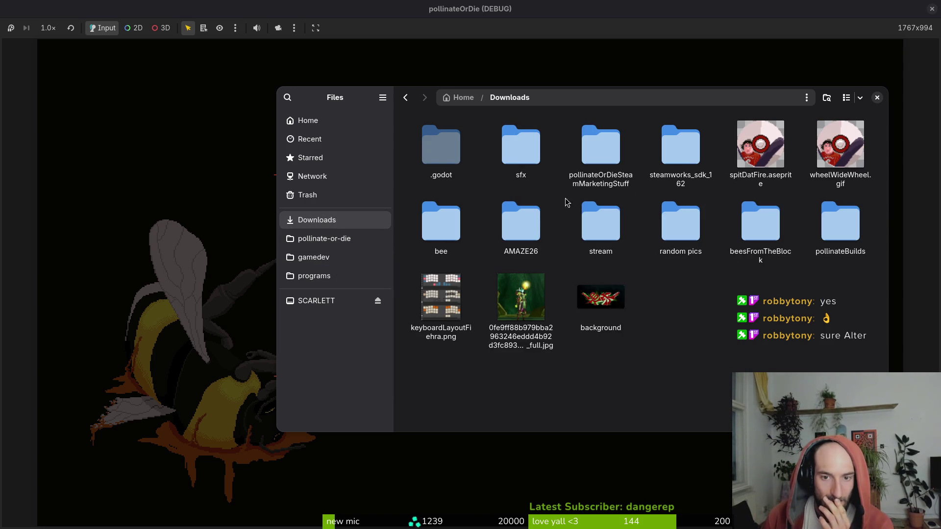
double_click(527, 156)
double_click(415, 220)
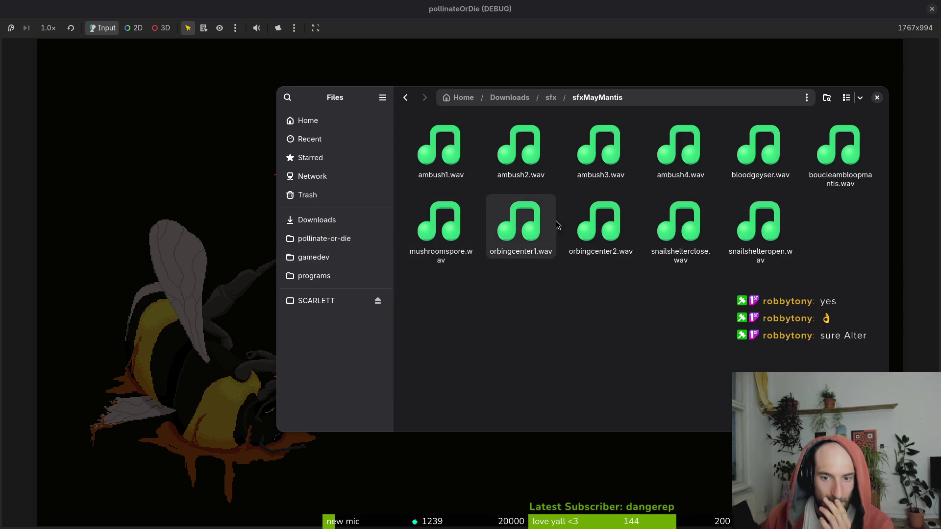
double_click(611, 214)
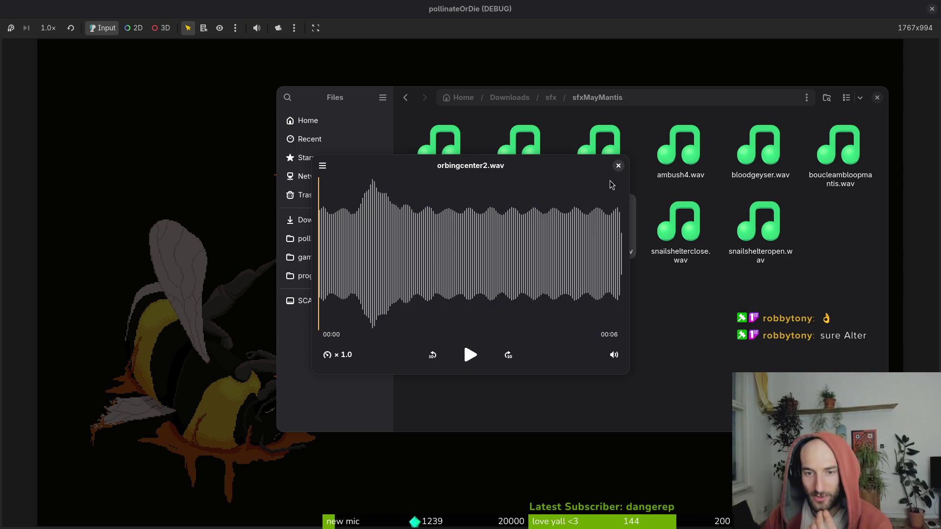
left_click(619, 166)
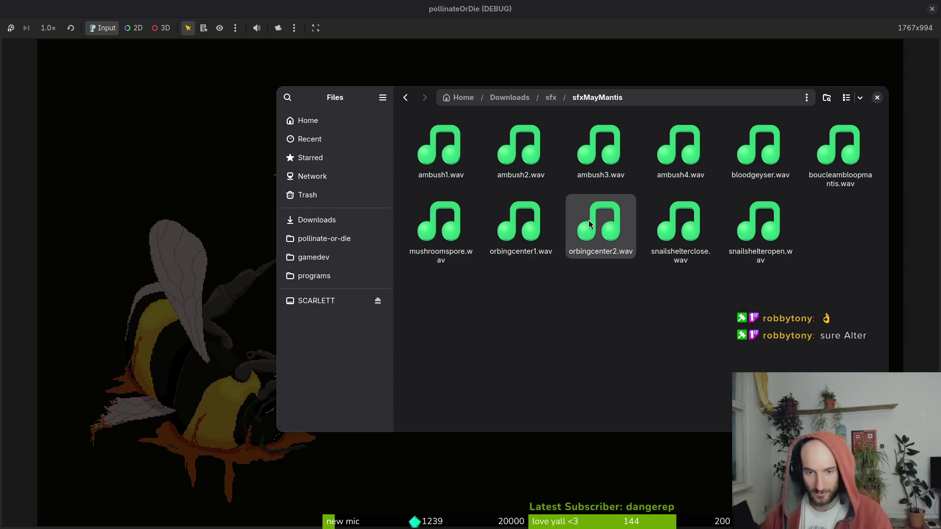
- Return to the project's assets/audio folder, then switch to the Godot editor
left_click(324, 239)
double_click(545, 148)
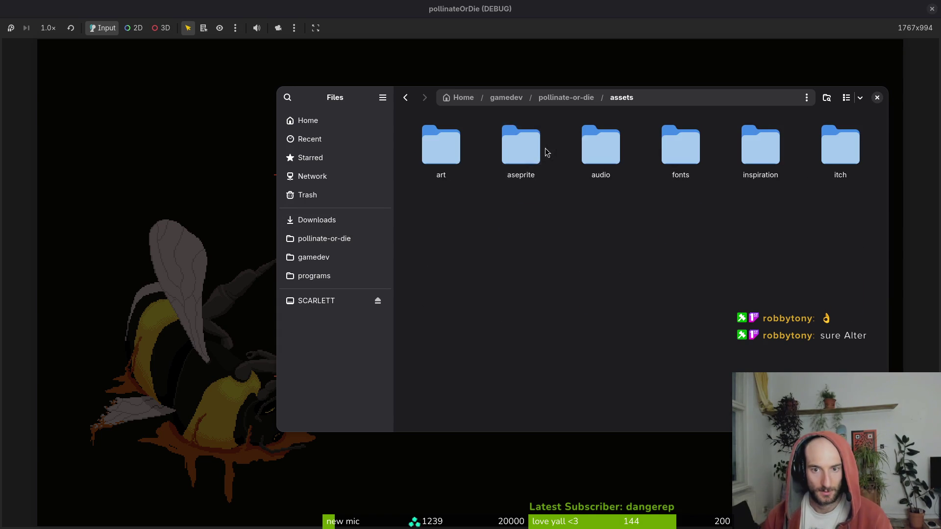
double_click(605, 145)
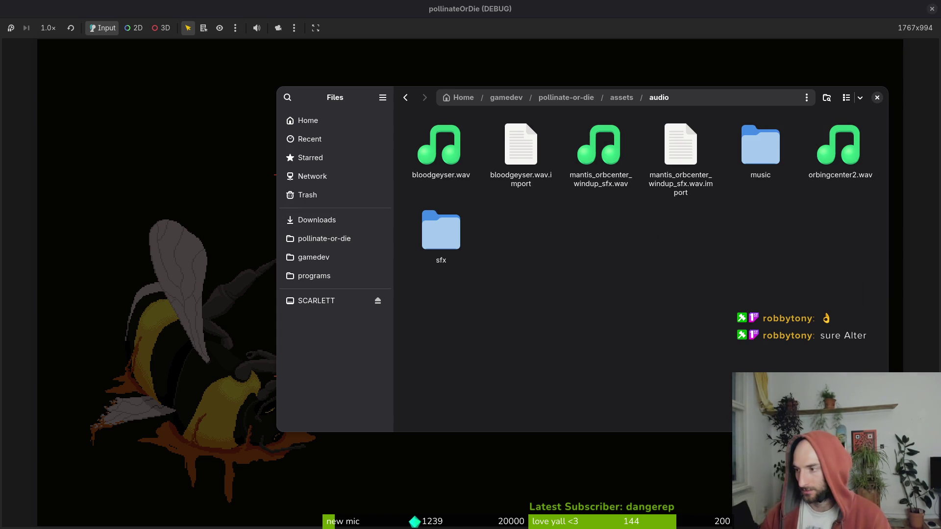
key("alt+Tab")
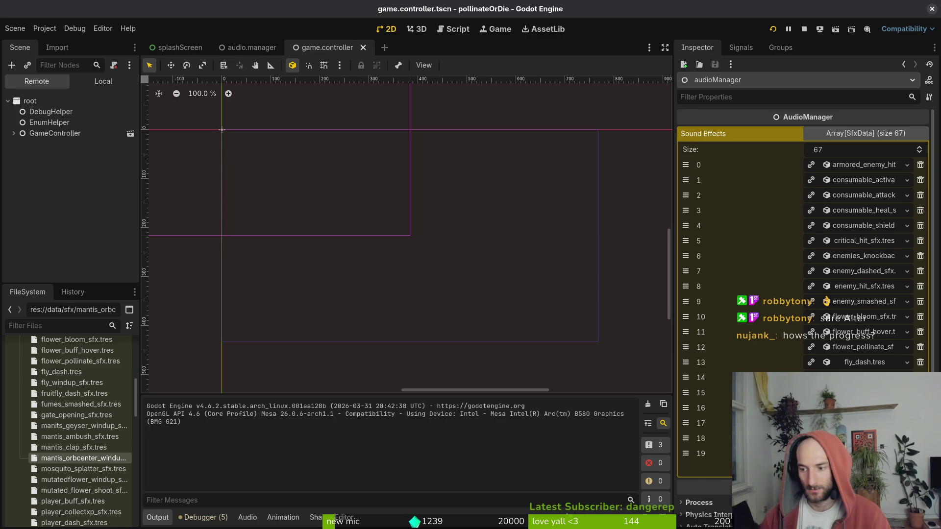
- Scroll the Sound Effects array down and expand the mantis_orbcenter entry, item 66
scroll(844, 367, "down", 2)
scroll(803, 257, "down", 10)
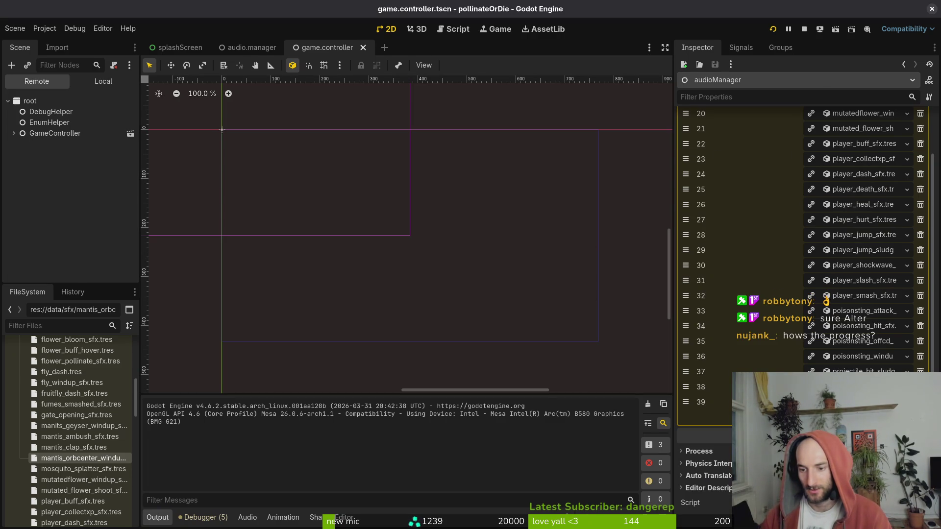
scroll(804, 257, "down", 10)
scroll(803, 258, "down", 10)
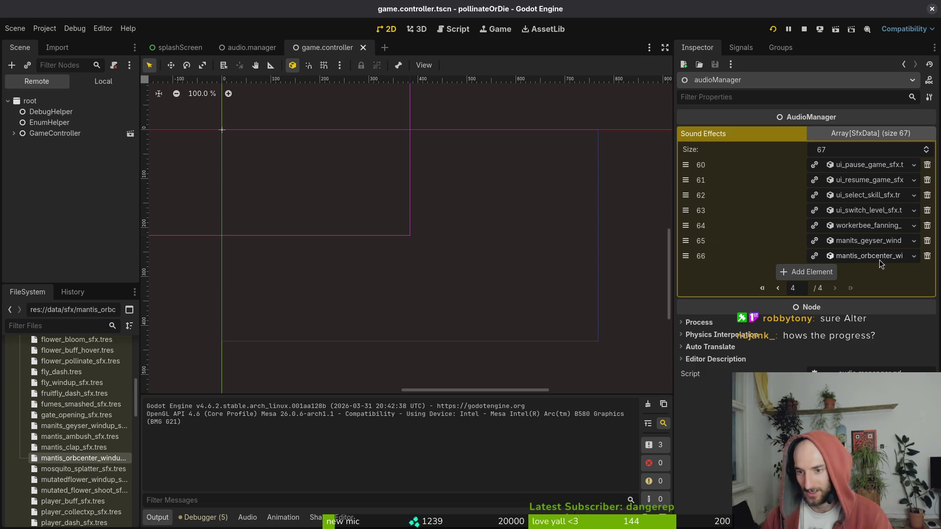
left_click(874, 256)
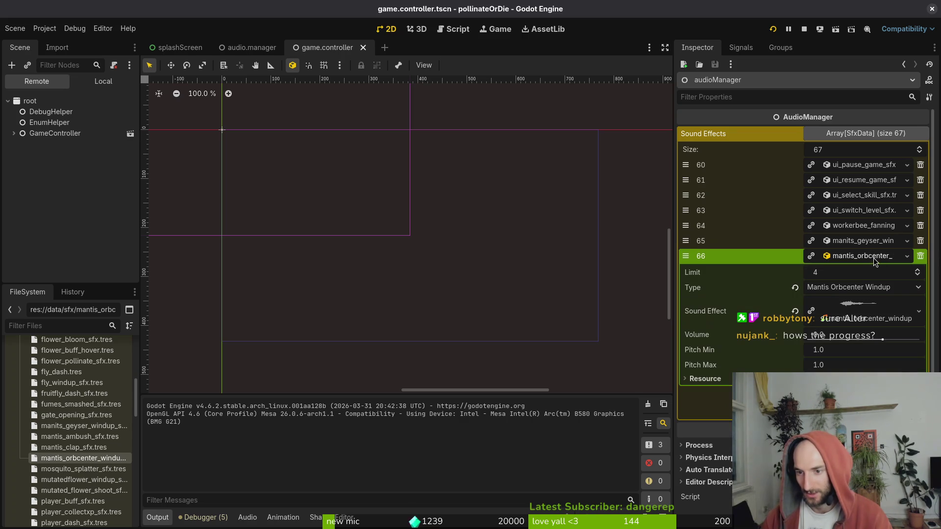
- Replace its sound with orbingcenter2.wav via quick load, save, and run the project
left_click(794, 311)
left_click(858, 302)
left_click(833, 316)
type("o")
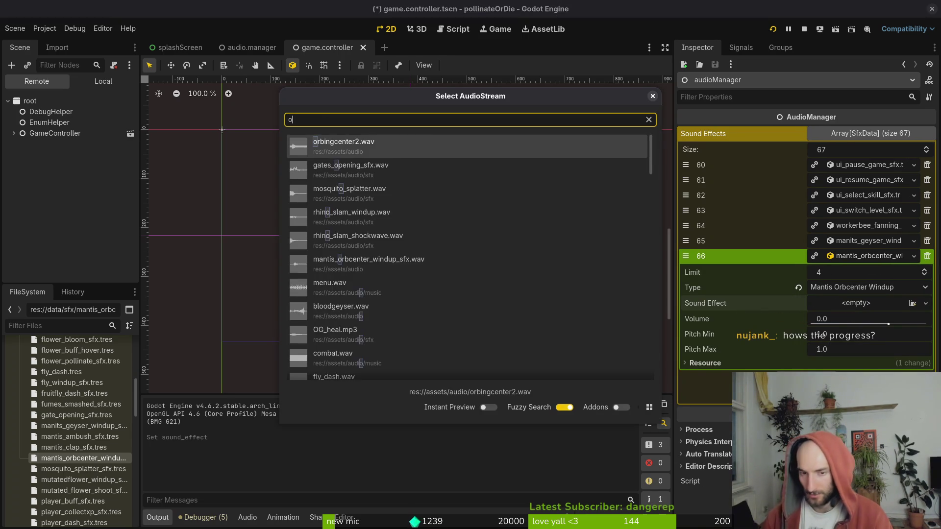
type("rb")
key("Return")
key("ctrl+s")
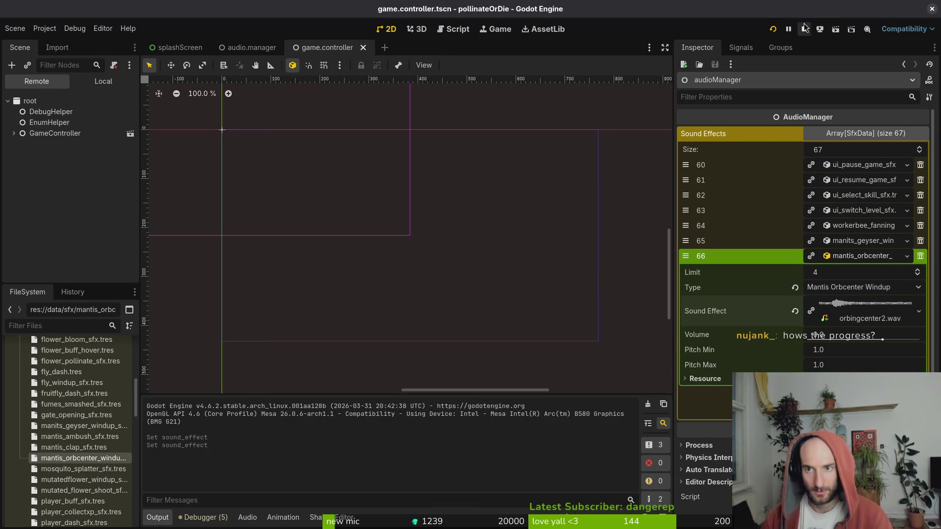
left_click(769, 31)
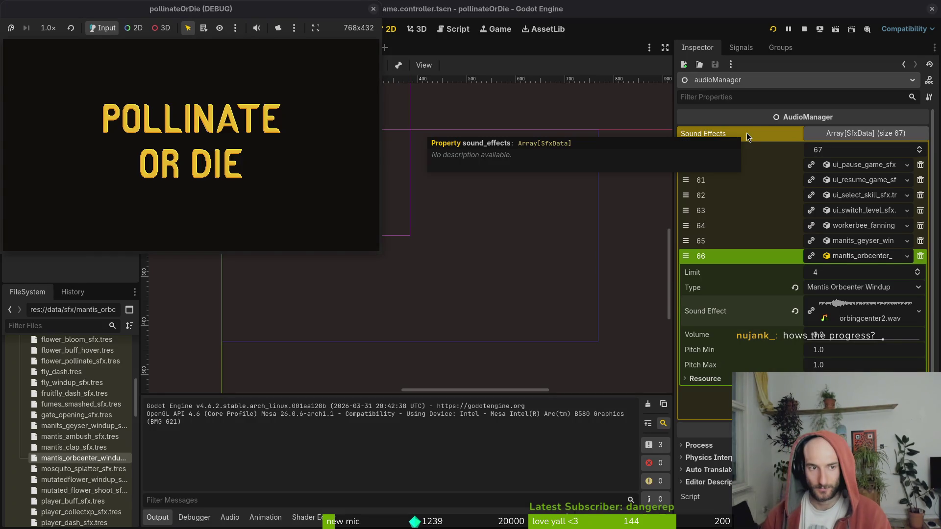
- Center the game window and load the mantis level from the debug level-select
left_click_drag(300, 32, 513, 114)
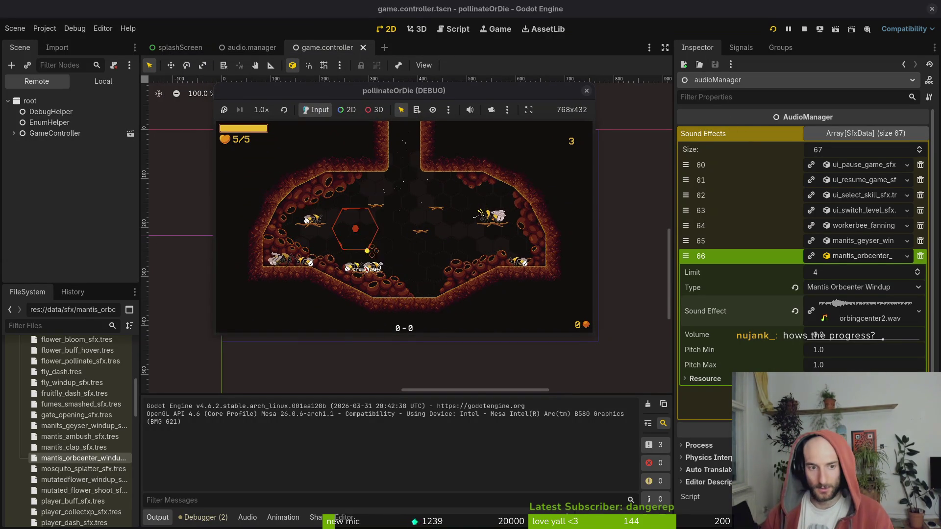
key("Escape")
key("Down")
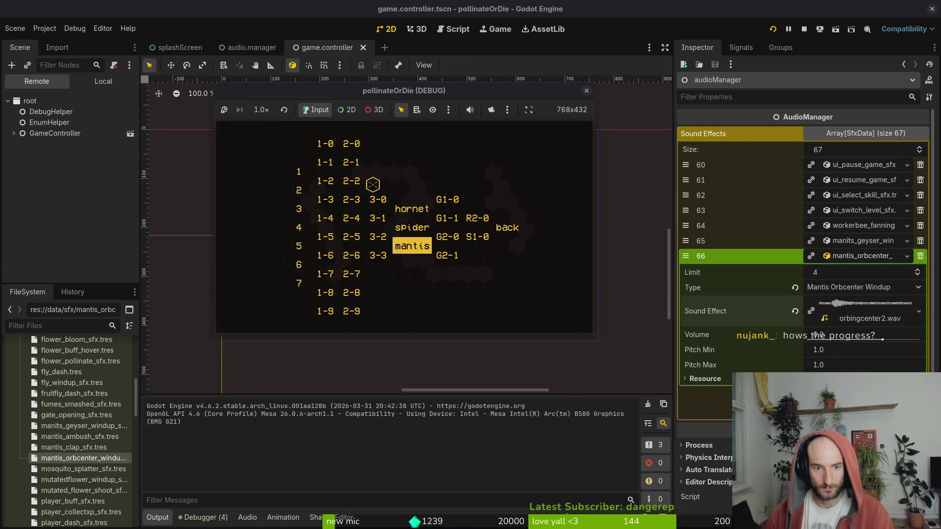
key("Return")
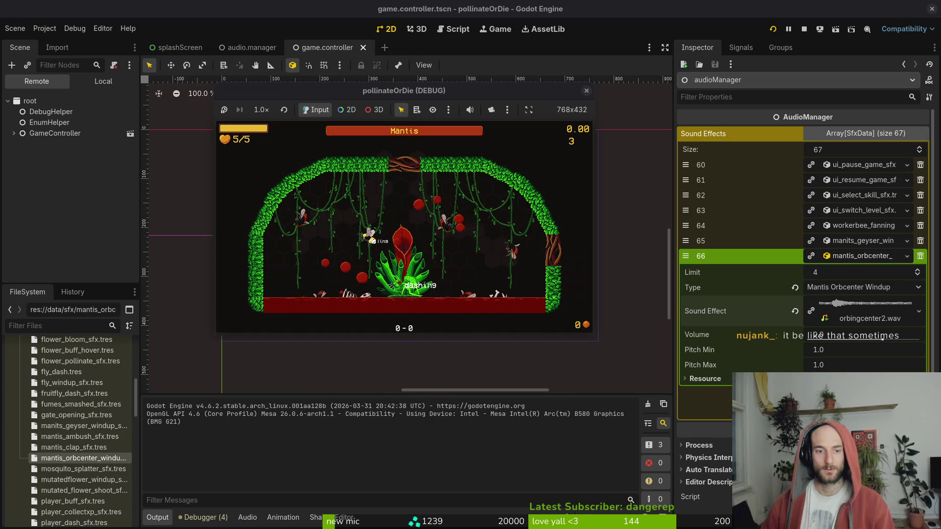
- Lower the music volume in the pause settings and resume the mantis fight
key("Escape")
key("Down")
key("Return")
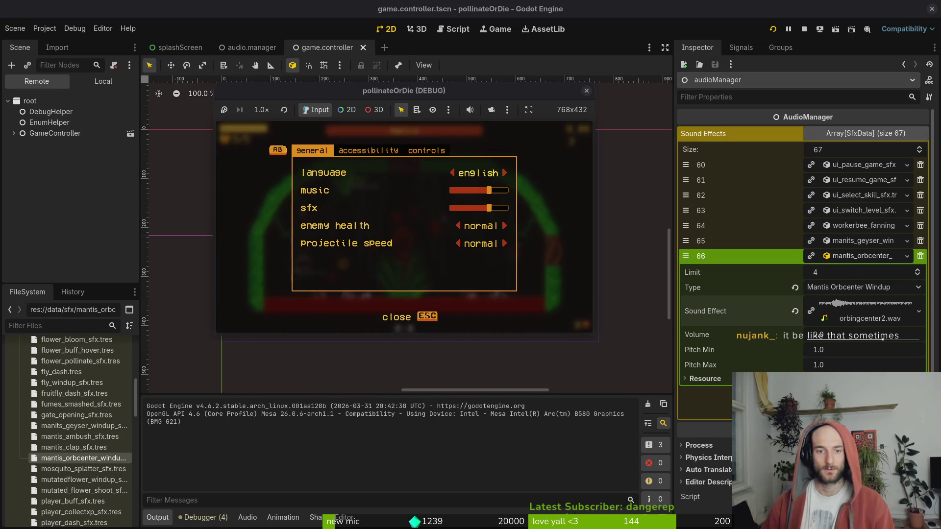
key("Down")
key("Left")
key("Left")
key("Left")
key("Escape")
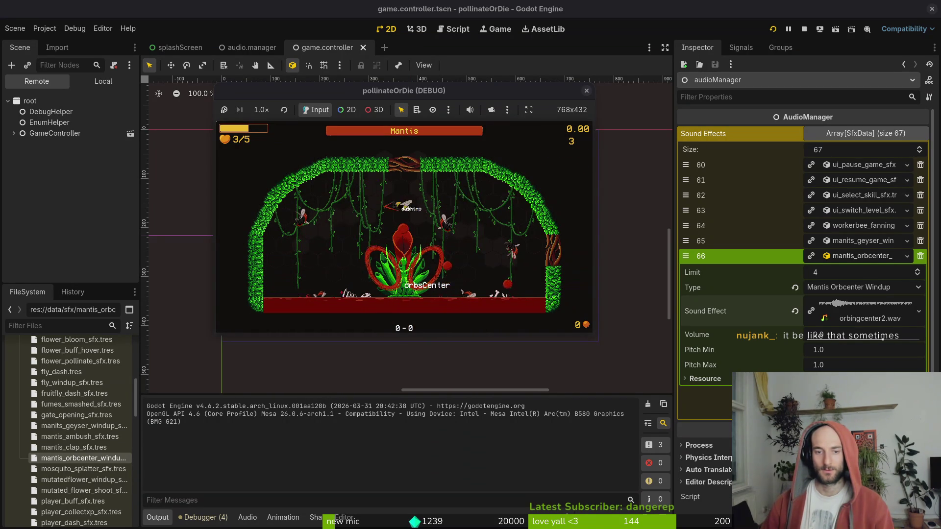
- Clear the entry's sound and quick-load mantis_orbcenter_windup_sfx.wav by searching 'man'
left_click(795, 311)
left_click(856, 303)
left_click(843, 317)
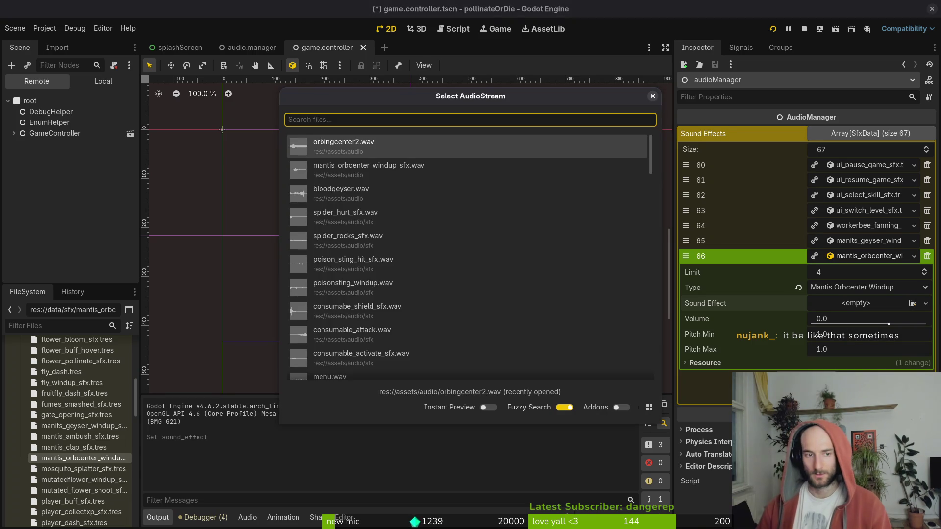
type("man")
key("Down")
key("Return")
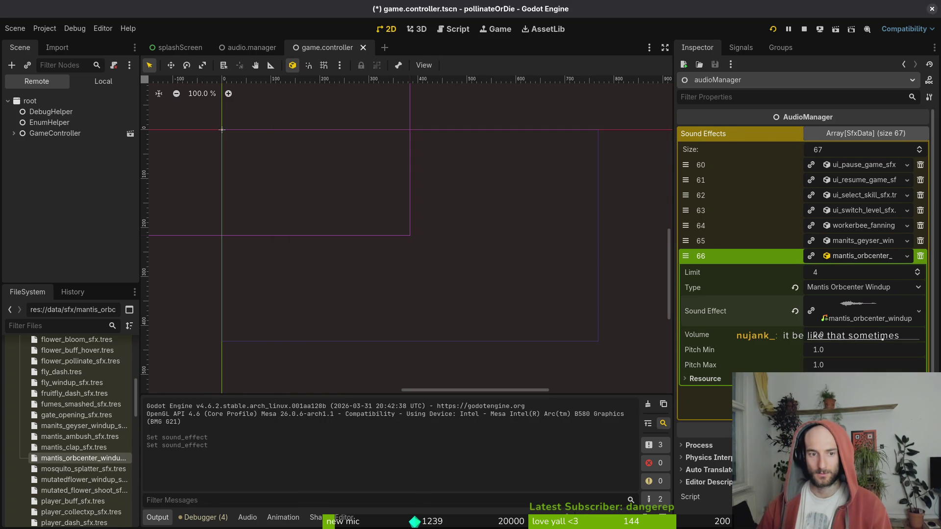
- Save the scene and play the 3.92 s clip's waveform preview
key("ctrl+s")
left_click(877, 321)
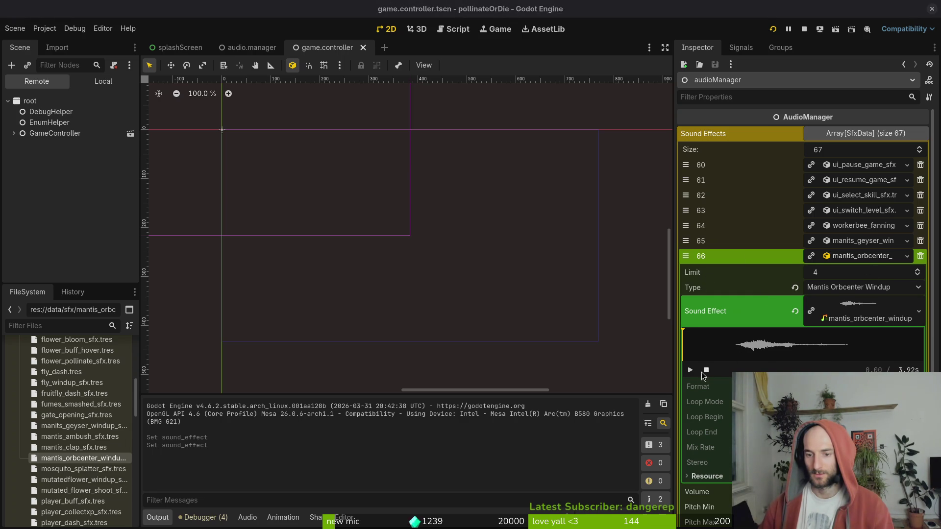
left_click(690, 370)
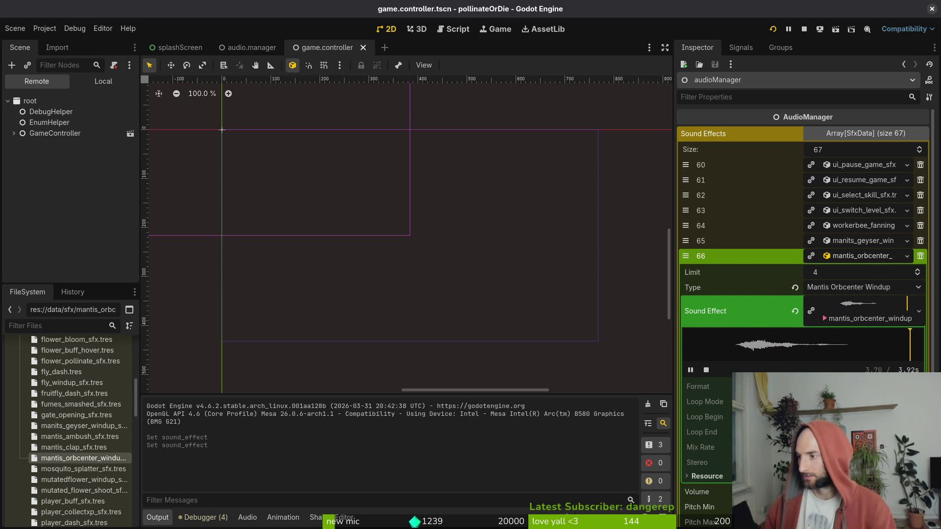
key("alt+Tab")
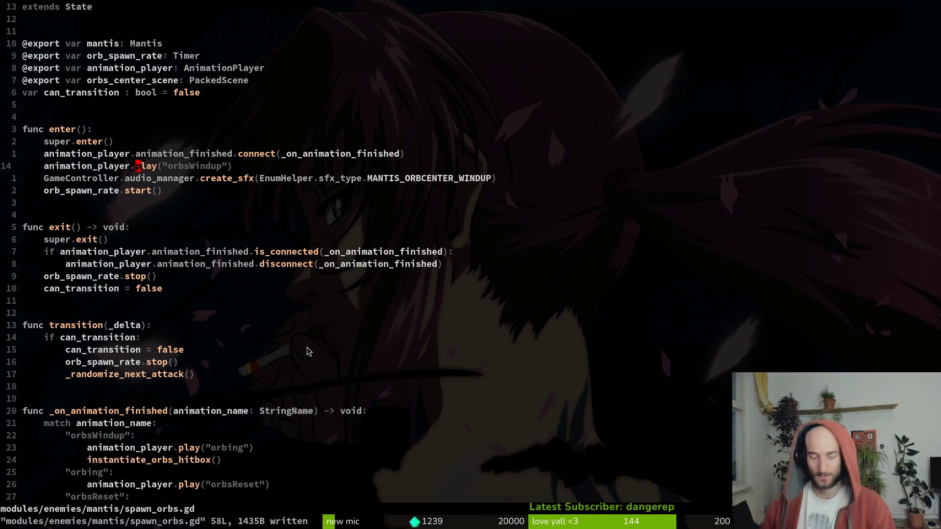
key("space")
key("f")
key("f")
type("mantis")
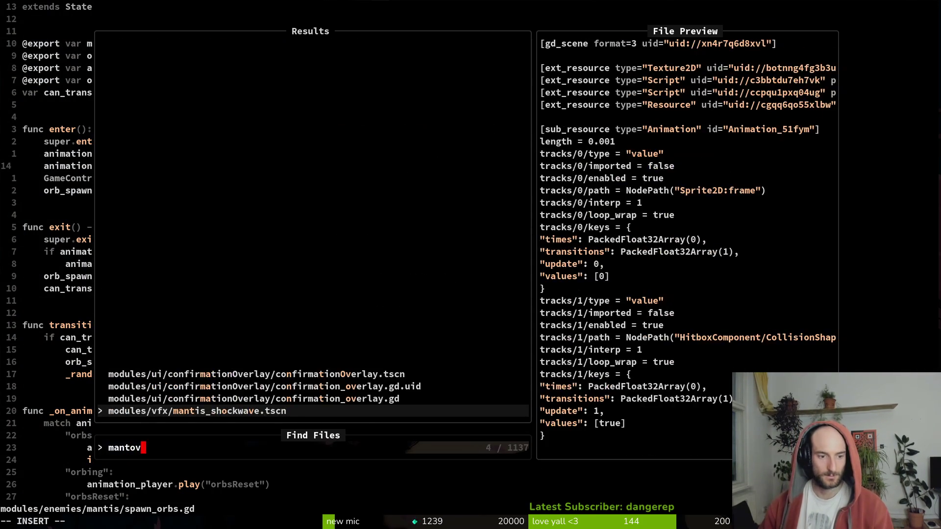
key("BackSpace")
key("BackSpace")
key("BackSpace")
key("BackSpace")
key("BackSpace")
key("BackSpace")
type("spawrob")
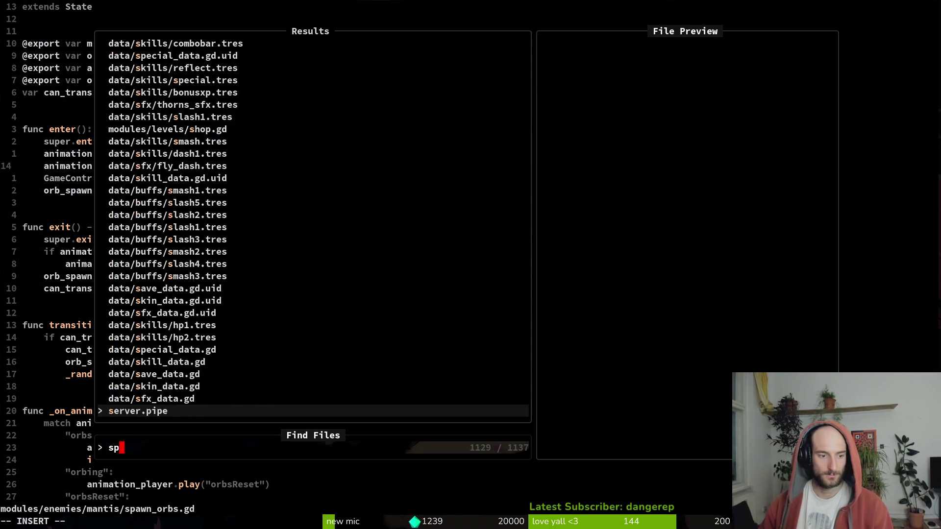
key("BackSpace")
key("BackSpace")
key("BackSpace")
type("r")
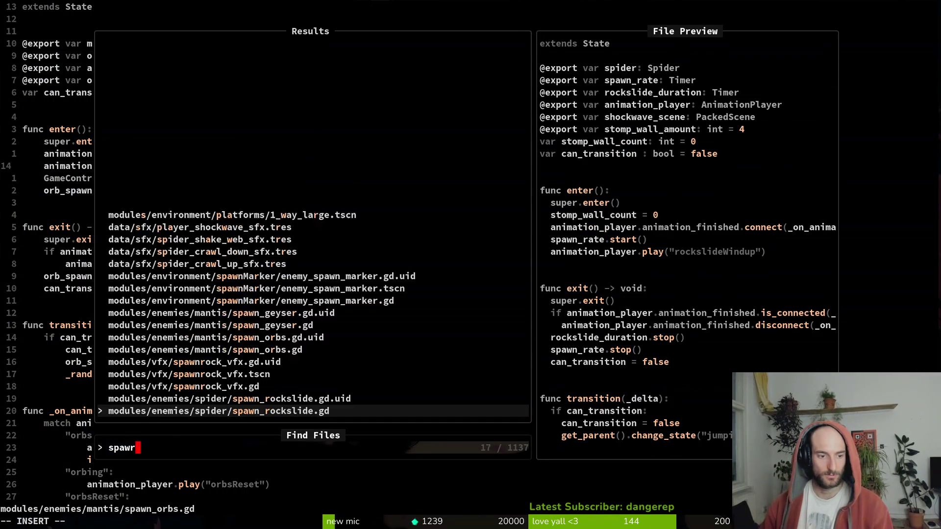
type("ob")
key("BackSpace")
key("BackSpace")
key("BackSpace")
type("n")
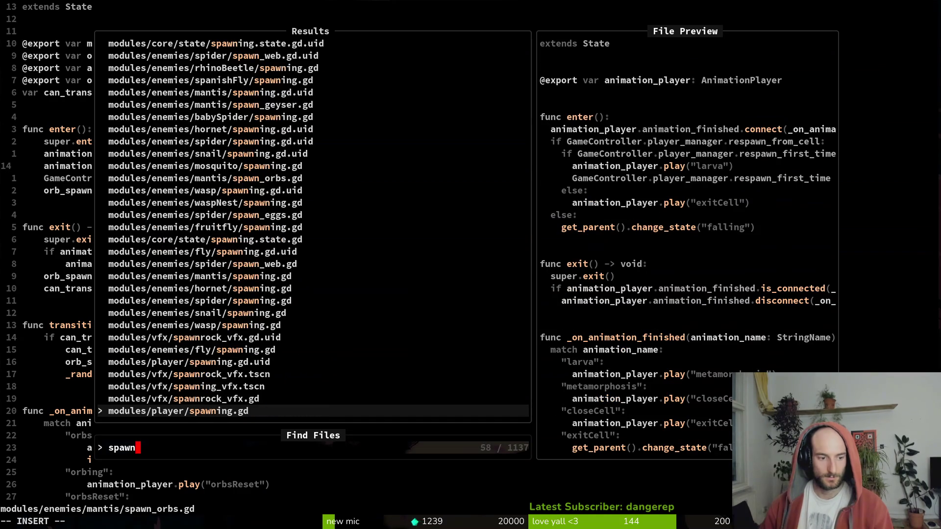
type("orb")
key("Return")
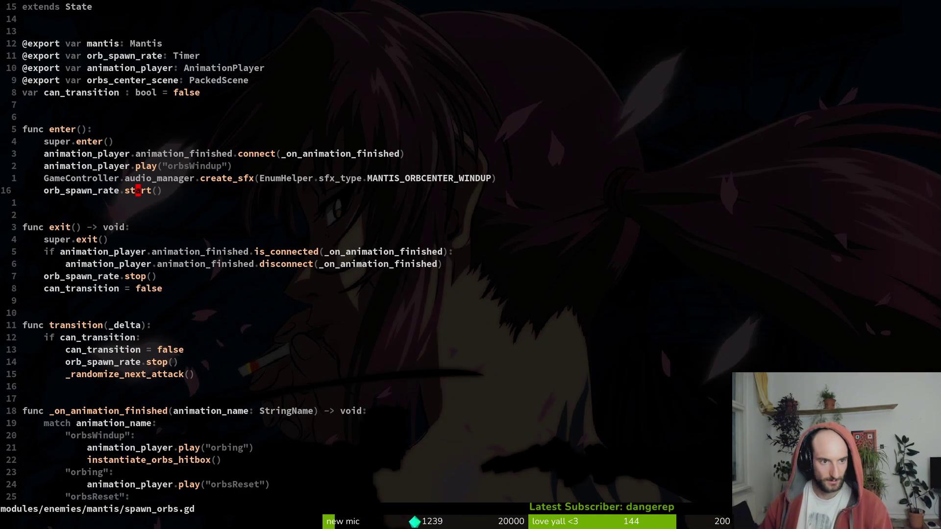
key("k")
key("shift+v")
key("Escape")
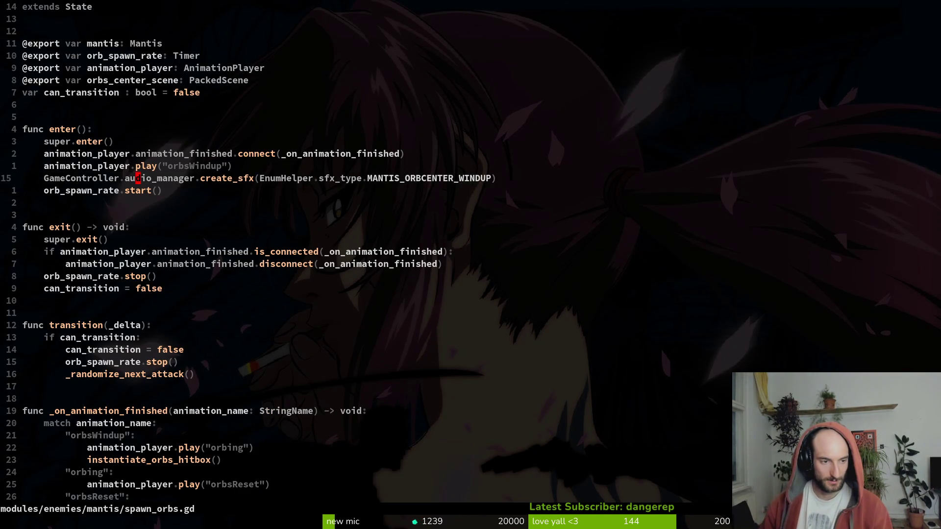
key("2")
key("0")
key("j")
key("z")
key("t")
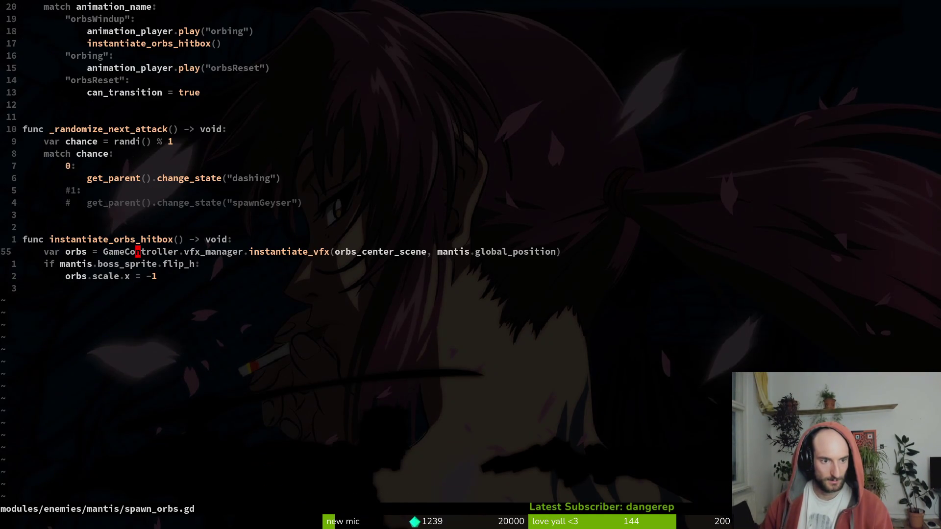
key("z")
key("z")
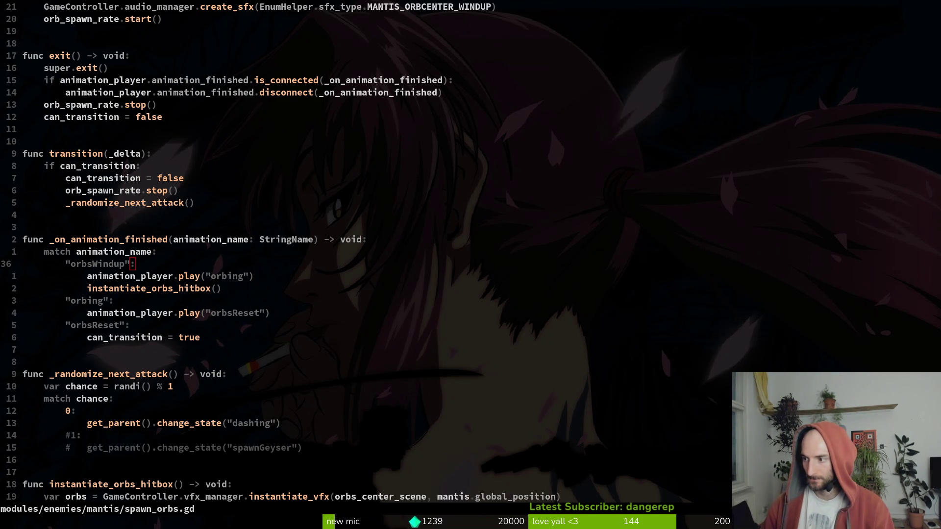
key("alt+Tab")
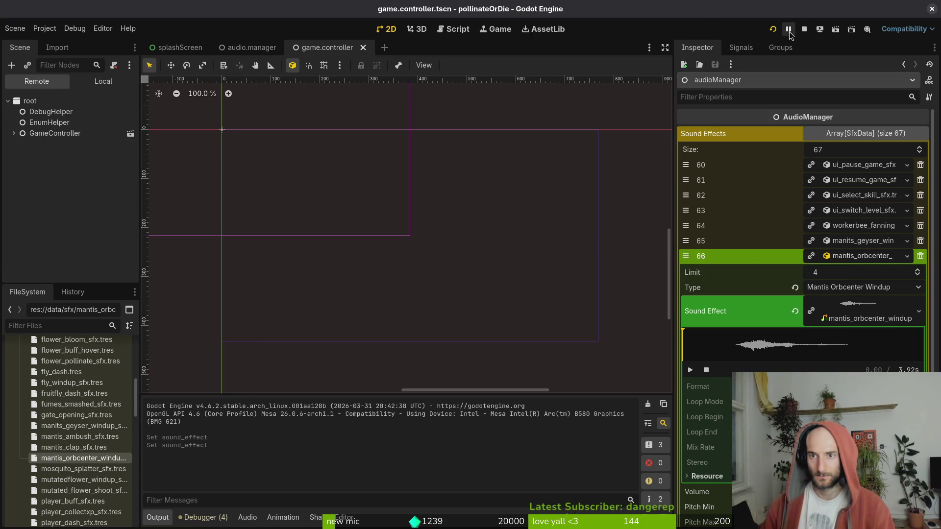
- Stop the game, scrub the preview to about 0.8 s, and quick-open mantis.tscn
left_click(804, 30)
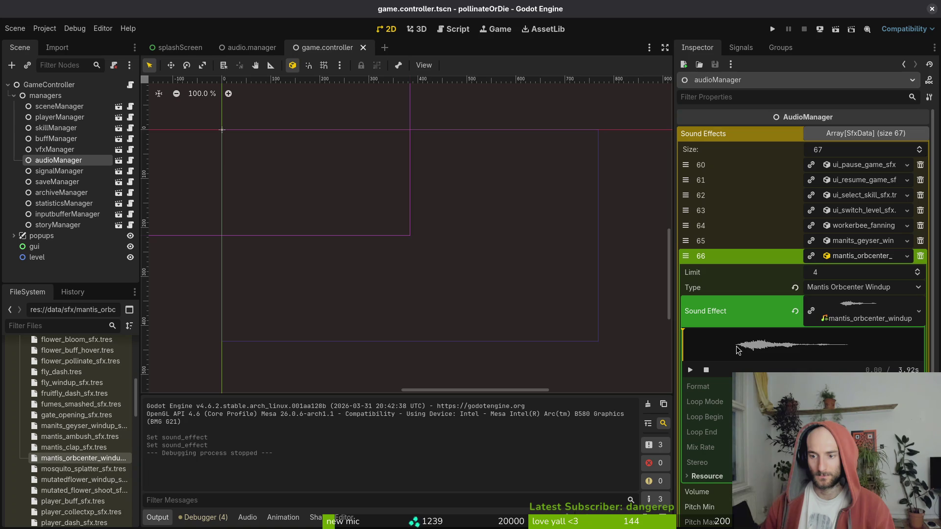
left_click_drag(690, 349, 734, 355)
type("man")
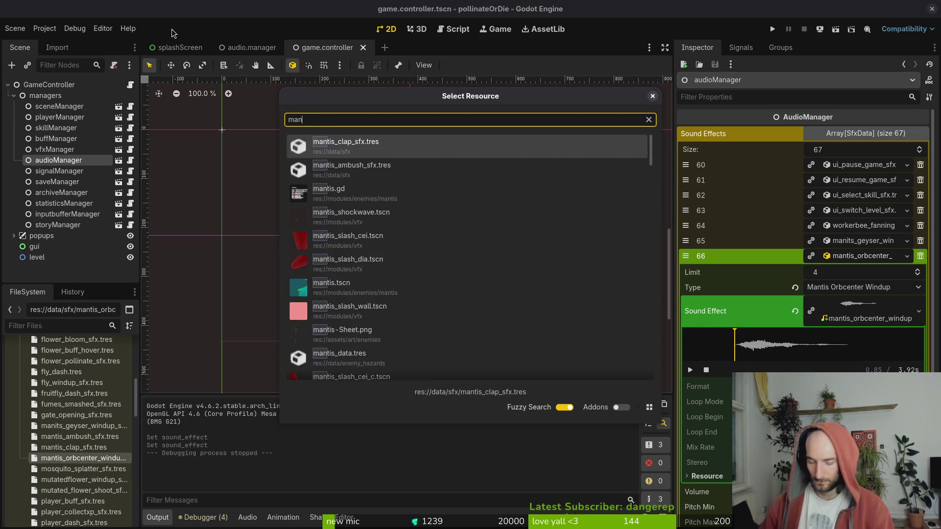
type("tis")
key("Down")
key("Down")
key("Down")
key("Return")
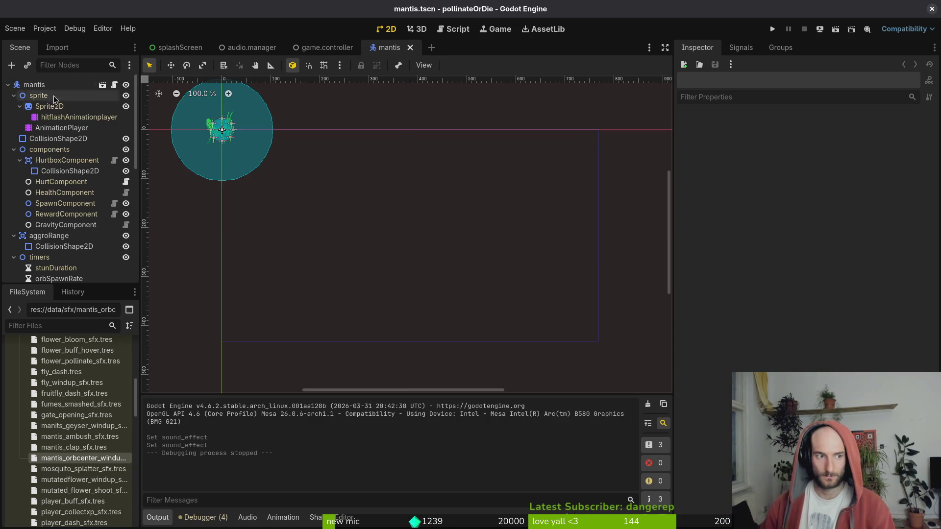
- Load the AnimationPlayer's orbsWindup animation in a taller timeline, then return to audio.manager
left_click(61, 127)
left_click(385, 398)
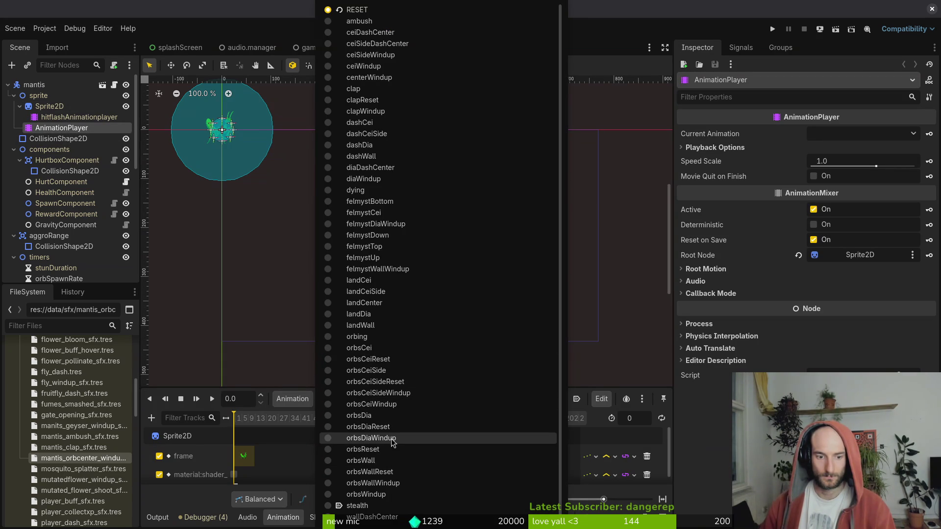
left_click(394, 498)
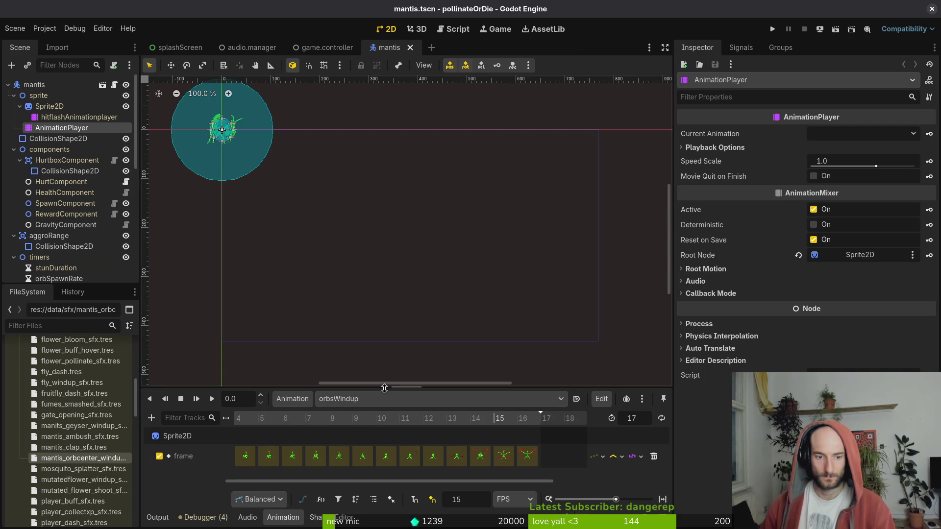
left_click_drag(410, 391, 412, 293)
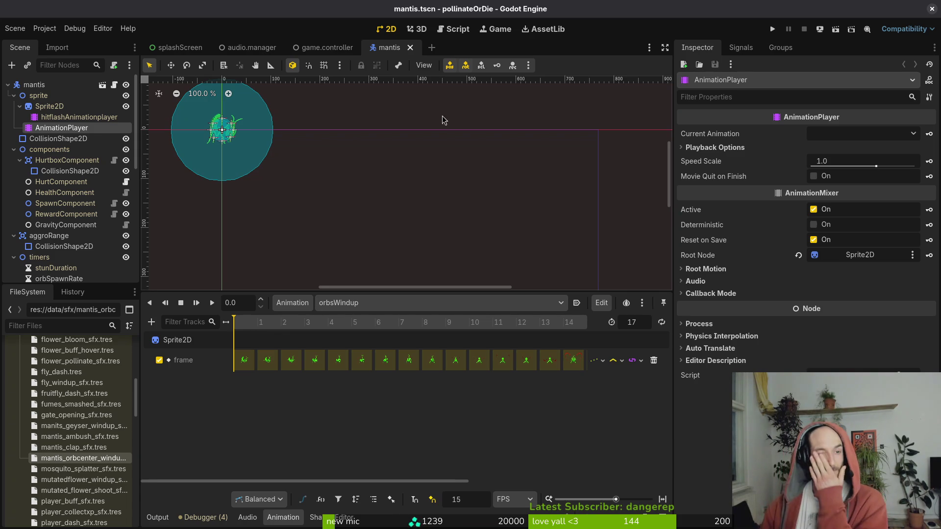
left_click(251, 47)
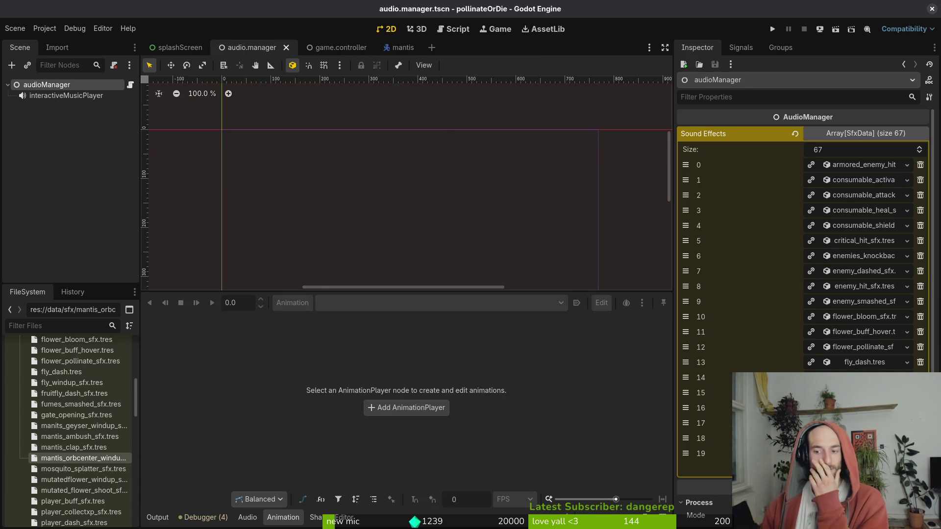
- Page the Sound Effects array to its last page and expand item 66, Mantis Orbcenter Windup
scroll(804, 221, "down", 3)
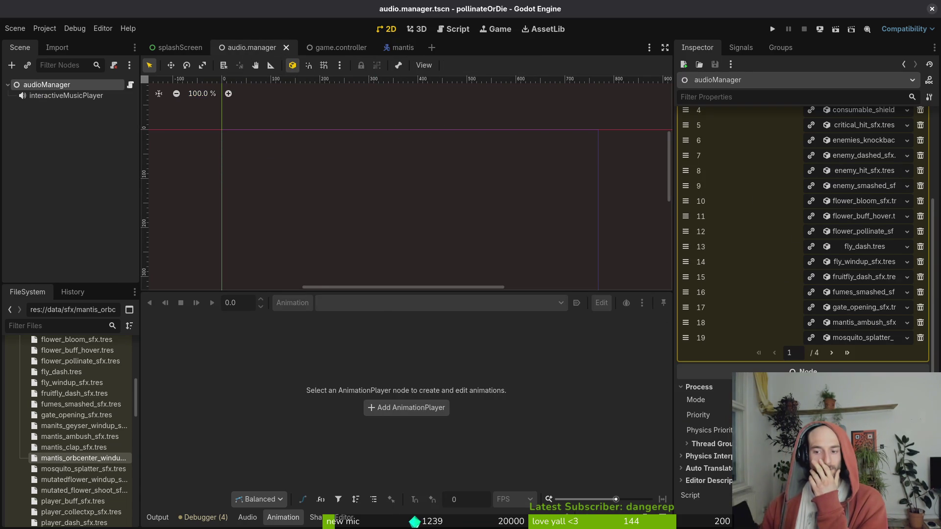
left_click(833, 353)
left_click(833, 353)
left_click(833, 353)
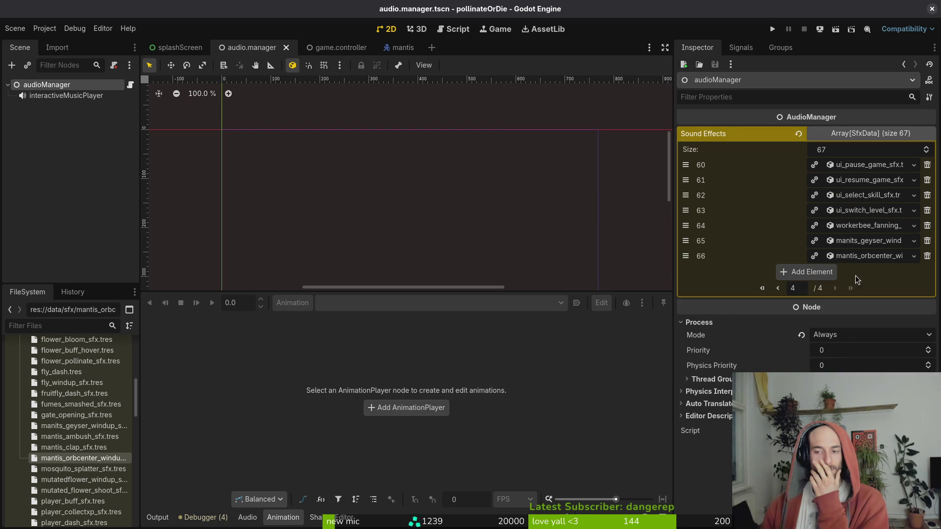
left_click(864, 256)
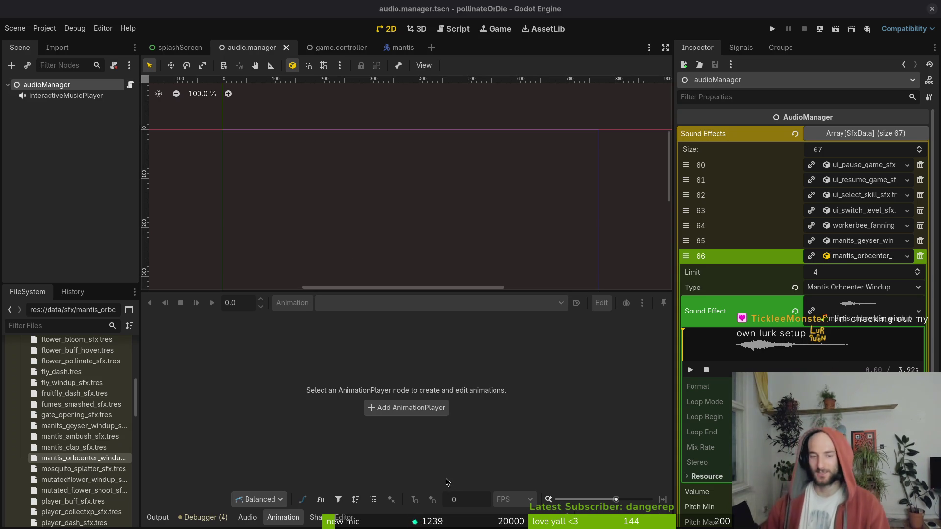
- Play the windup clip's waveform preview, skip to about 0.85 s, then return to mantis.tscn
left_click(847, 311)
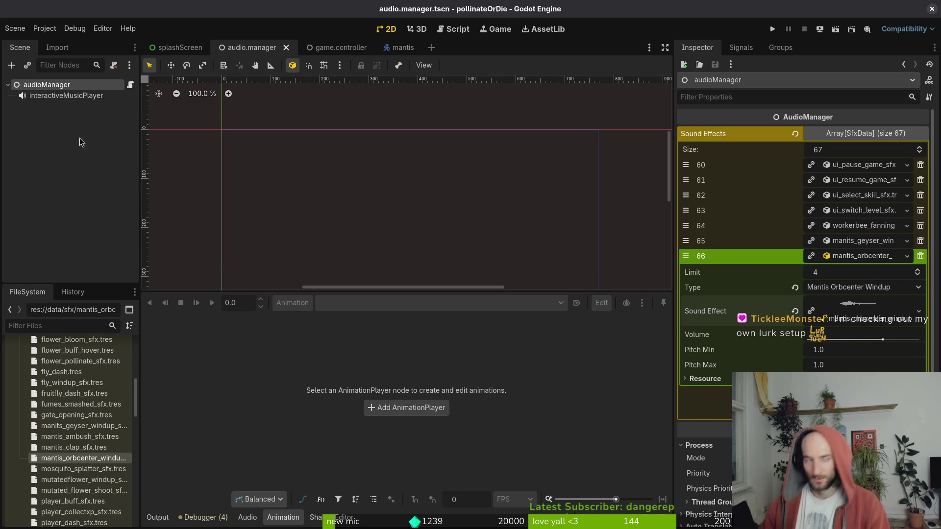
left_click(847, 312)
left_click(706, 345)
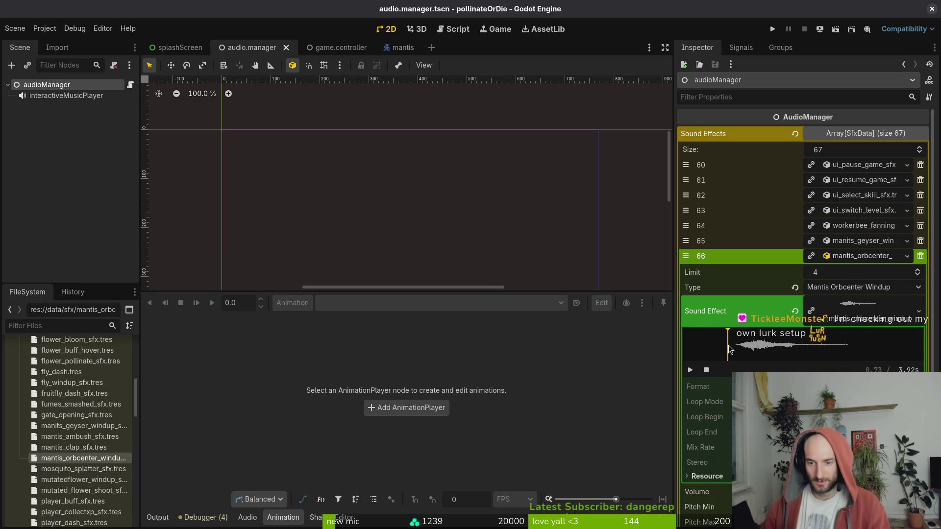
left_click_drag(729, 349, 733, 351)
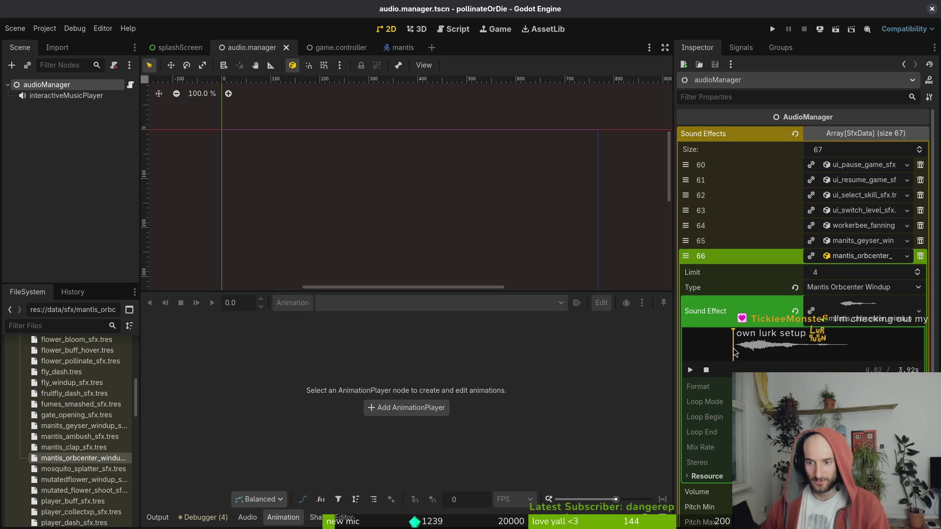
left_click(401, 52)
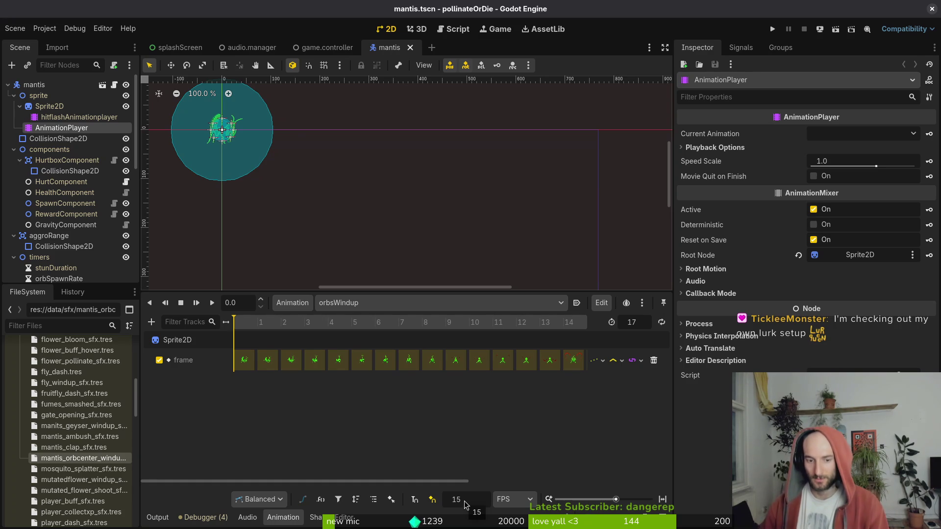
- Scrub the orbsWindup timeline between about 0.55 s and 0.89 s, zoomed onto the mantis
left_click(480, 327)
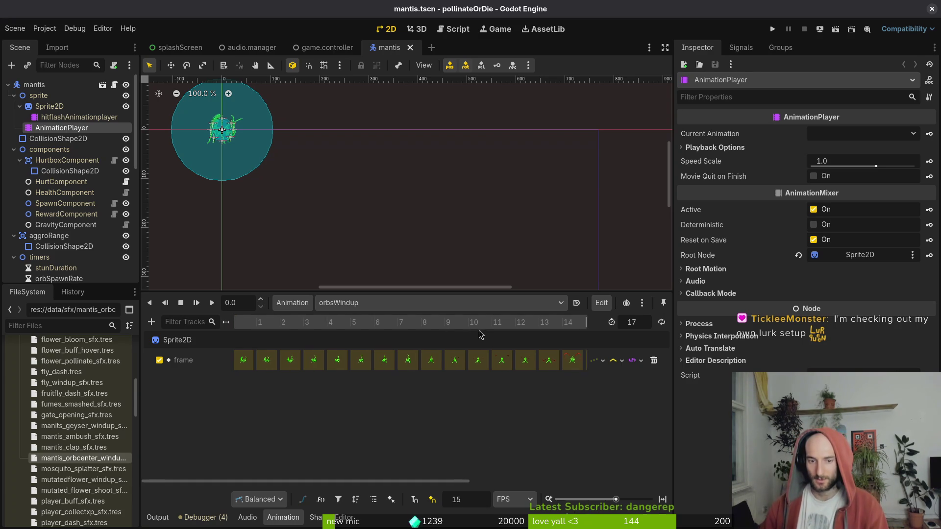
mouse_move(482, 327)
left_mouse_down()
mouse_move(516, 328)
mouse_move(505, 327)
left_mouse_up()
scroll(464, 230, "up", 5)
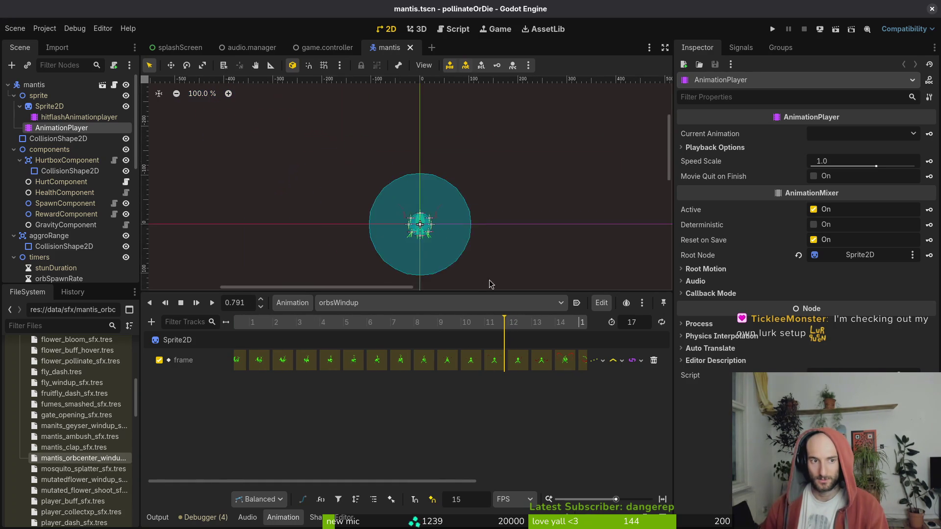
scroll(464, 229, "up", 5)
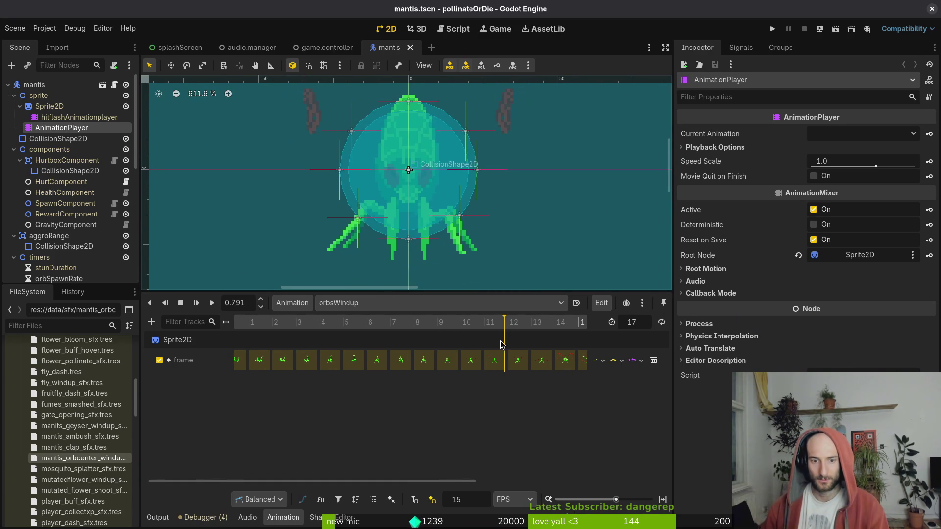
left_click(418, 323)
left_click_drag(419, 324, 538, 324)
scroll(490, 373, "right", 3)
mouse_move(414, 323)
left_mouse_down()
mouse_move(428, 324)
mouse_move(321, 324)
mouse_move(501, 318)
mouse_move(231, 324)
mouse_move(379, 325)
left_mouse_up()
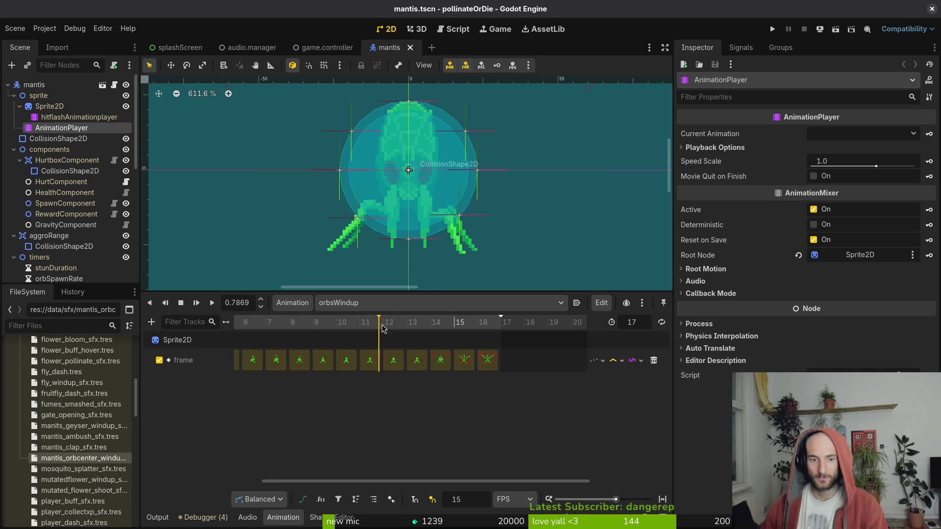
- Add a Call Method track targeting the orbsCenter node to the orbsWindup animation
left_click(152, 322)
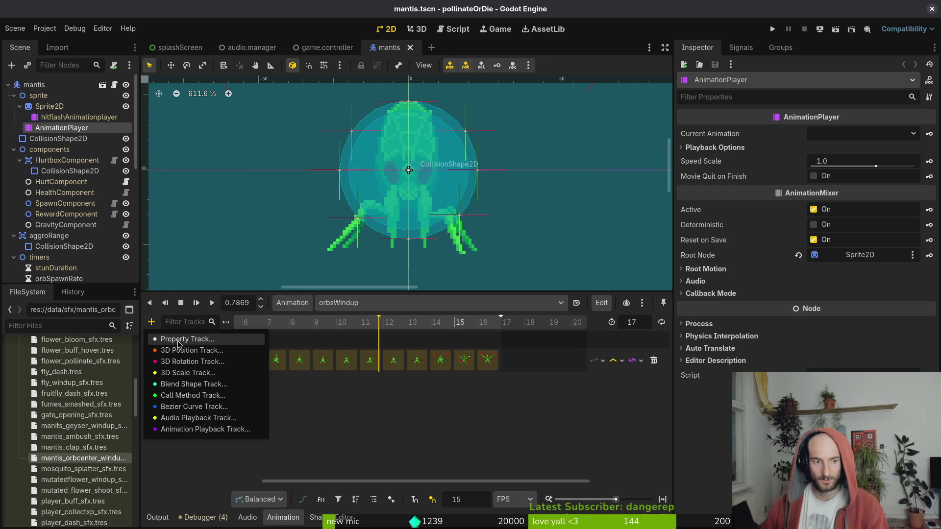
left_click(185, 396)
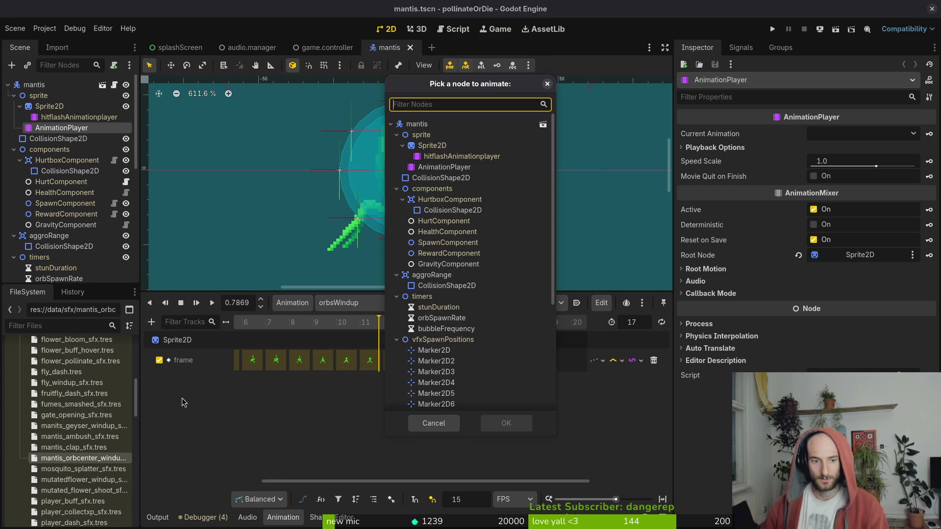
key("Escape")
left_click(151, 322)
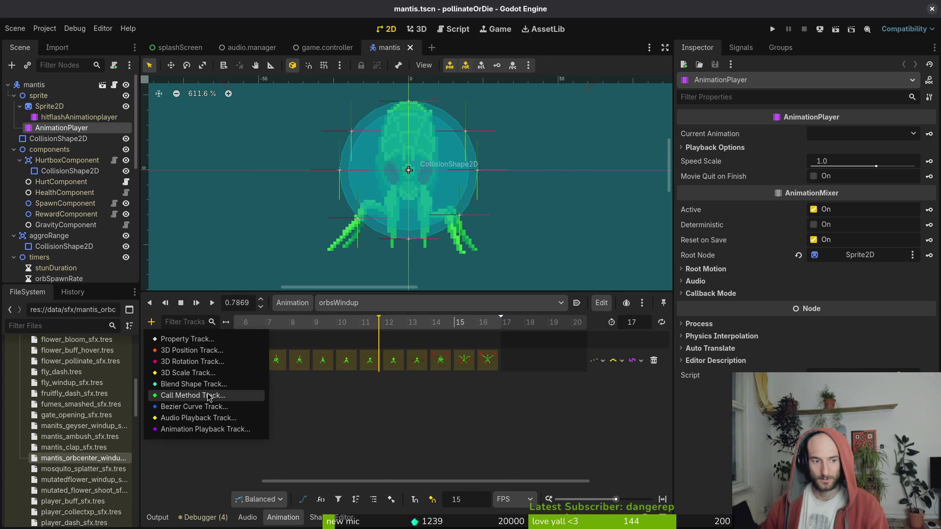
left_click(184, 396)
scroll(480, 274, "down", 5)
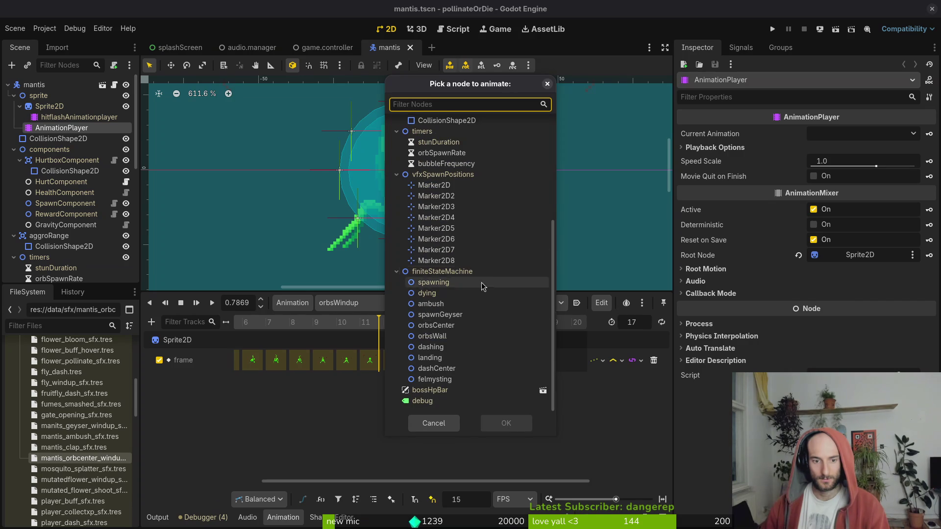
double_click(436, 325)
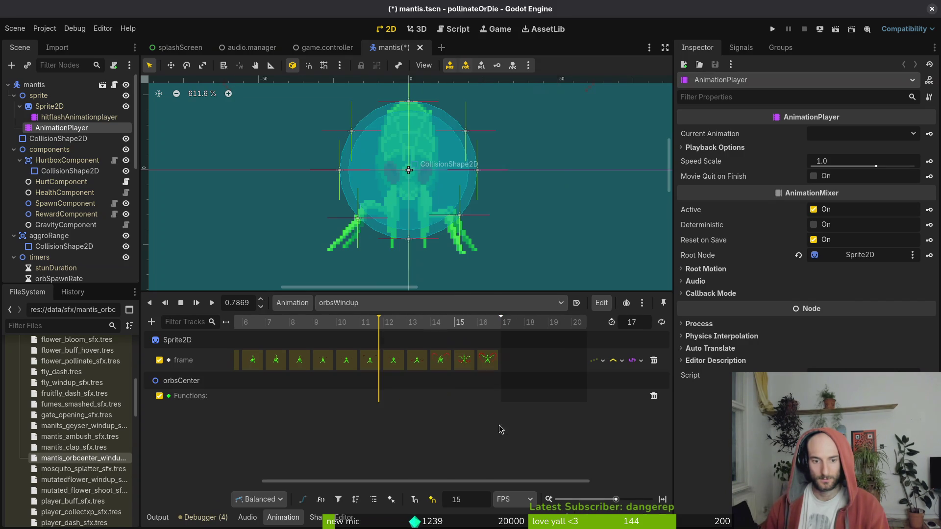
- Move the playhead to 0.8 s, try inserting a method key, cancel, and switch to Neovim
left_click(365, 327)
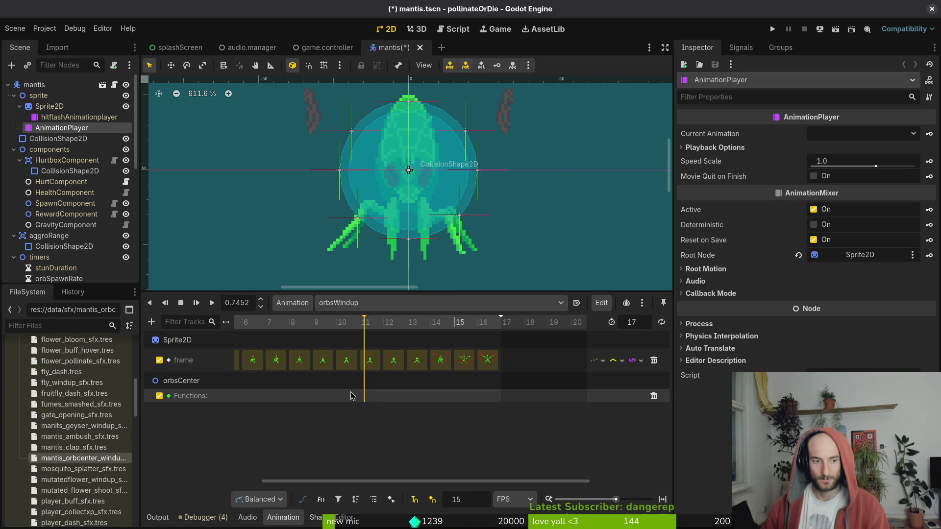
left_click(383, 395)
right_click(384, 399)
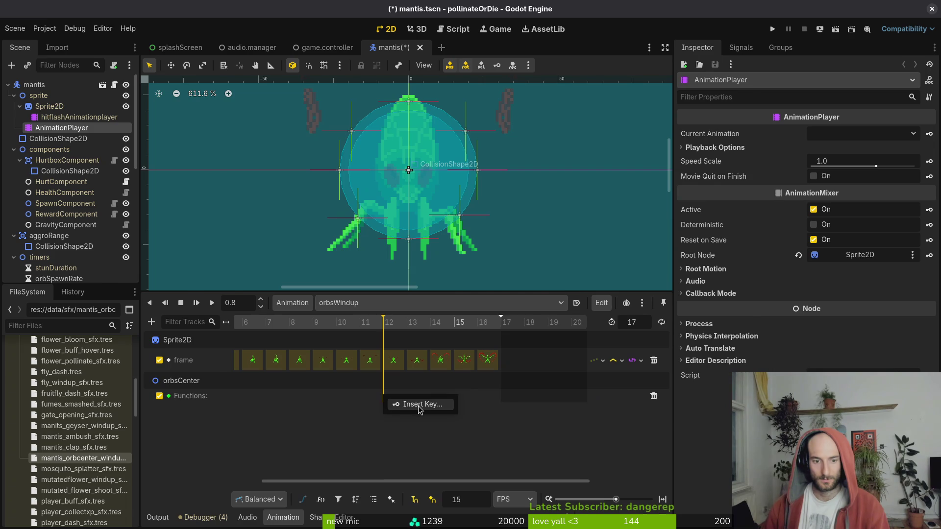
left_click(418, 407)
key("Escape")
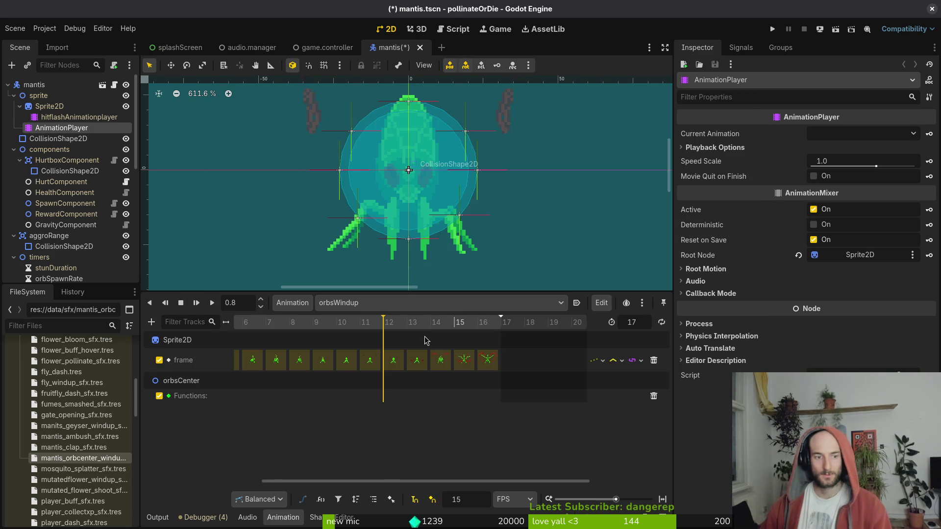
key("alt+Tab")
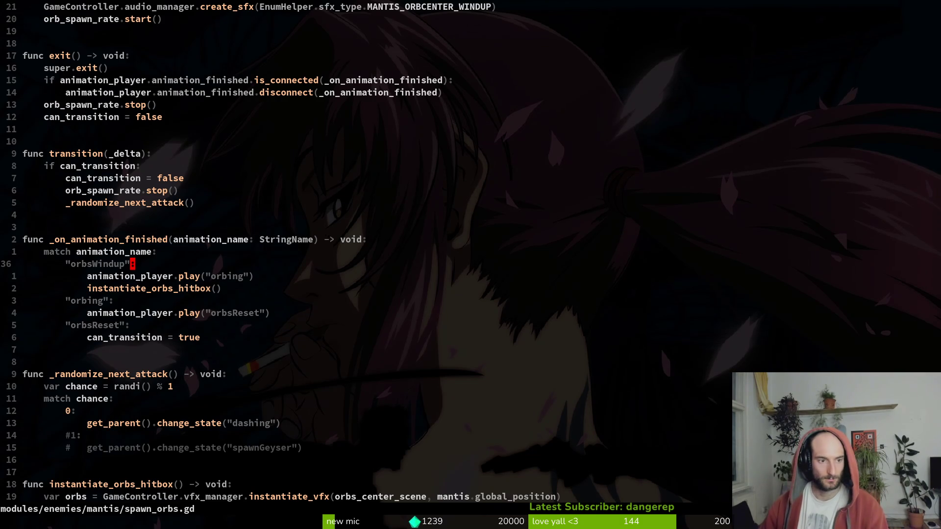
- Add the signature func _spawn_mantis_orbscream_sfx() -> void: at the end of spawn_orbs.gd
key("k")
key("j")
key("j")
type("Go")
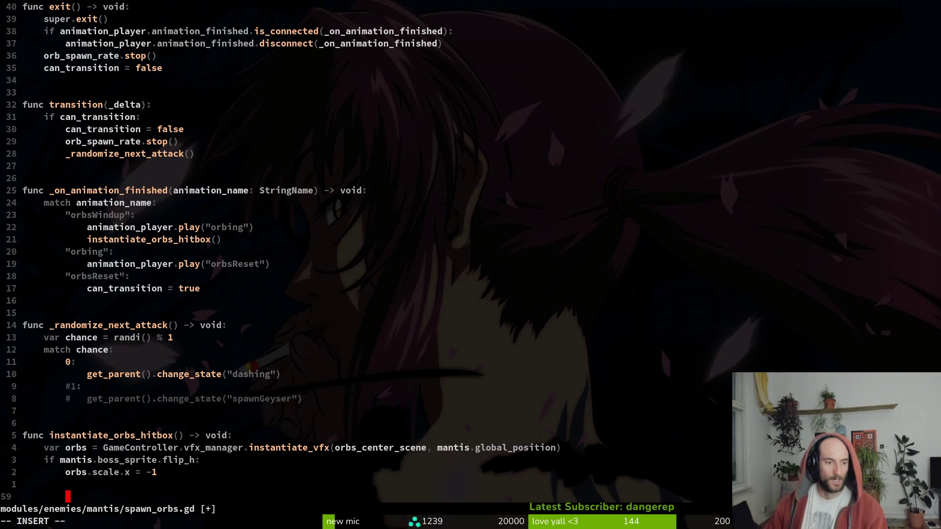
type("f")
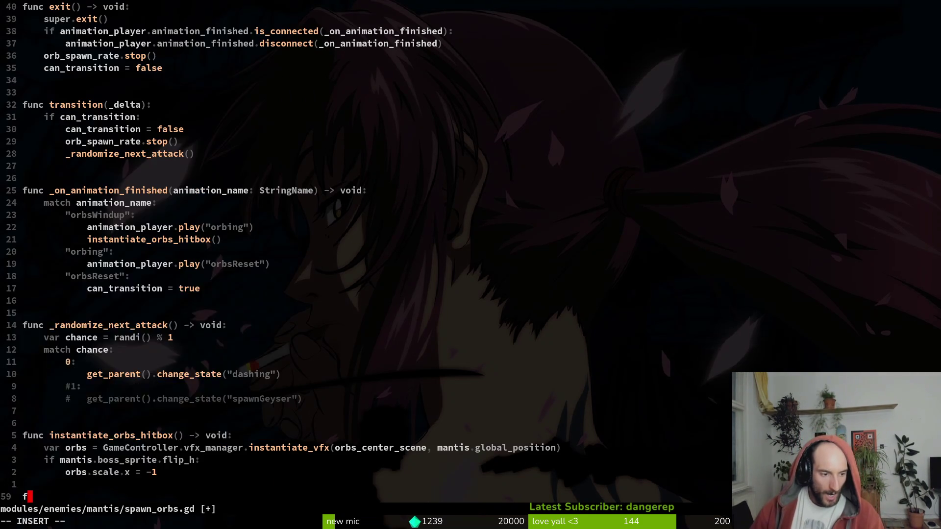
type("unc ")
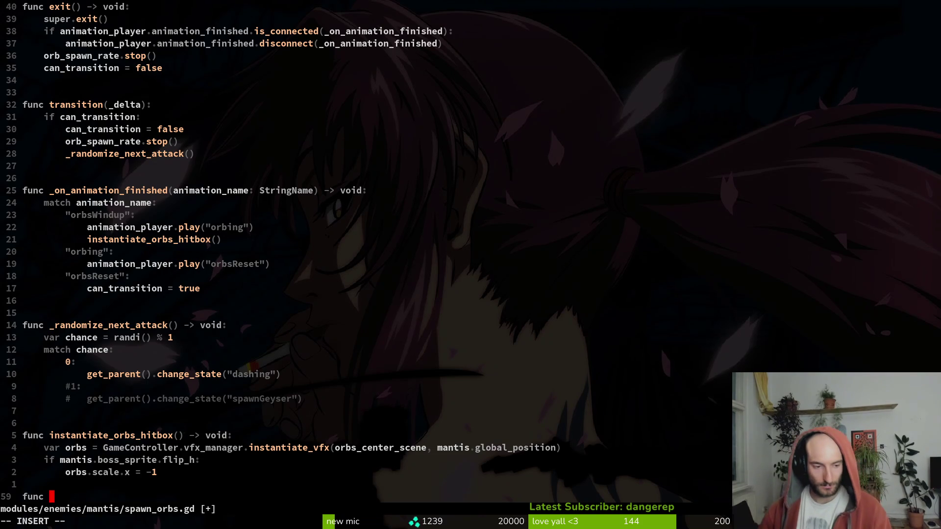
type("_spawn")
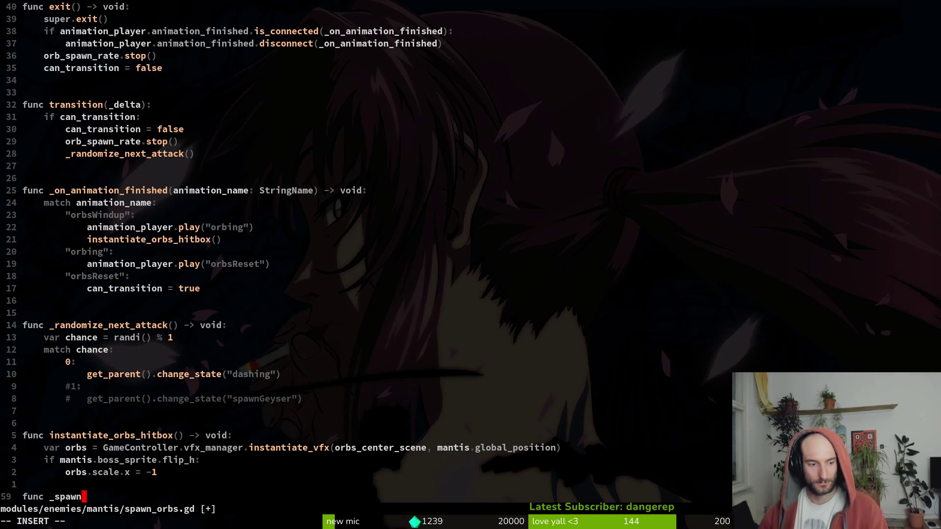
key("BackSpace")
type("n_")
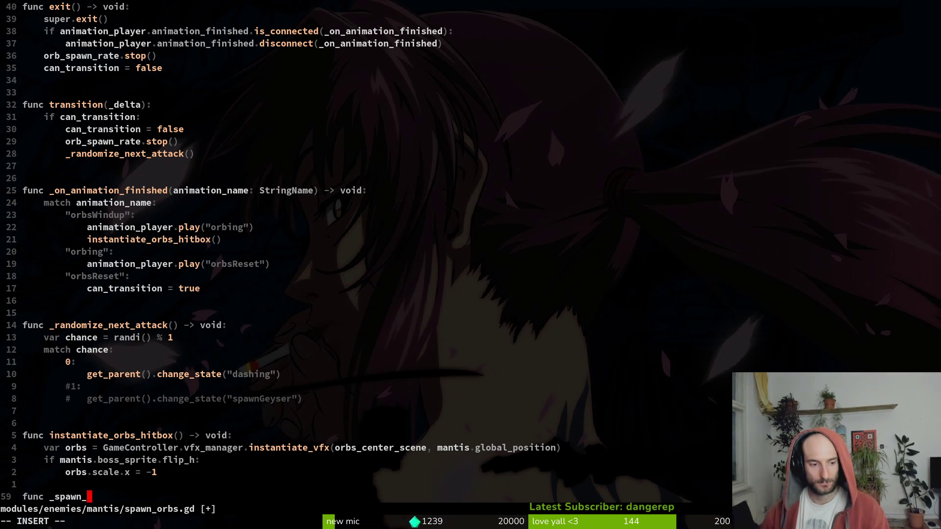
type("mantis_")
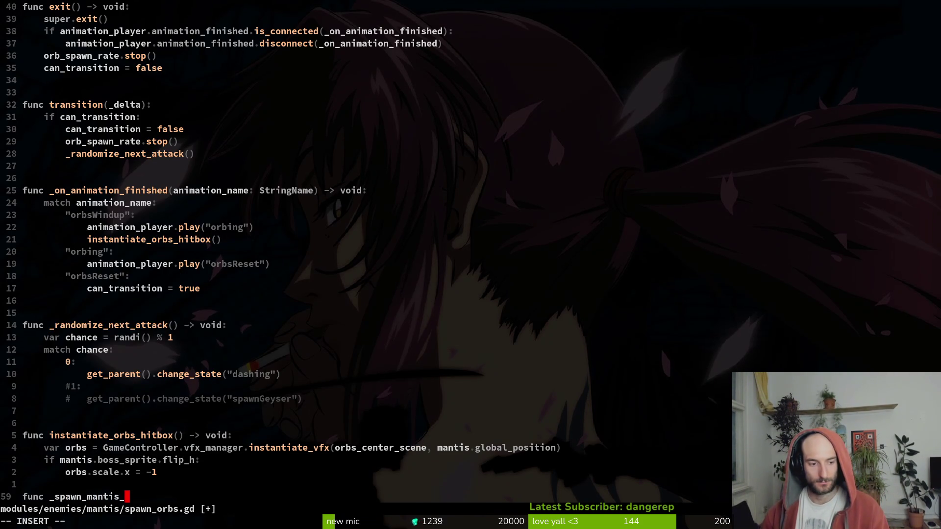
type("orb_")
key("BackSpace")
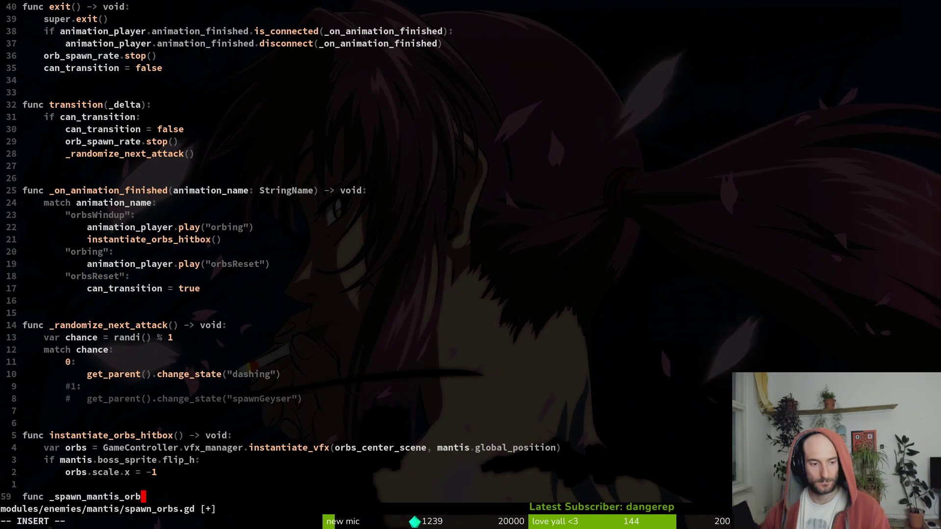
type("scream_sfx")
type("()")
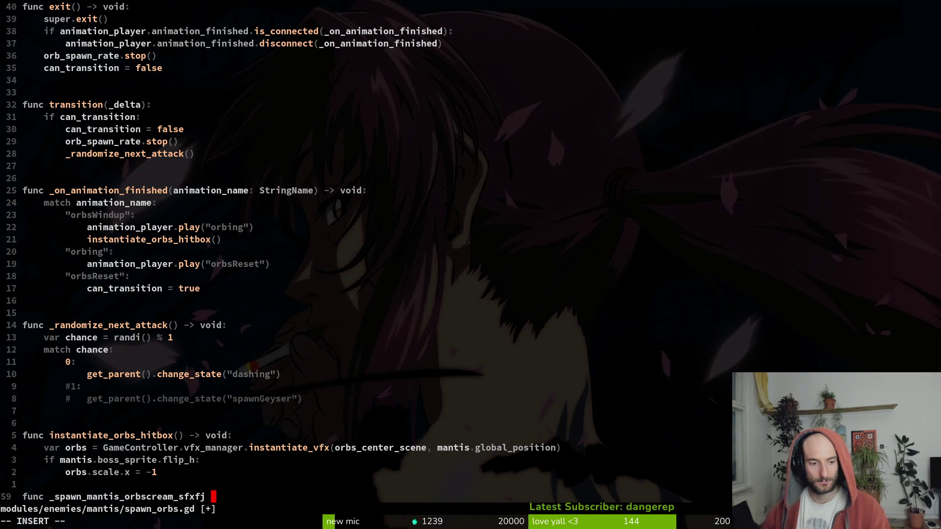
type(" -> void:")
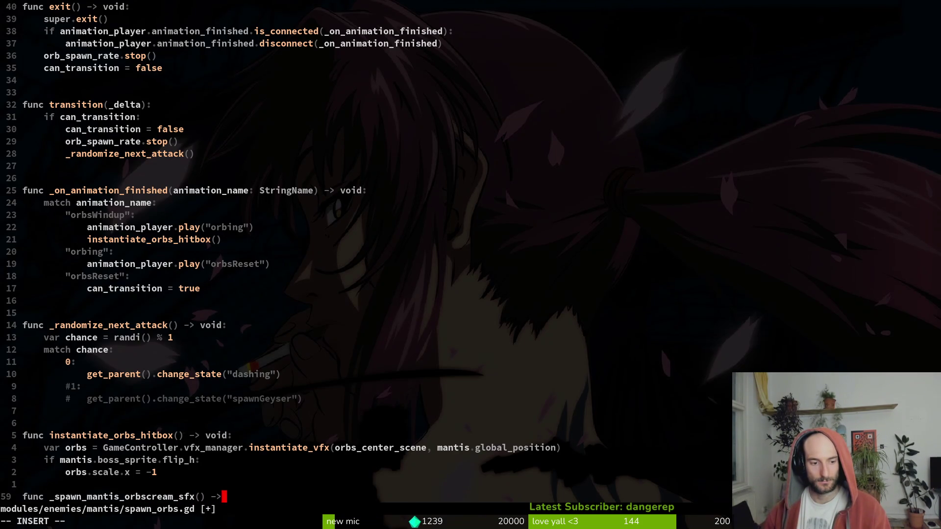
key("Escape")
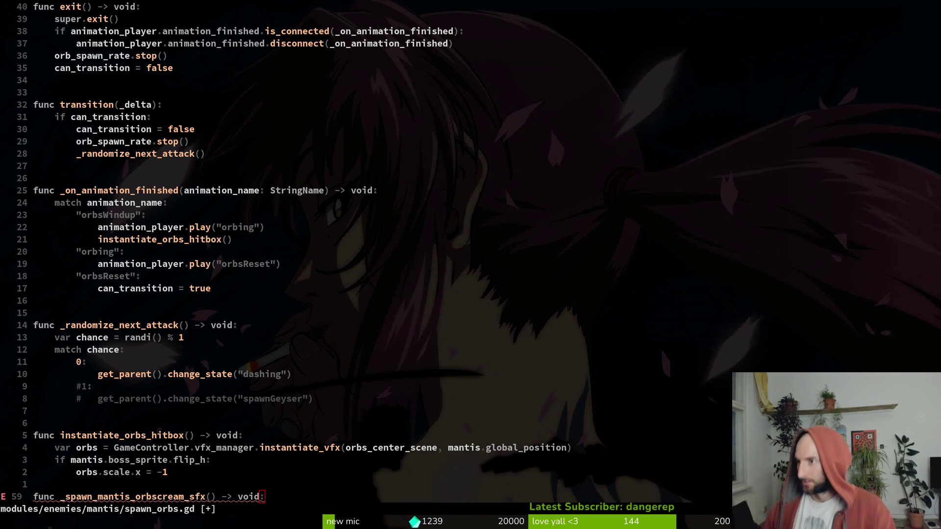
- Save spawn_orbs.gd and pick the earlier create_sfx call from the clipboard history
left_click(276, 505)
key("o")
key("Escape")
type(":w")
key("Return")
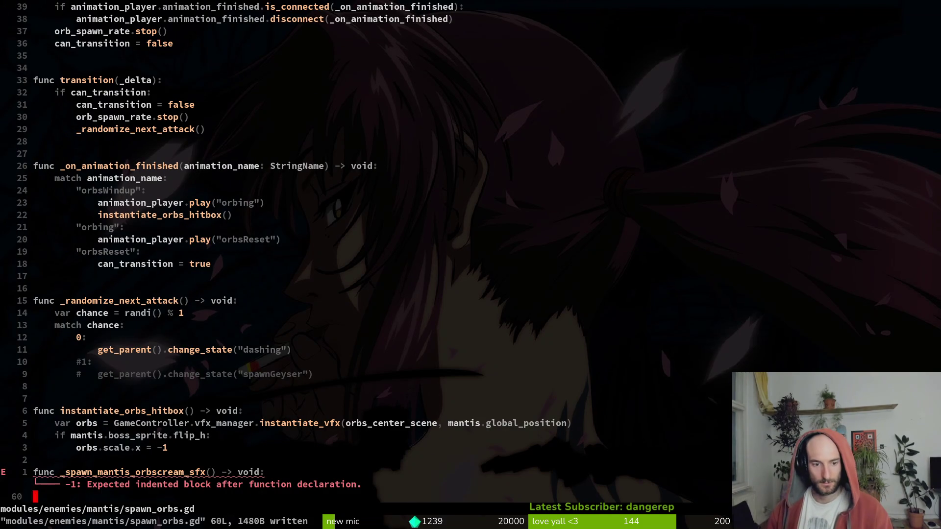
key("k")
key("k")
key("k")
key("space")
key("f")
key("f")
key("Escape")
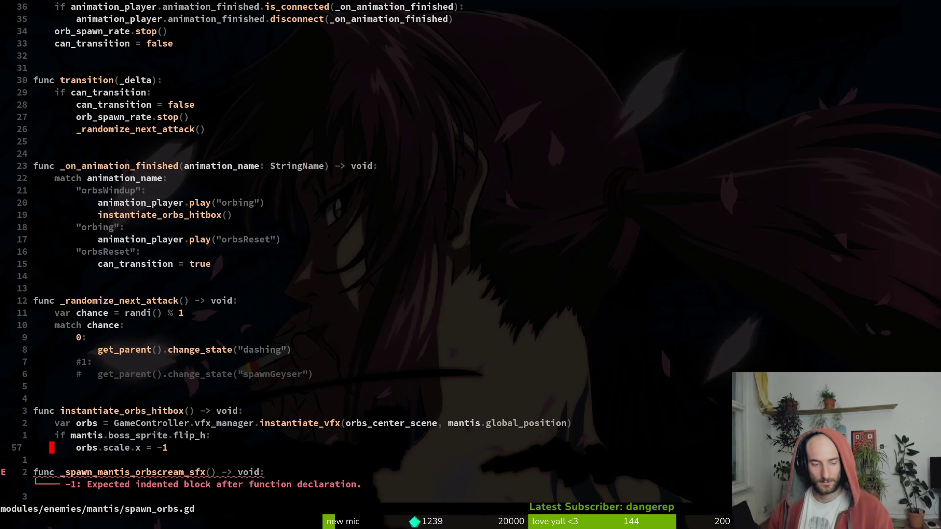
key("super+v")
key("Down")
key("Escape")
- Paste the create_sfx call into the function body using sfx_type.MANTIS_SCREAM, and save
key("j")
key("j")
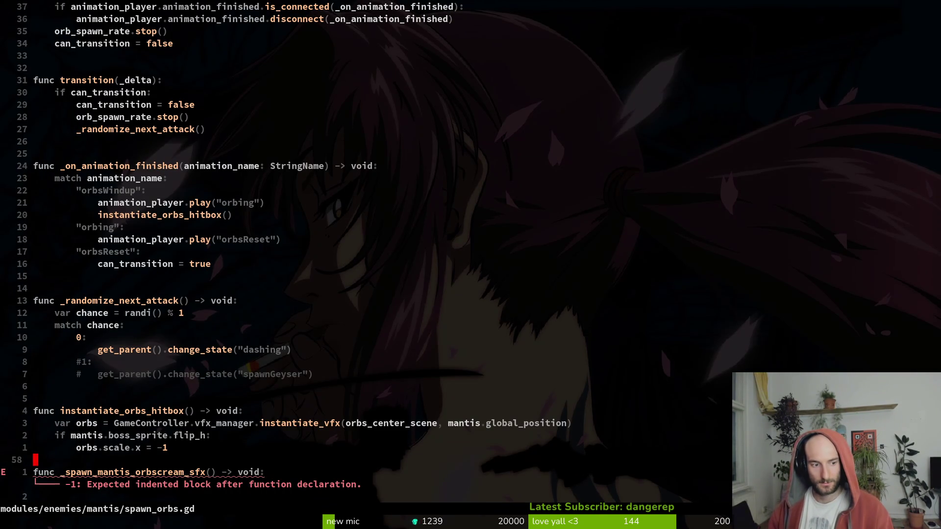
key("o")
type("GameController.audio_manager.create_sfx(EnumHelper.sfx_type.MANTIS_AMBUSH)")
key("ctrl+w")
type("MANTIS_")
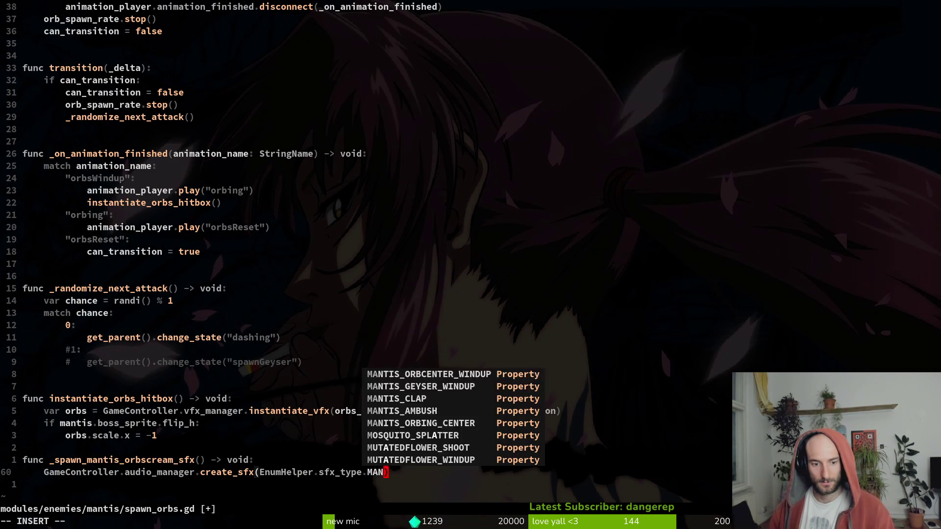
key("Tab")
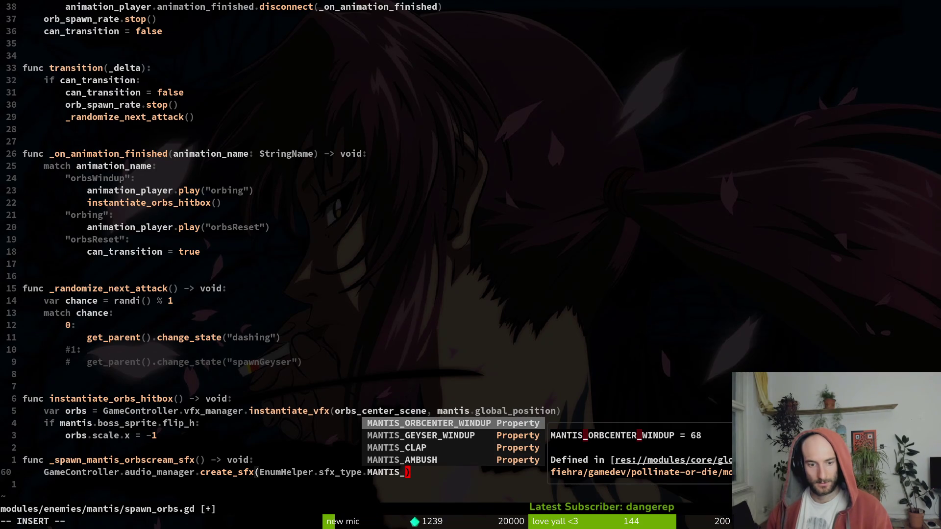
type("SCREMi")
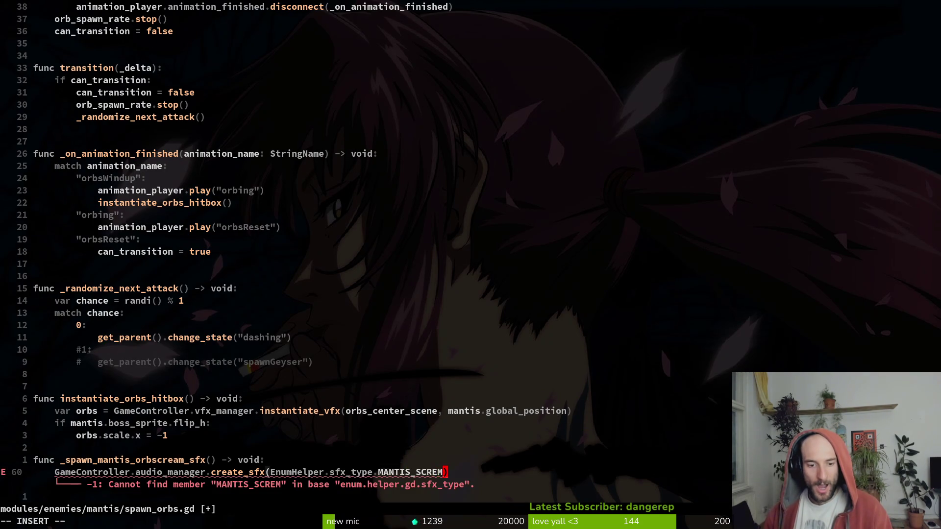
key("BackSpace")
key("BackSpace")
type("AM")
key("Escape")
type("b")
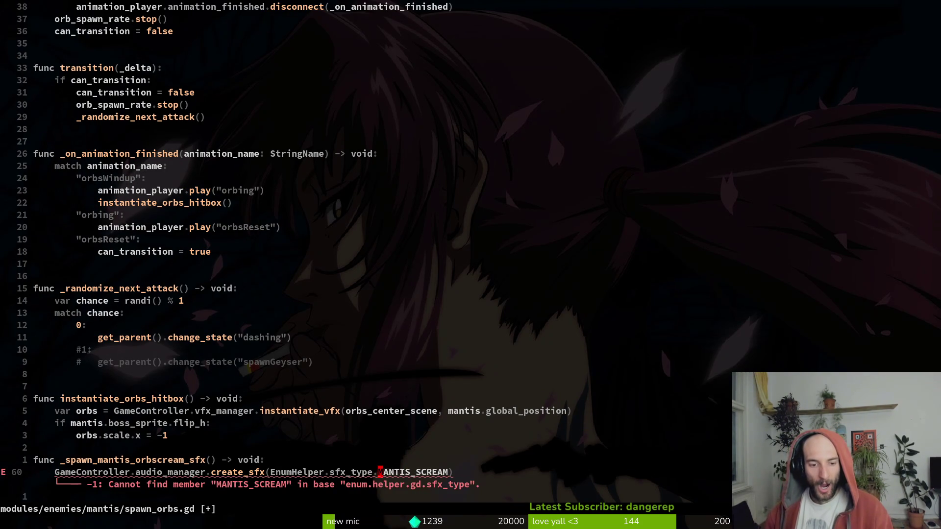
type(":w")
key("Return")
key("ctrl+p")
- Open enum.helper.gd with the fuzzy finder and move to the mantis sound entries
type("enhel")
key("Return")
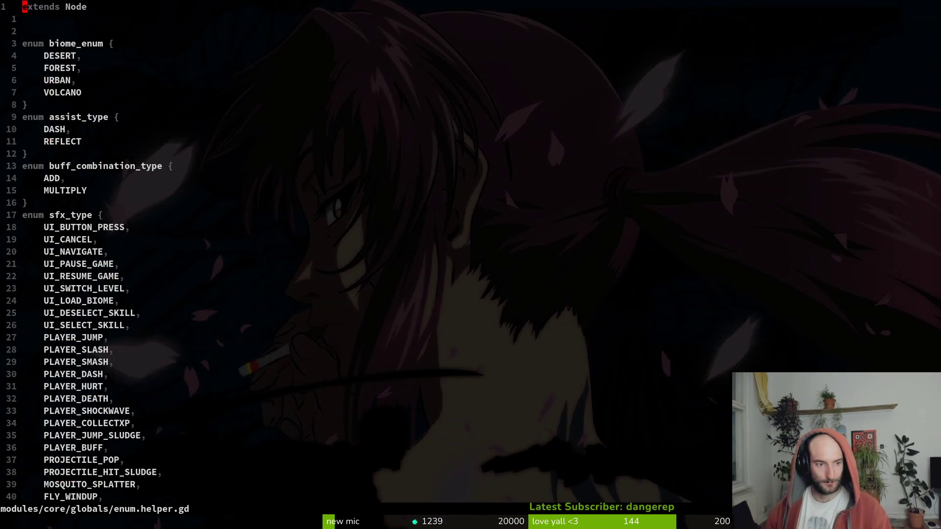
key("ctrl+d")
key("ctrl+d")
key("ctrl+d")
key("k")
key("k")
key("ctrl+u")
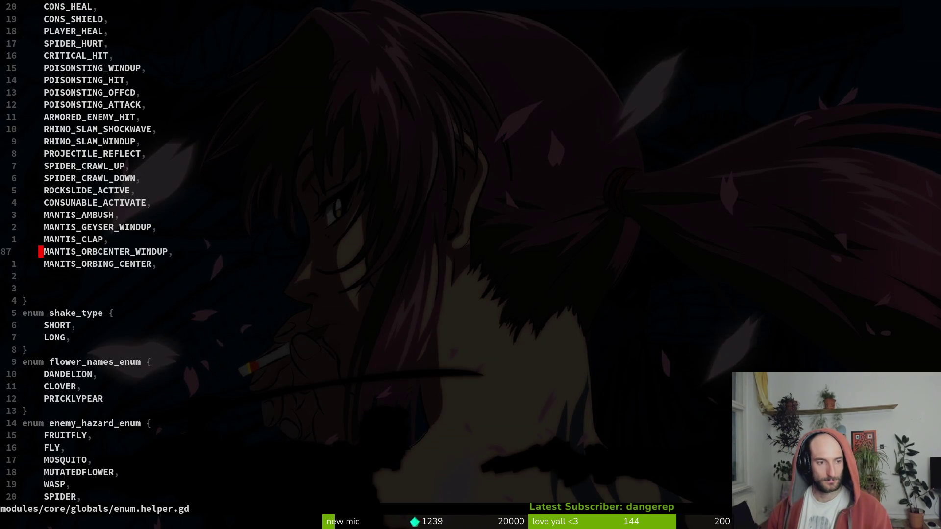
- Duplicate the MANITS_ORBING_CENTER line, rename the copy MANTIS_SCREAM, and save the enum file
key("j")
key("y")
key("y")
key("p")
key("ctrl+shift+v")
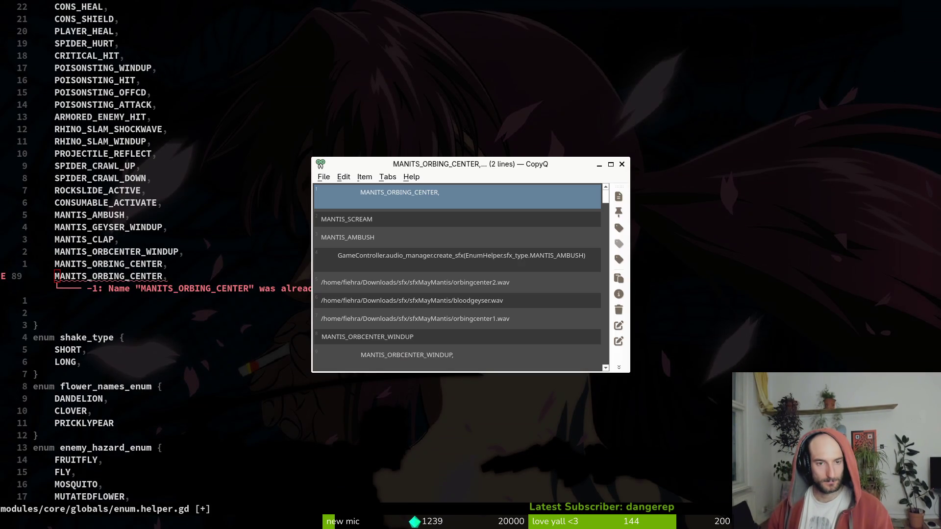
key("Down")
key("Return")
type("viwp:w")
key("Return")
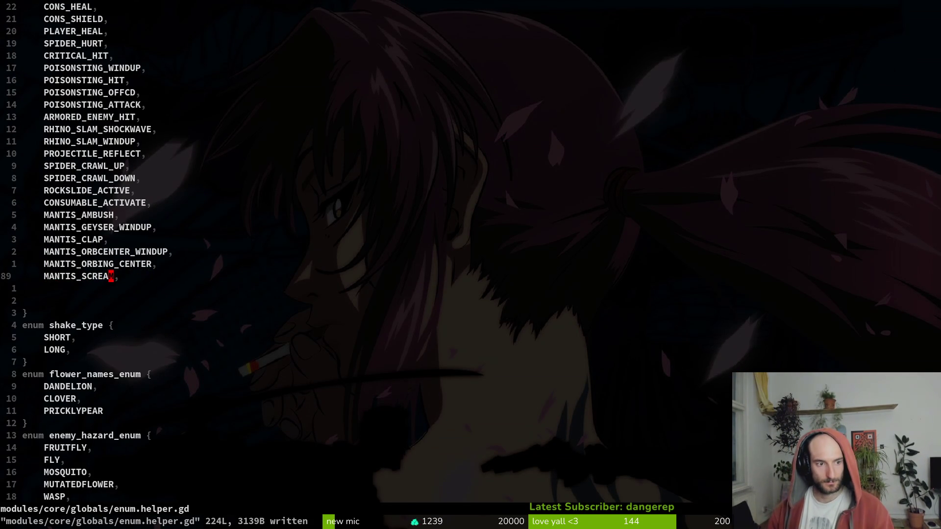
key("alt+Tab")
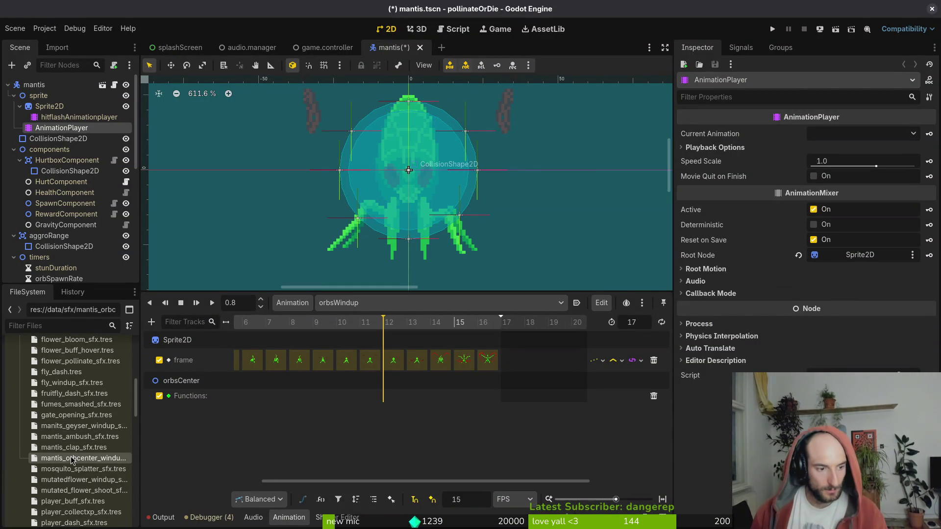
- Start a new SfxData resource from sfx_data.gd's Create New Resource option
scroll(79, 441, "down", 10)
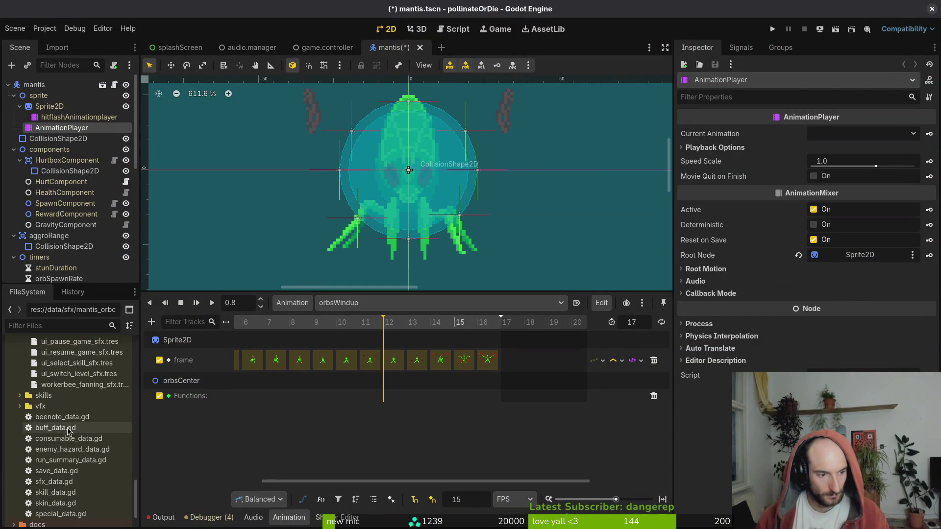
left_click(54, 482)
right_click(54, 481)
mouse_move(147, 382)
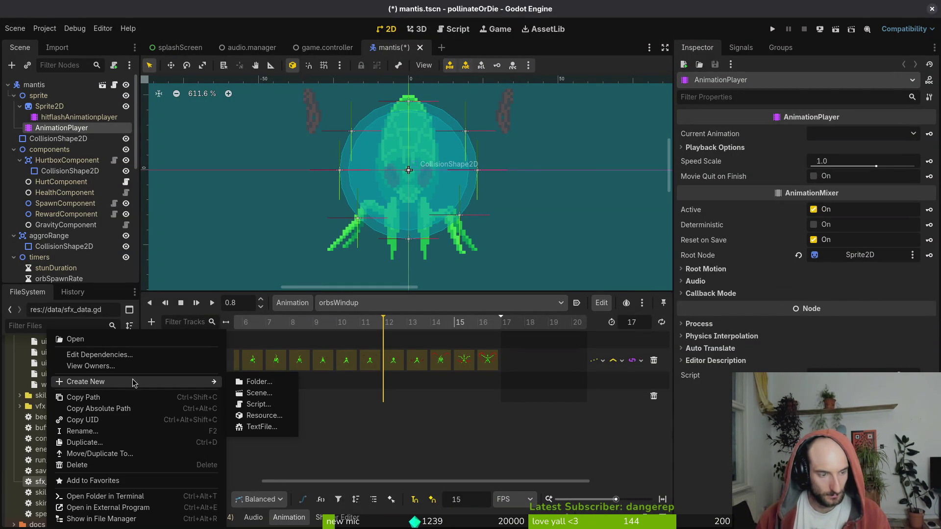
left_click(272, 416)
type("sfx")
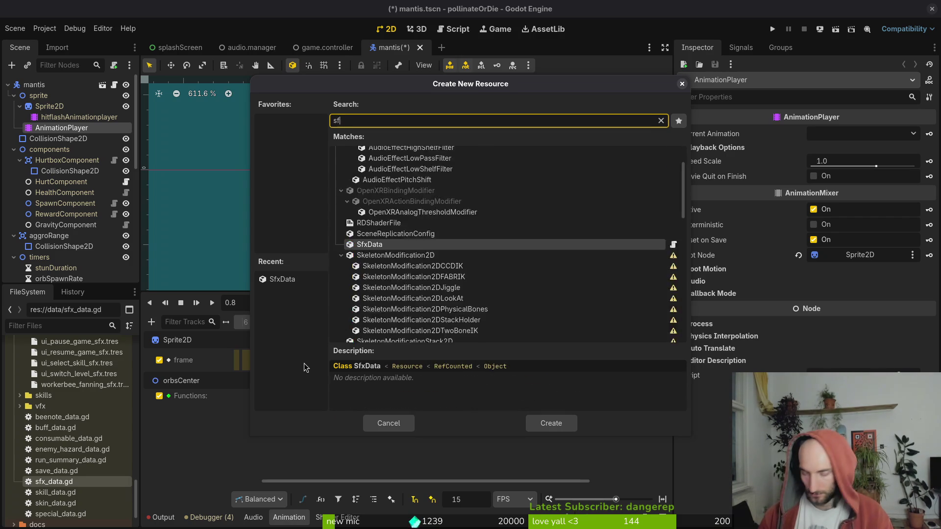
key("Return")
- Save it as mantis_orbs_scream_sfx.tres inside the data/sfx folder
type("mantis_orbs_scre")
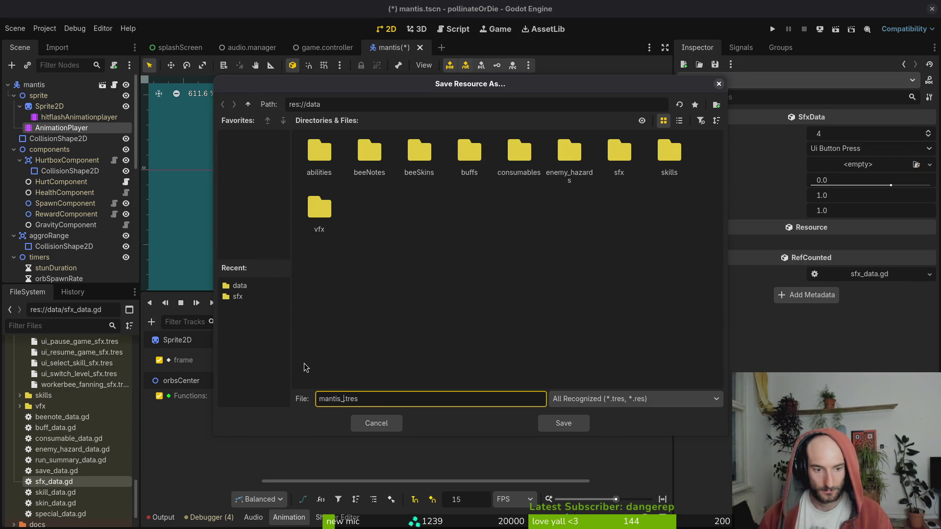
type("am")
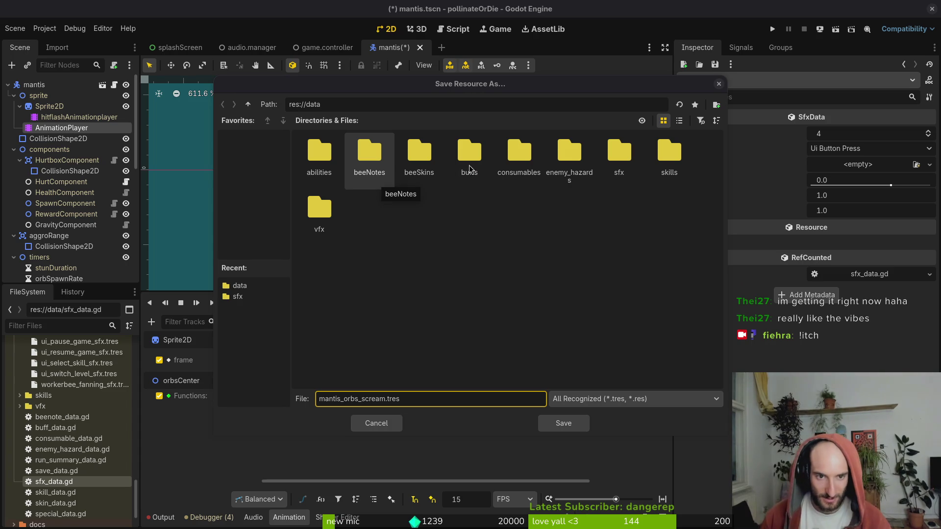
left_click(495, 208)
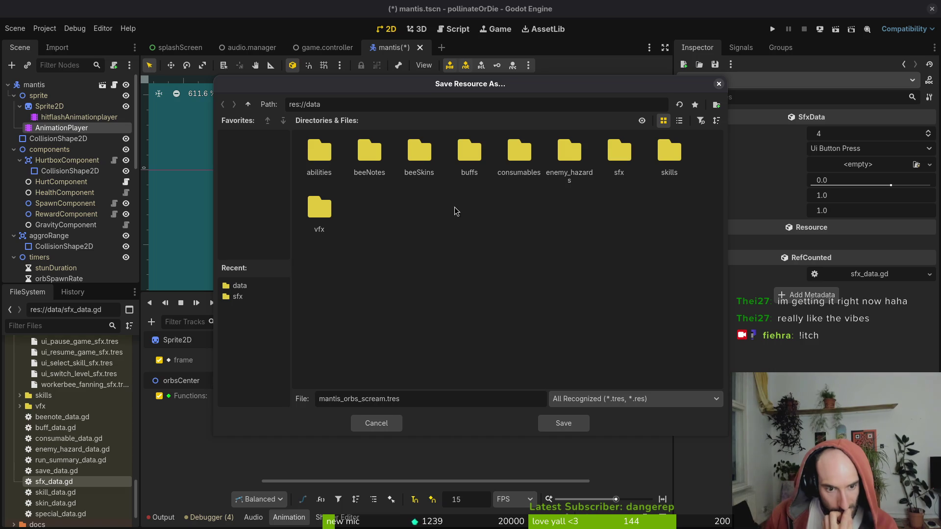
double_click(617, 159)
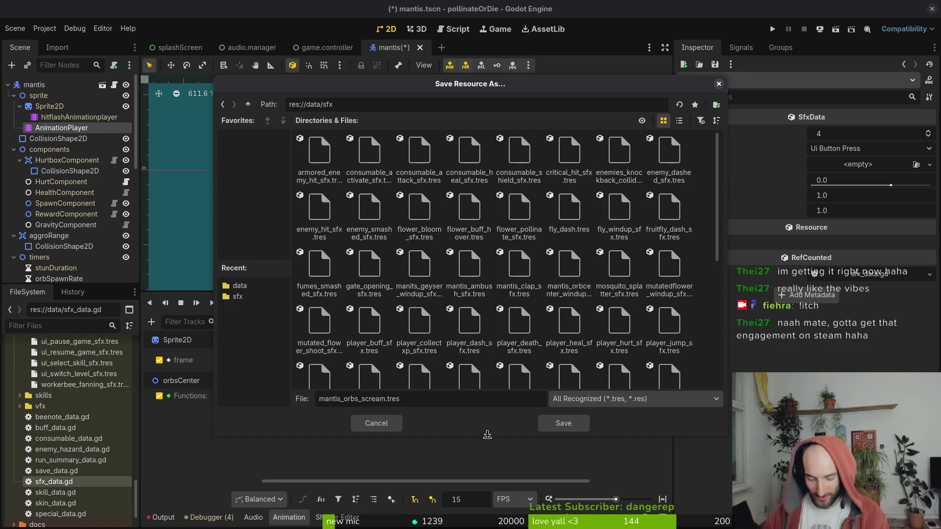
type("_sfx")
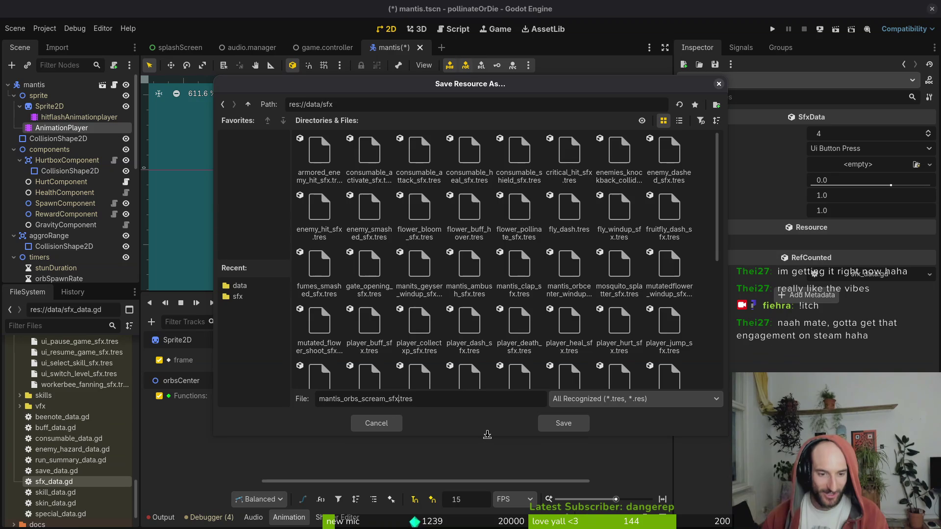
key("Return")
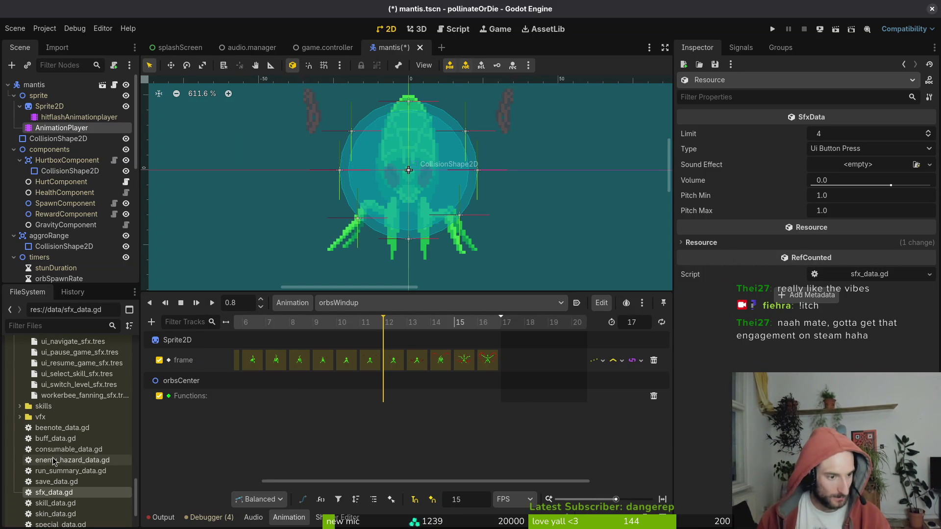
scroll(71, 447, "down", 3)
scroll(74, 441, "up", 8)
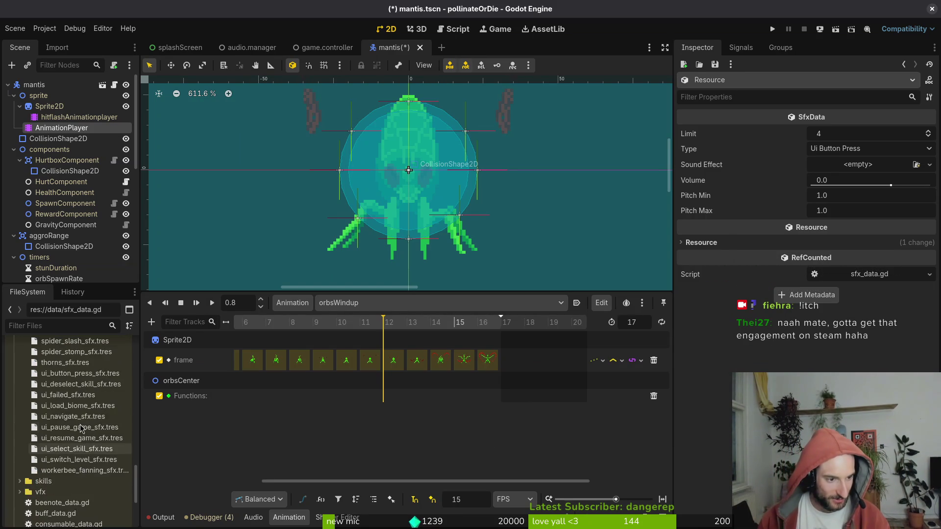
scroll(78, 428, "down", 3)
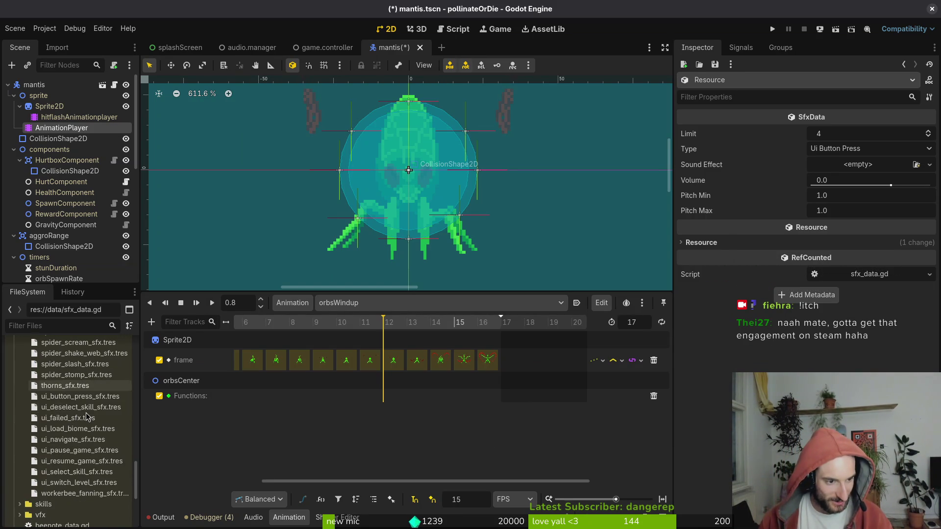
scroll(76, 424, "up", 3)
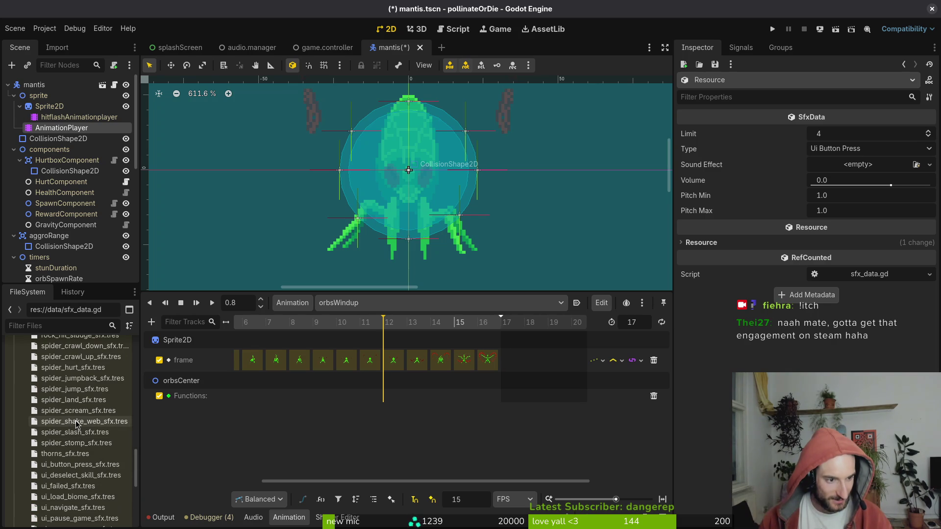
scroll(76, 424, "up", 10)
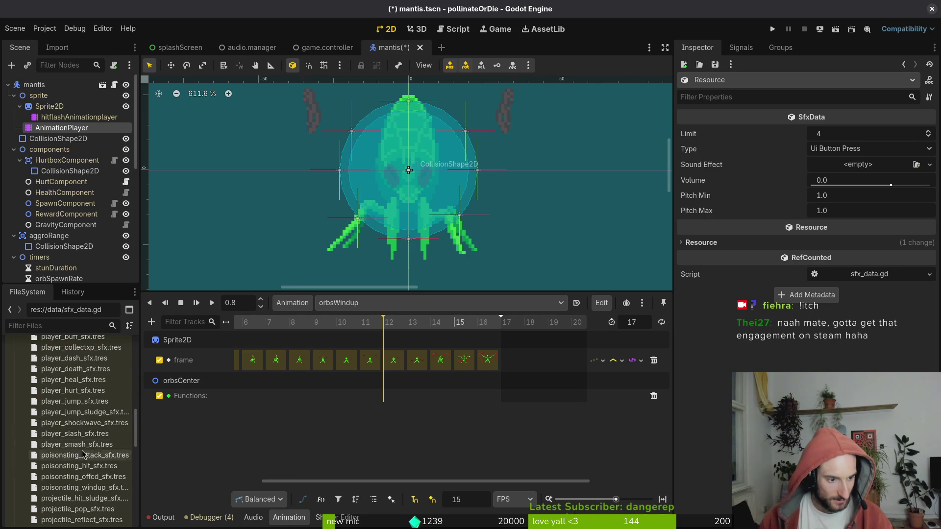
scroll(81, 449, "up", 2)
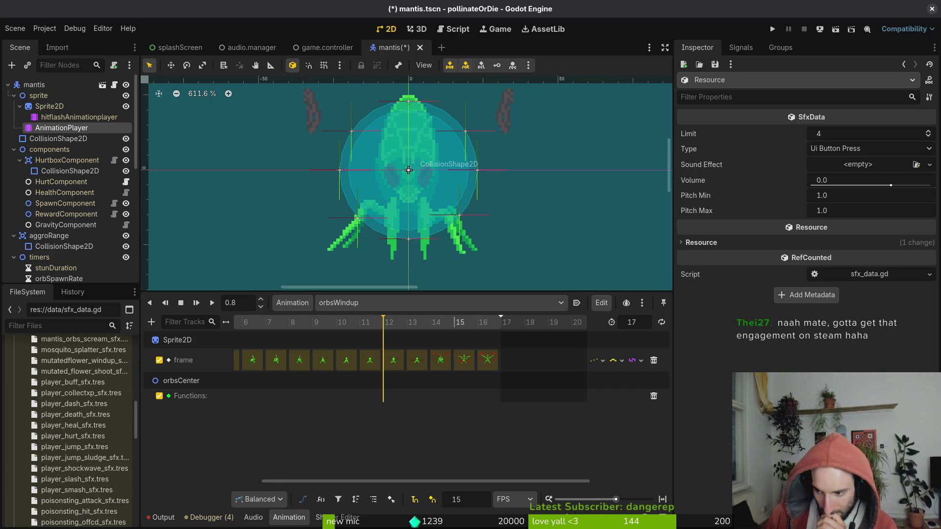
scroll(79, 444, "up", 2)
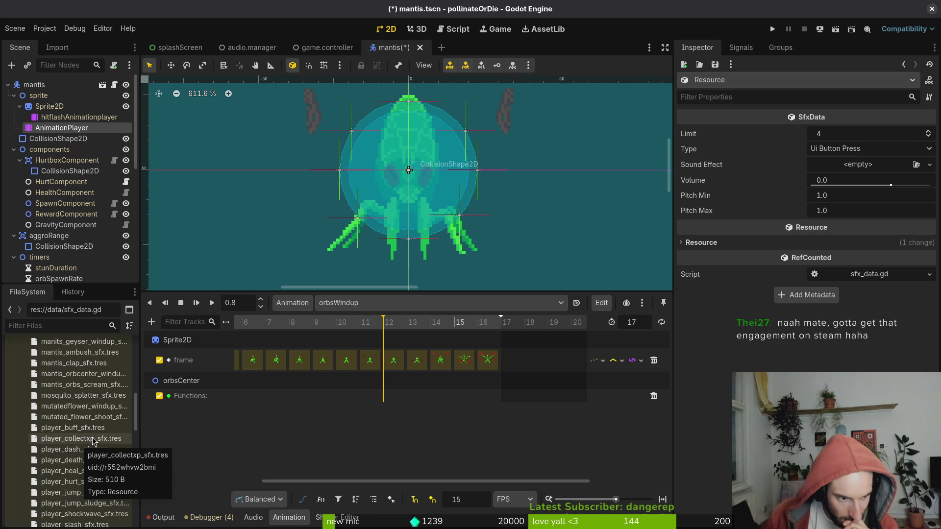
scroll(91, 441, "up", 2)
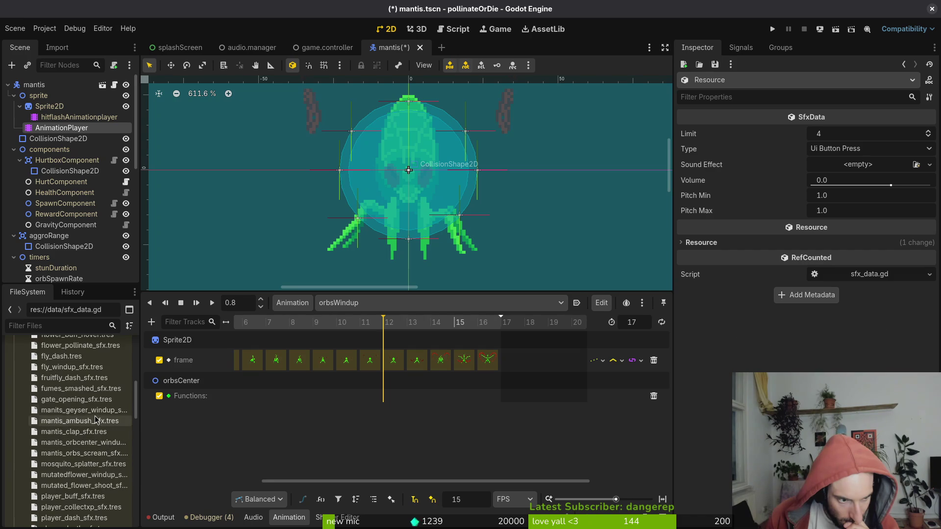
scroll(81, 387, "up", 2)
scroll(78, 384, "up", 1)
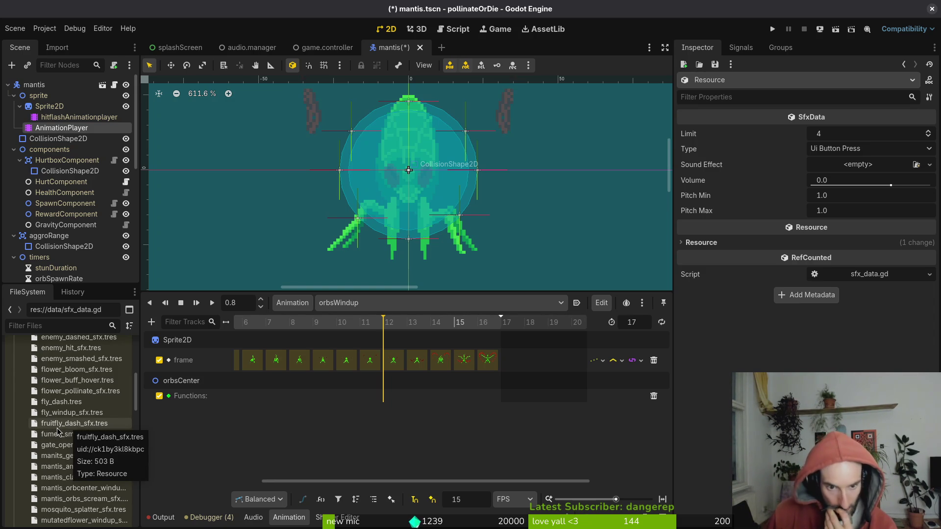
scroll(52, 433, "up", 7)
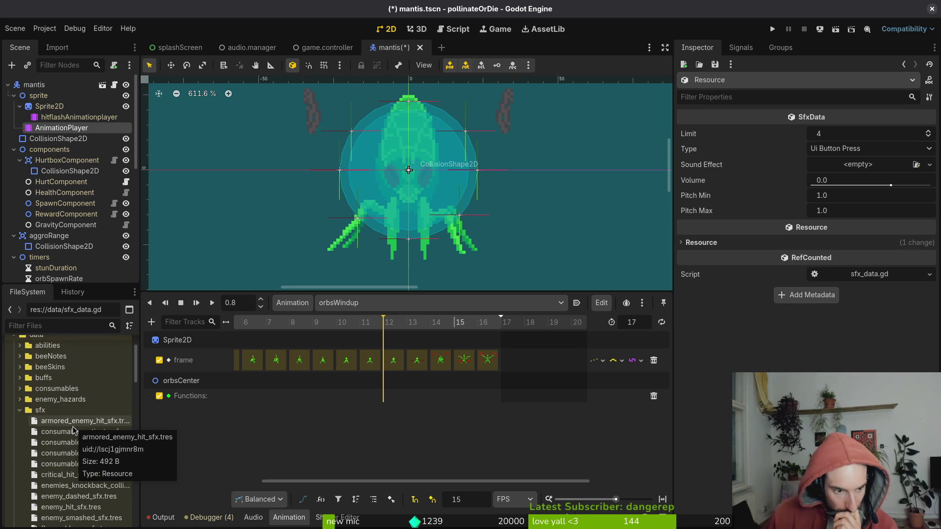
- Insert a _spawn_mantis_orbscream_sfx() call key at 0.8 s on the orbsCenter track and save mantis.tscn
right_click(382, 396)
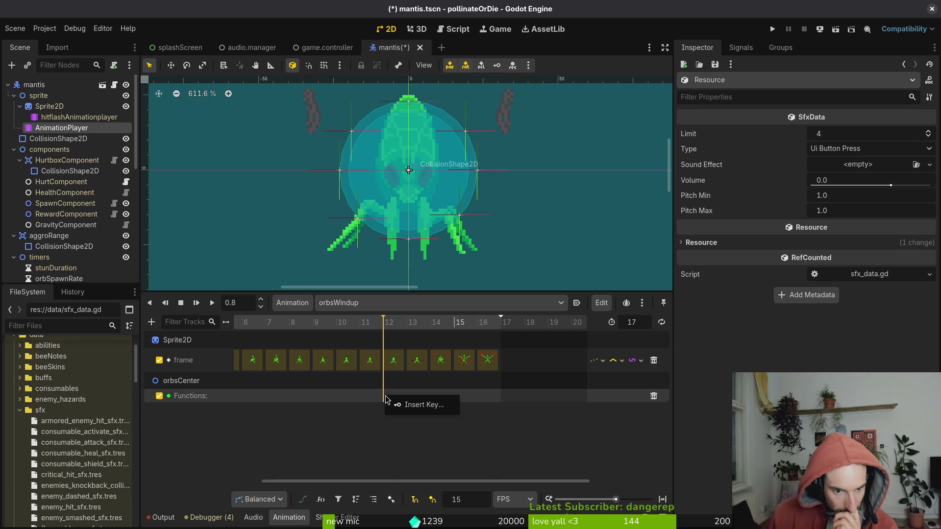
left_click(368, 407)
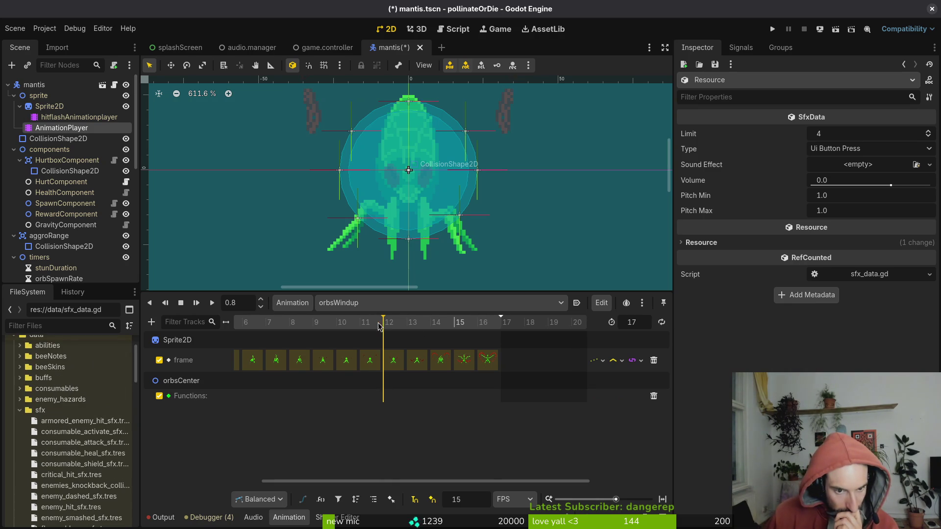
right_click(385, 398)
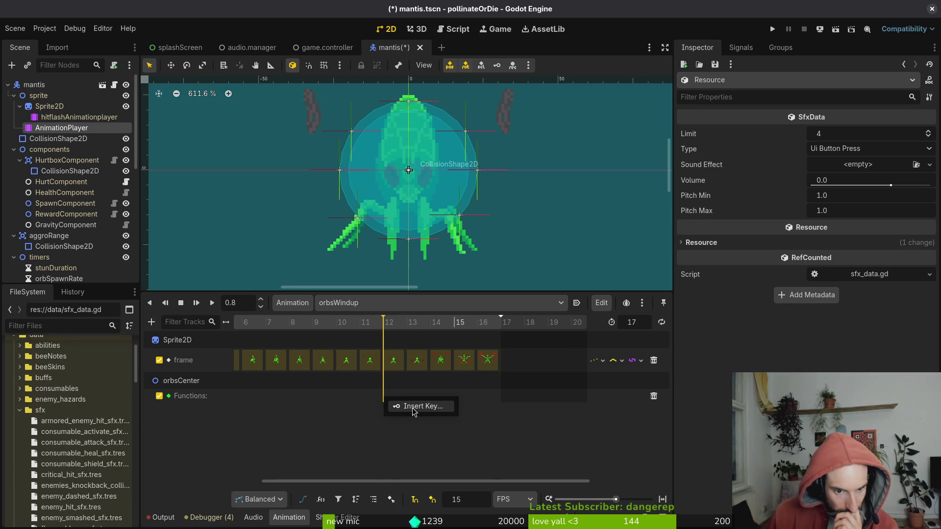
left_click(413, 407)
right_click(385, 398)
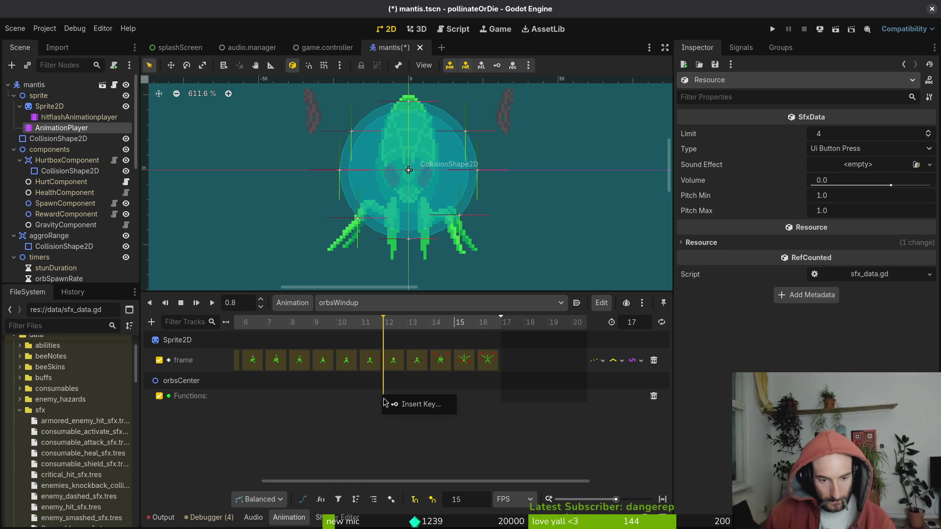
left_click(415, 404)
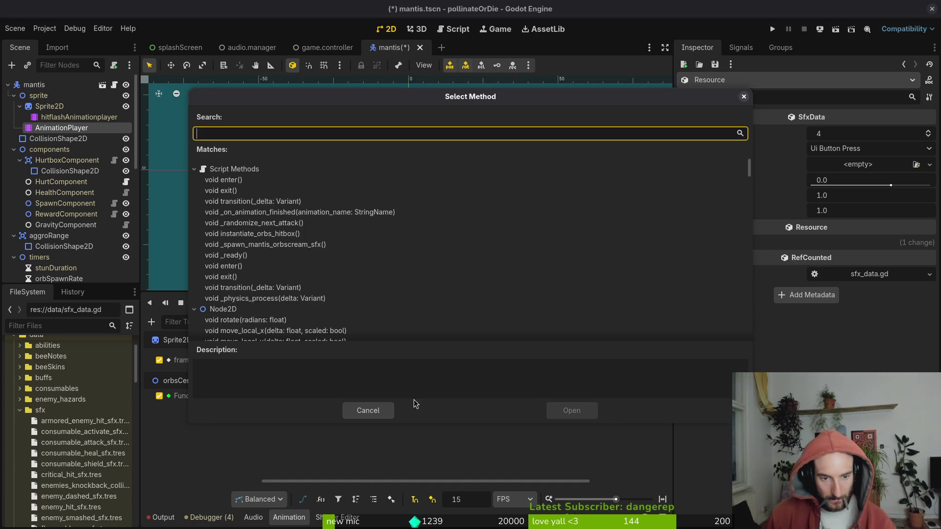
left_click(274, 244)
left_click(570, 411)
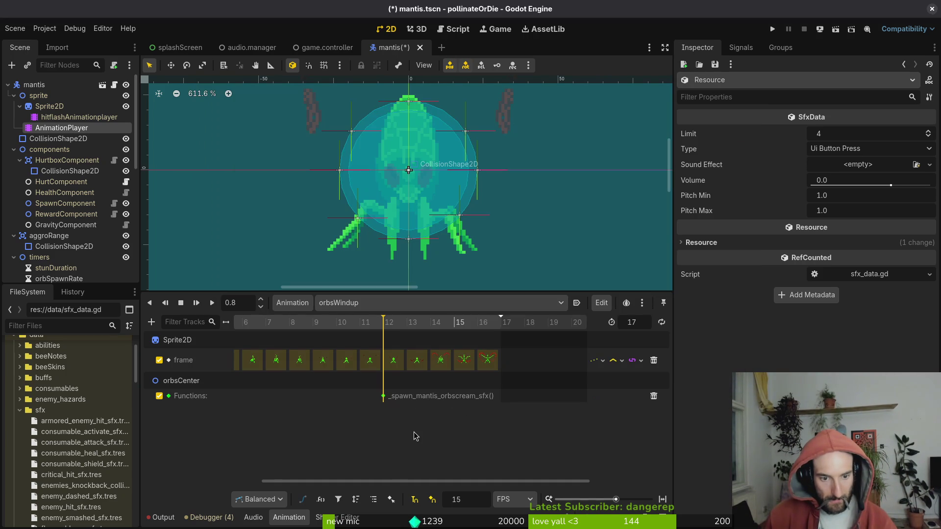
key("ctrl+s")
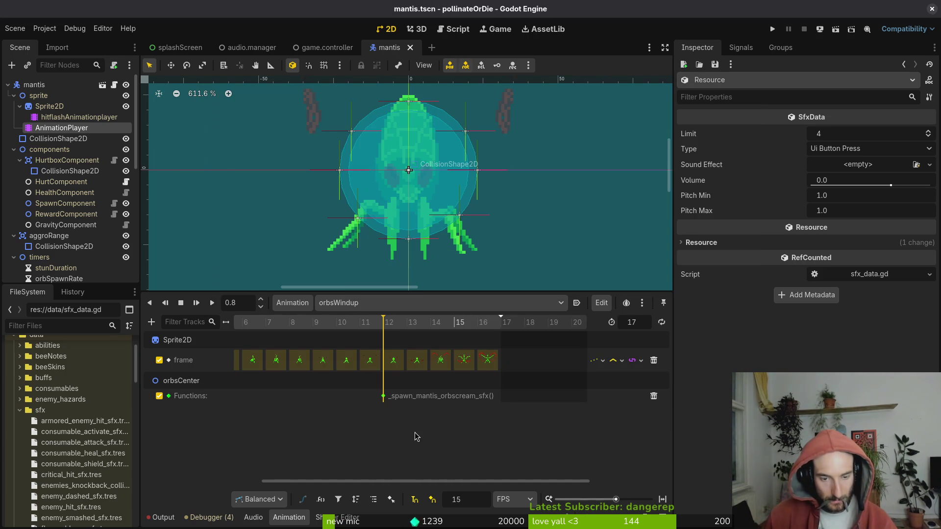
key("alt+Tab")
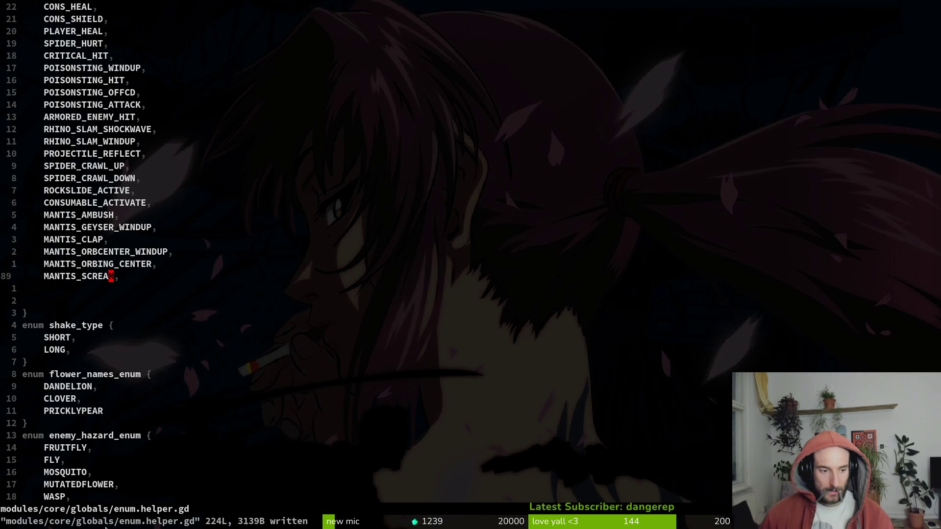
- Open mantis_orbs_scream_sfx.tres and reload the project so the new sound types load
key("alt+Tab")
scroll(78, 429, "down", 8)
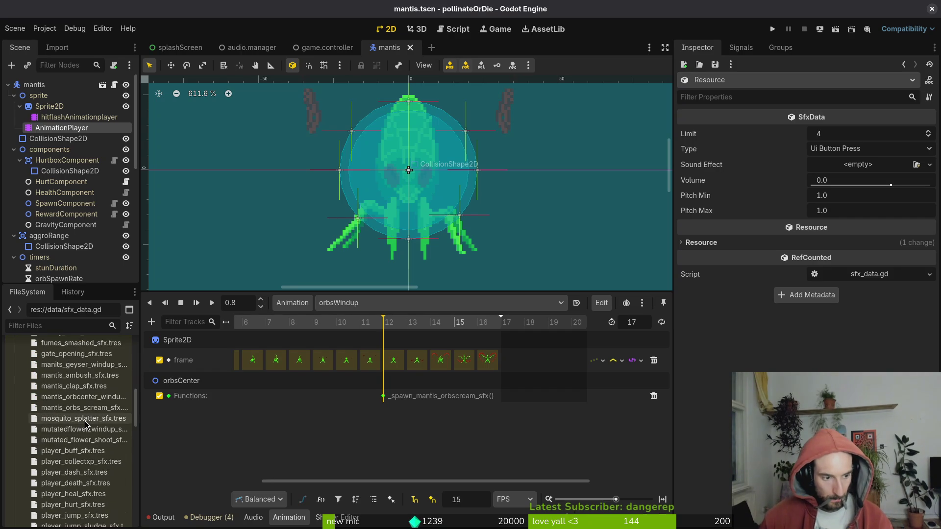
double_click(84, 411)
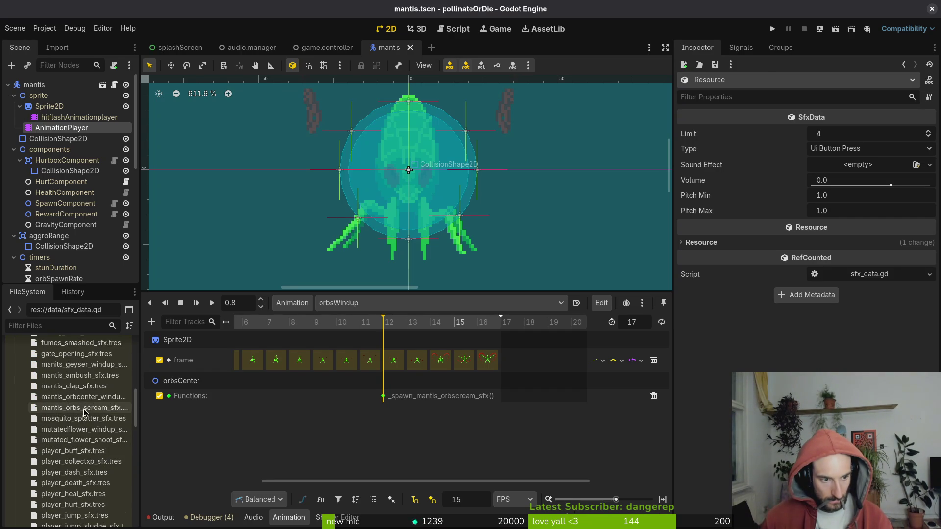
left_click(870, 148)
scroll(870, 196, "down", 5)
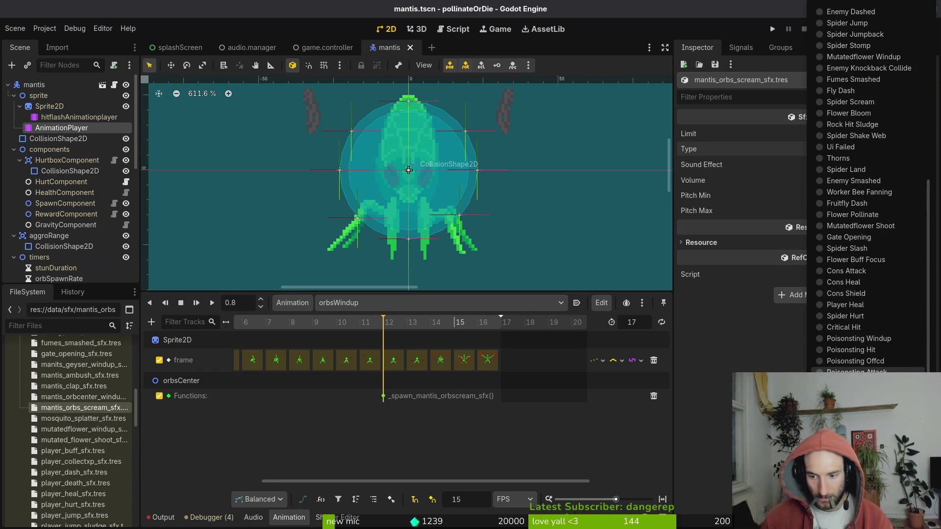
key("Escape")
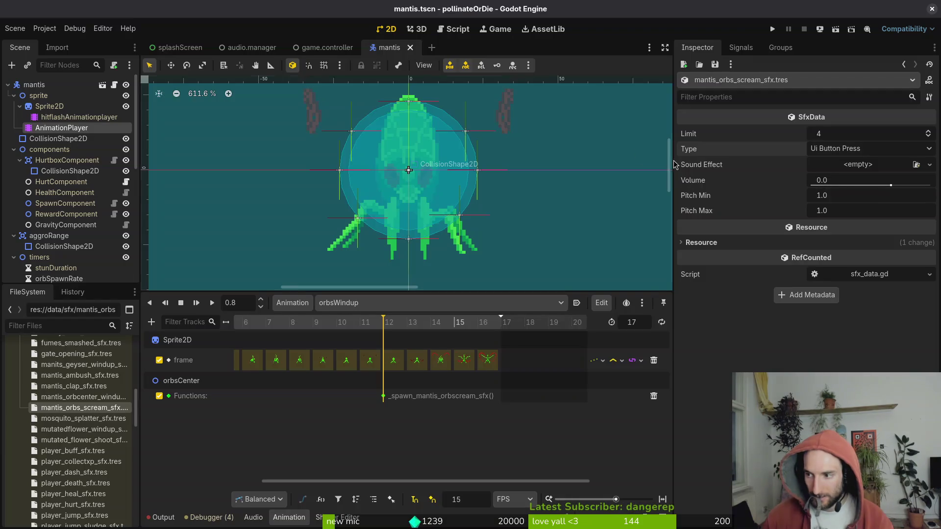
left_click(48, 31)
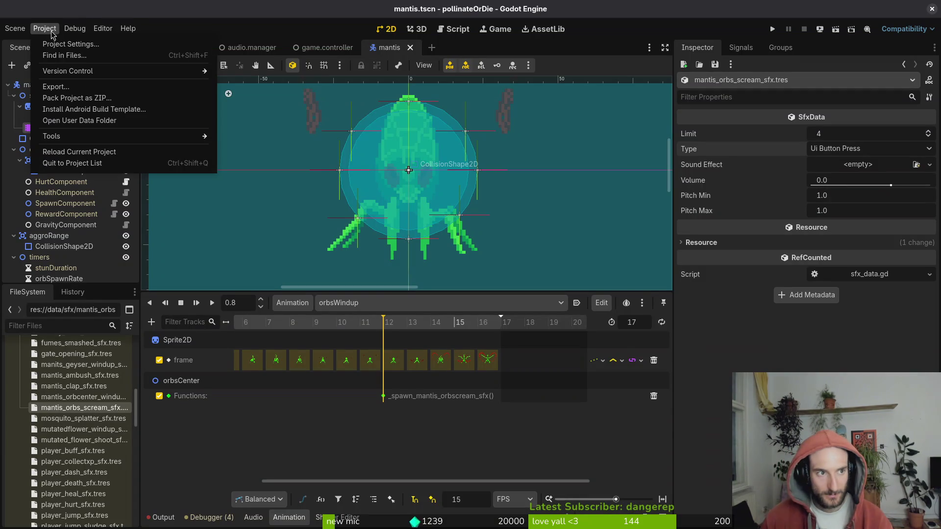
left_click(73, 152)
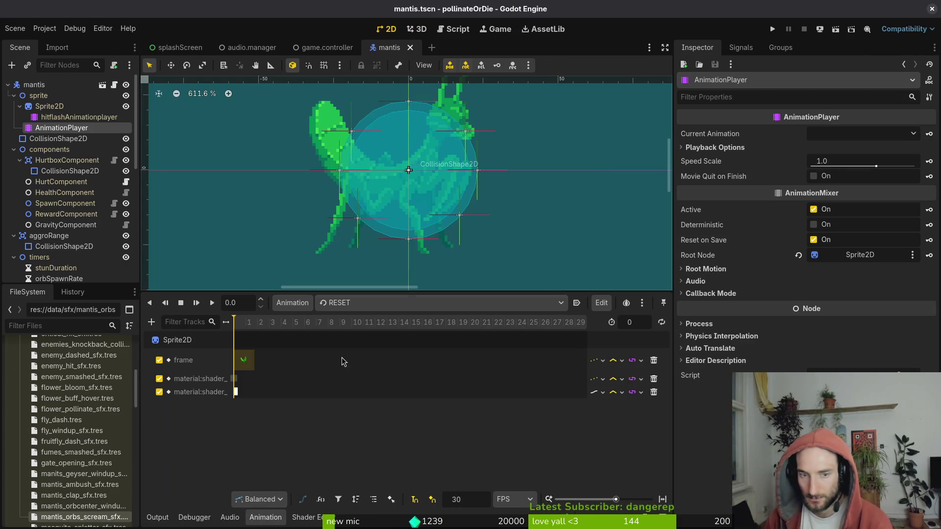
- Set the resource's sound Type to Mantis Scream, then bring up the terminal
left_click(84, 517)
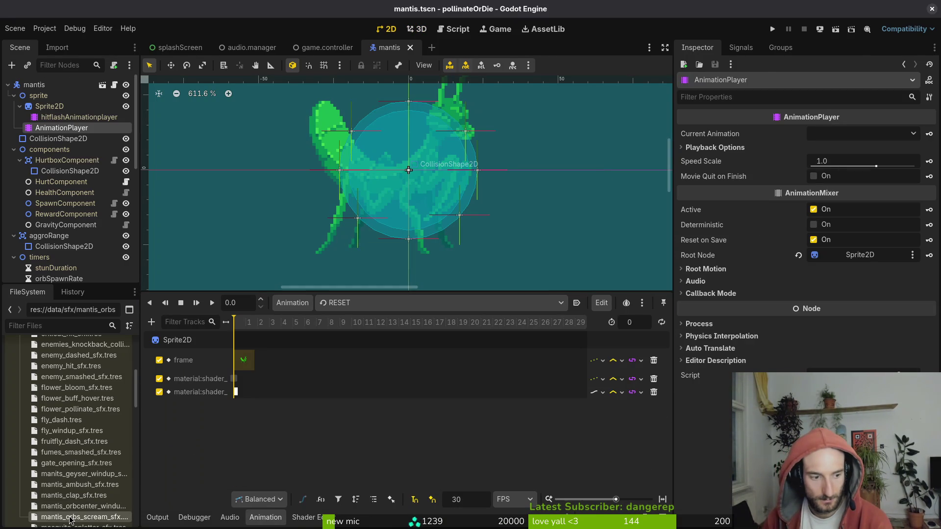
left_click(861, 167)
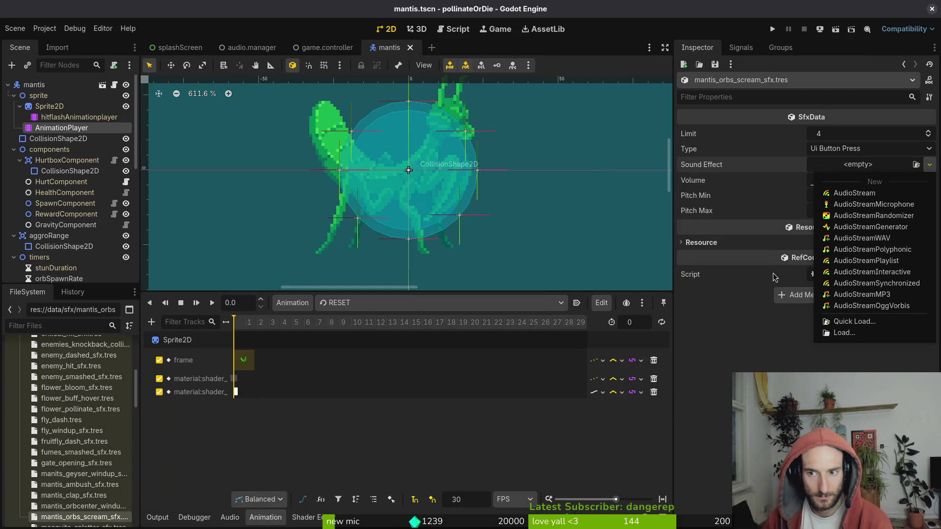
left_click(855, 172)
left_click(857, 149)
scroll(867, 196, "down", 5)
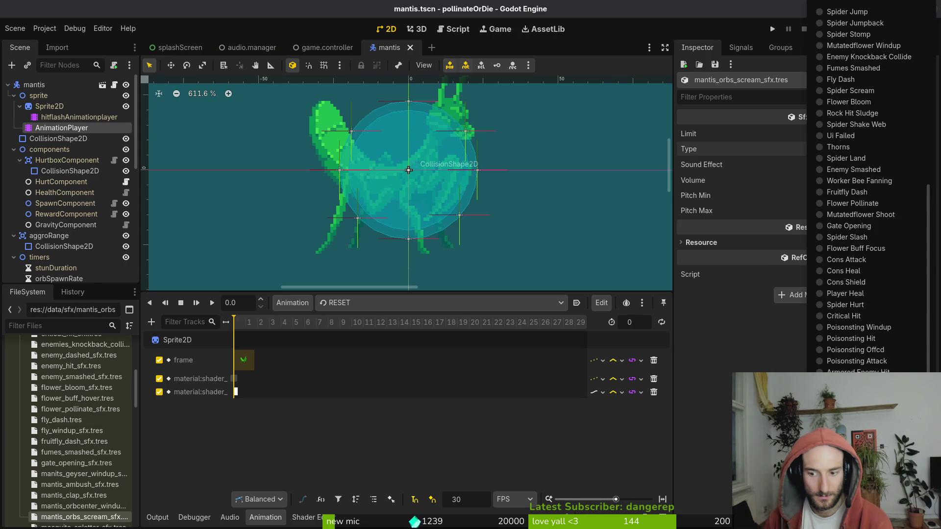
left_click(839, 147)
left_click(860, 164)
left_click(862, 264)
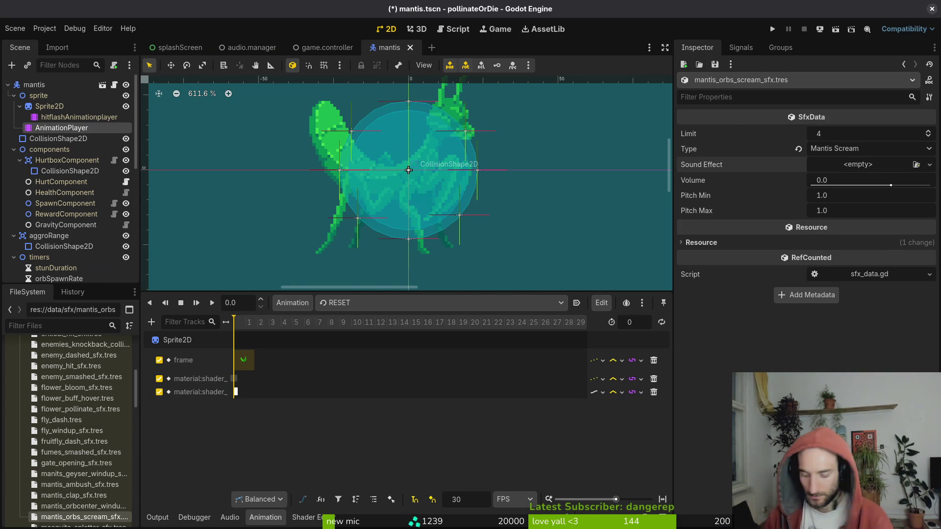
key("super")
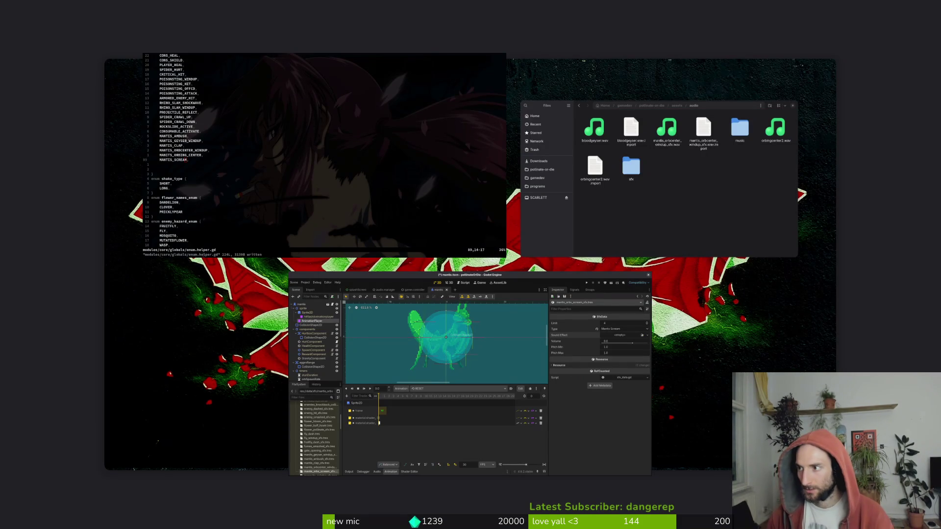
key("super")
key("super")
key("super")
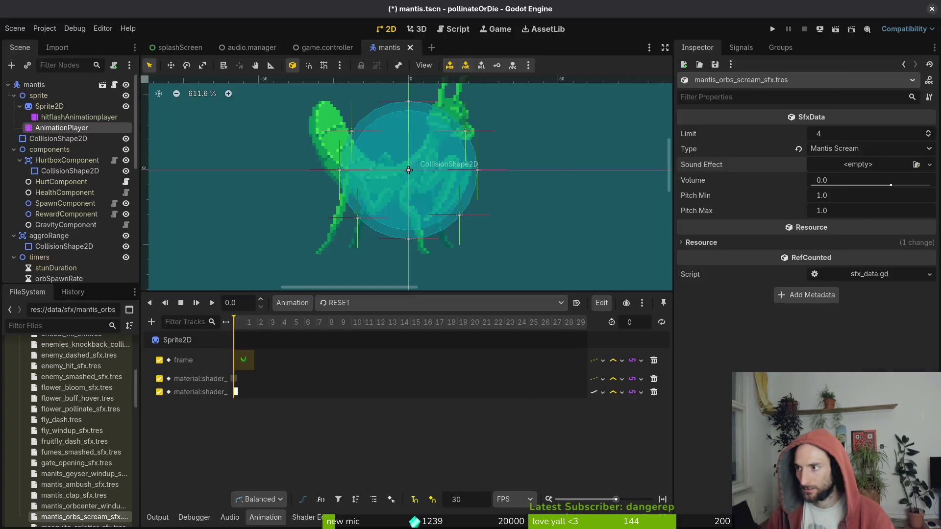
key("ctrl+alt+t")
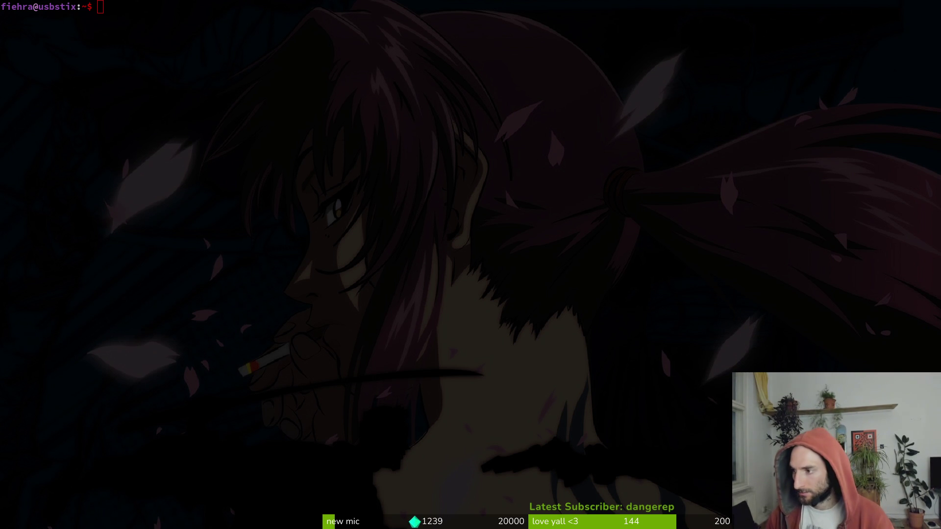
- Browse the mantis wav files in assets/audio with Files, then return to Godot
key("super+e")
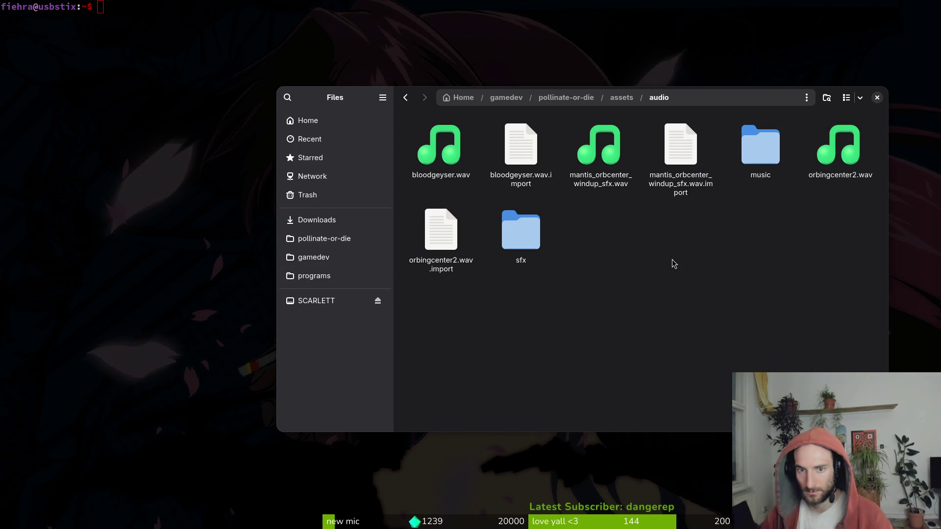
key("super+1")
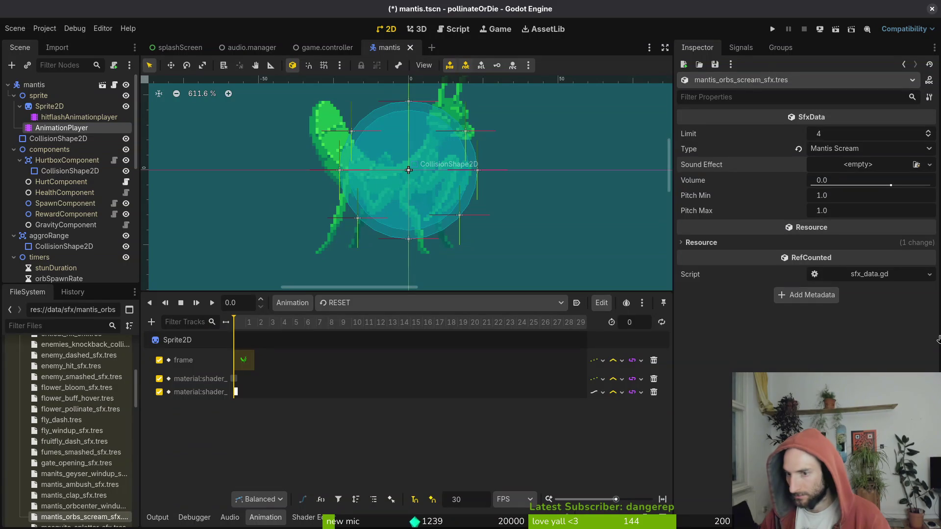
- Open mantis_orbcenter_windup_sfx.tres and scrub its 3.92 s waveform preview to about 0.87 s
left_click(81, 506)
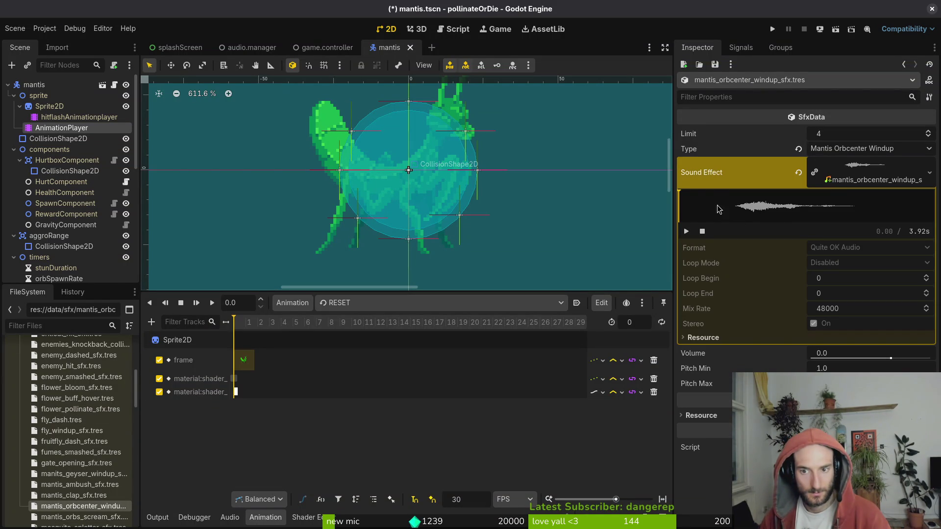
left_click_drag(711, 216, 736, 221)
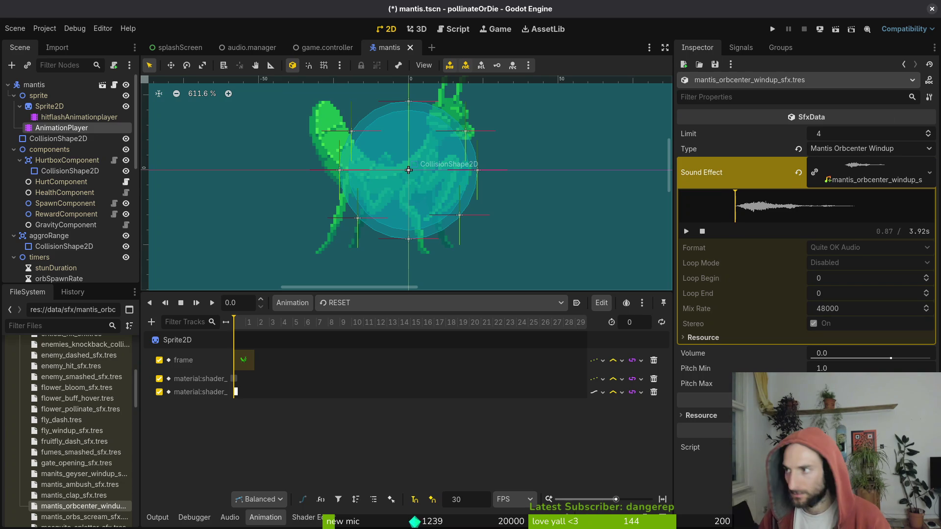
- In the terminal, change into gamedev/pollinate-or-die/assets/audio and list its files
key("super")
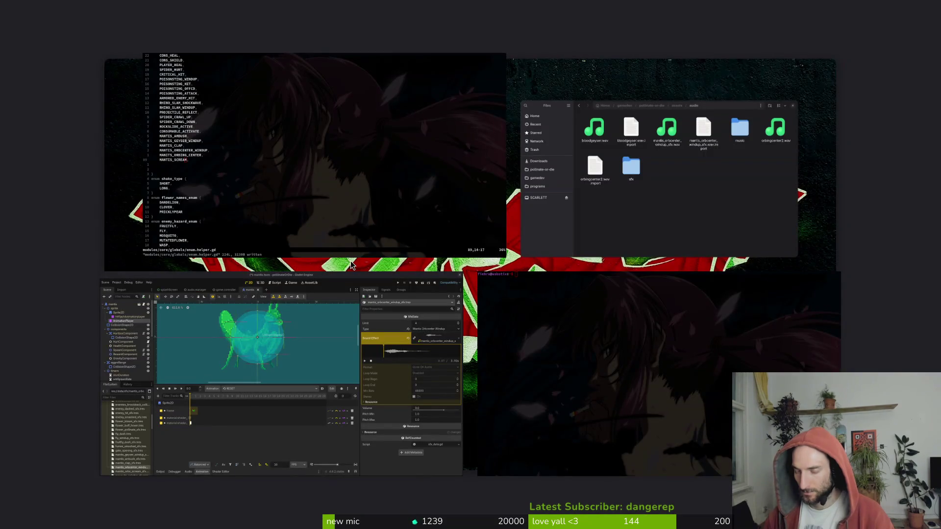
key("super")
key("ctrl+alt+t")
type("cd gamedev/po")
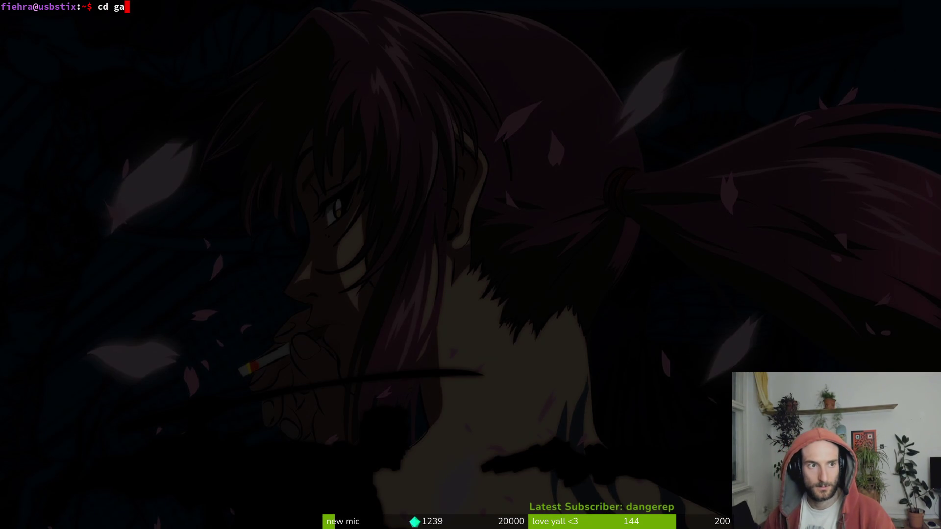
key("Tab")
key("Return")
type("cd aud")
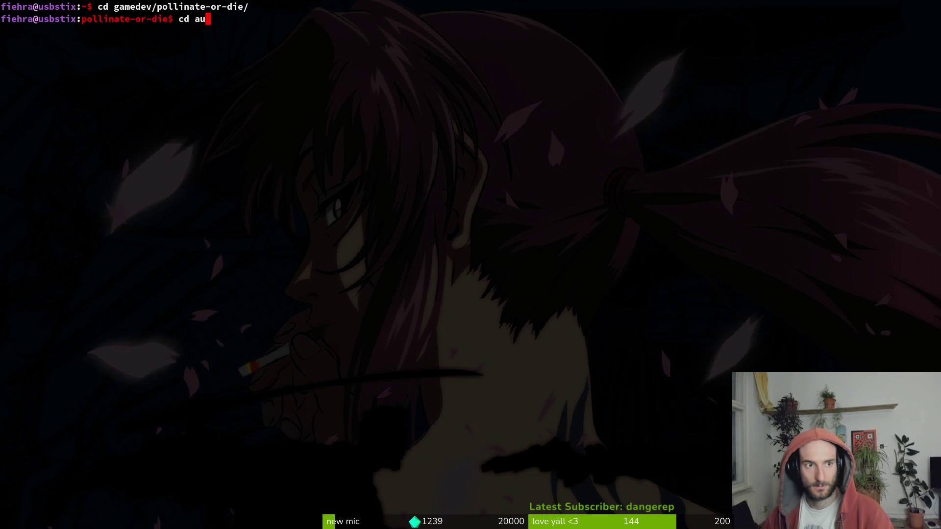
key("BackSpace")
key("BackSpace")
key("BackSpace")
type("as")
key("Tab")
type("au")
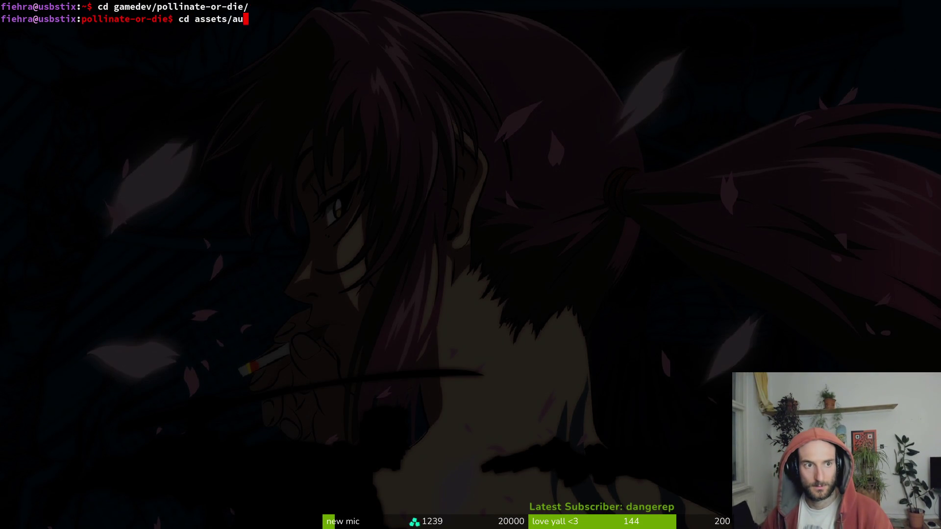
type("d")
key("Tab")
key("Return")
type("ls")
key("Return")
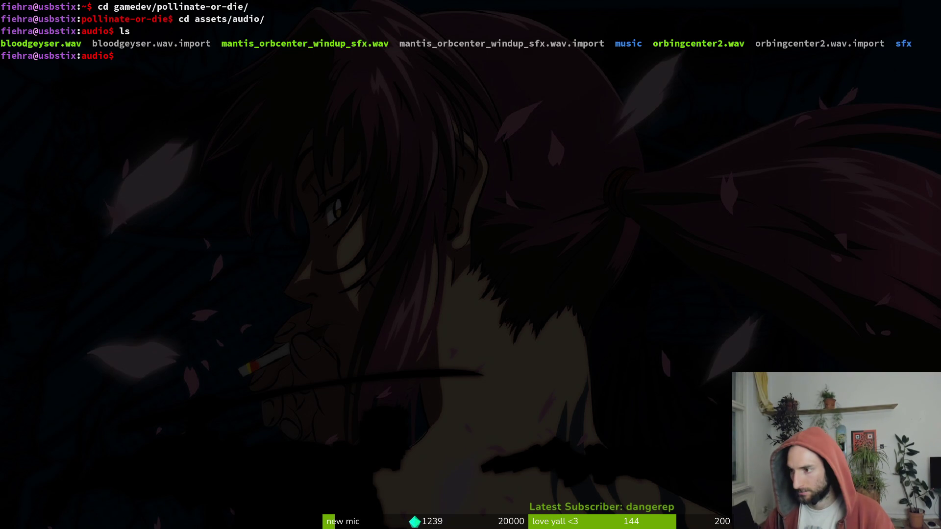
- Draft ffmpeg -ss 0.00:00:00.85 -i mantis_orbcenter_windup_sfx.wav to trim from 0.85 s
type("ffmpeg")
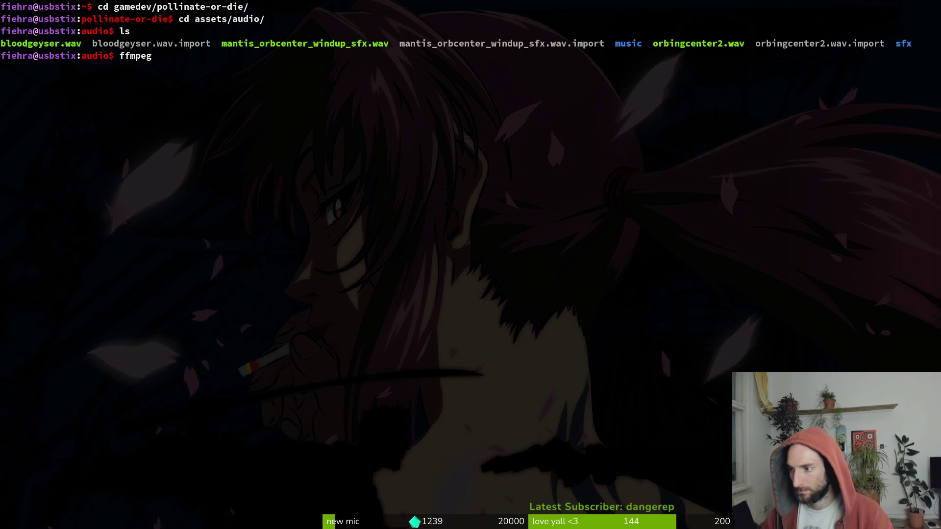
type("-ss")
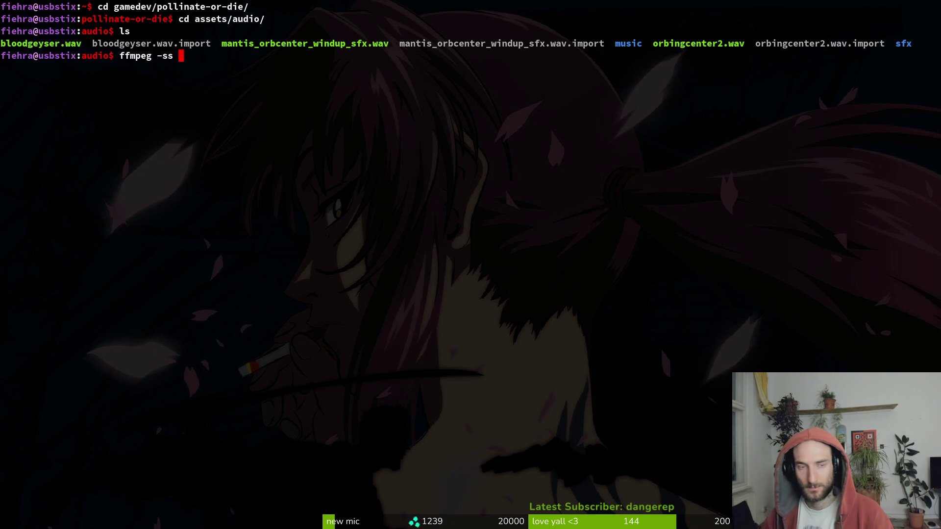
type(" 0")
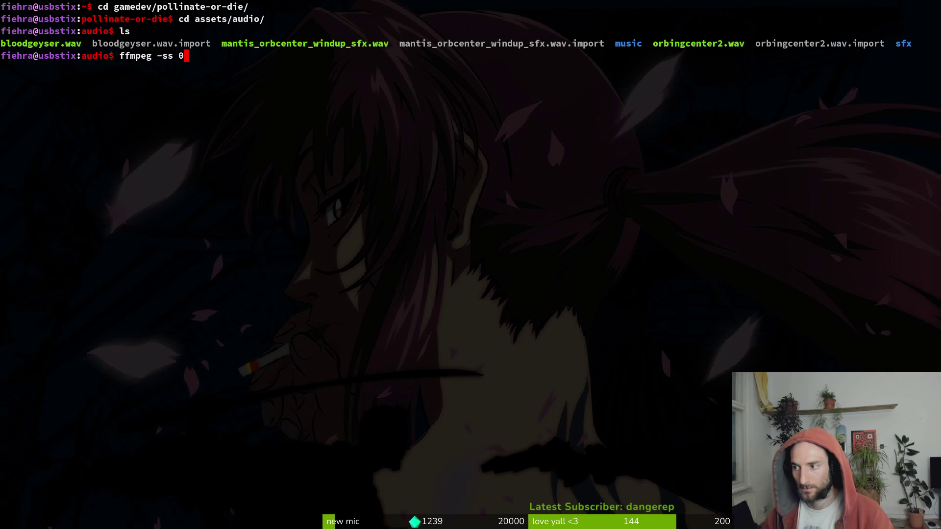
type(".00:")
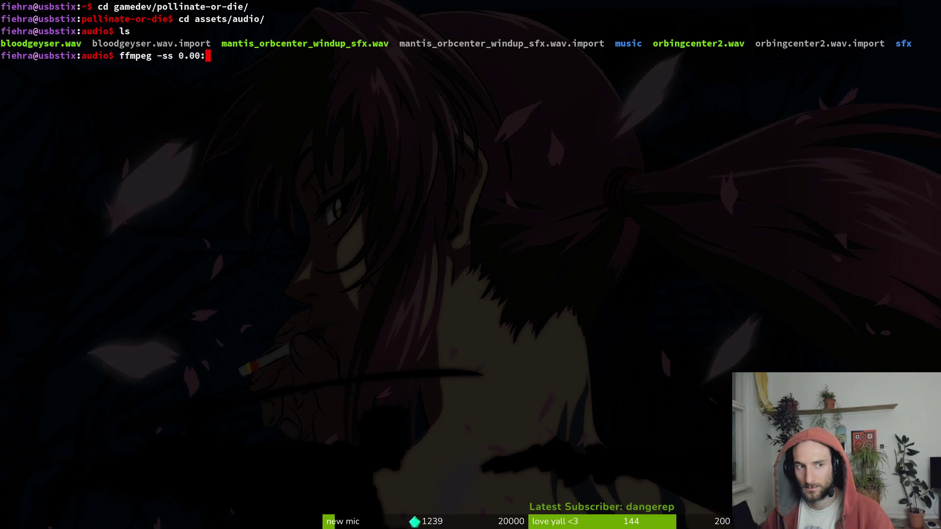
type("00:00")
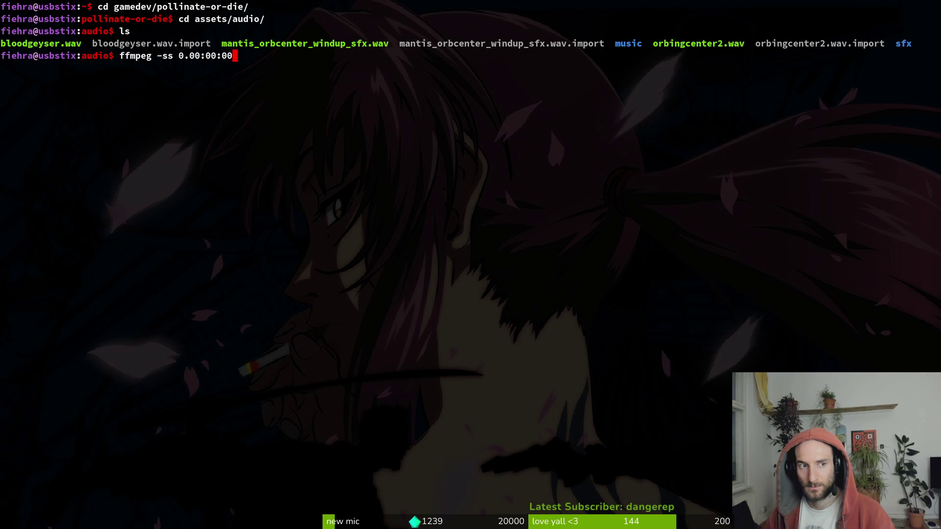
type(".53")
key("BackSpace")
key("BackSpace")
type("85")
key("BackSpace")
type("5 -i ")
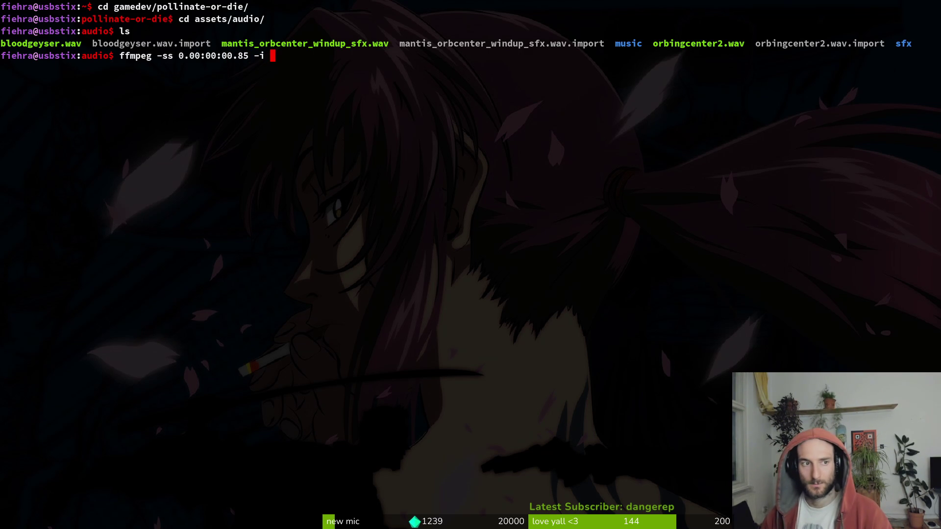
type("mant")
key("Tab")
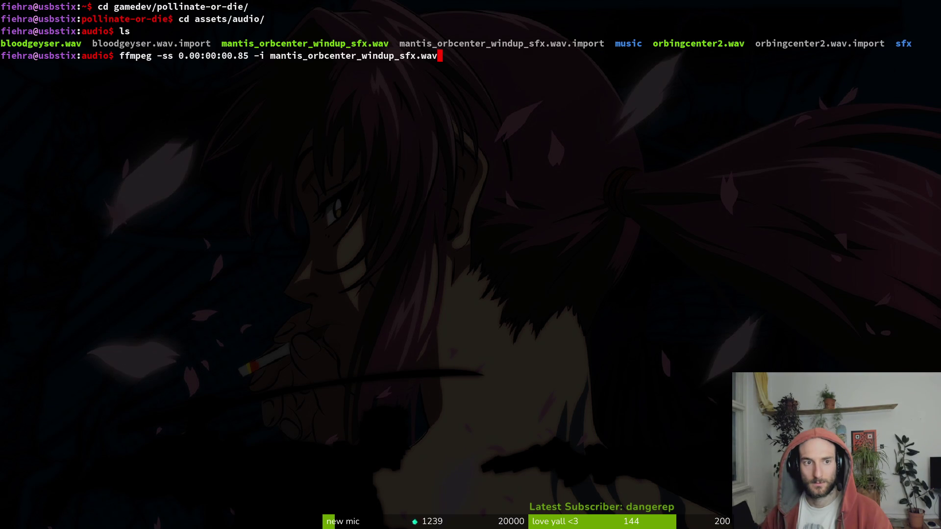
type(" -")
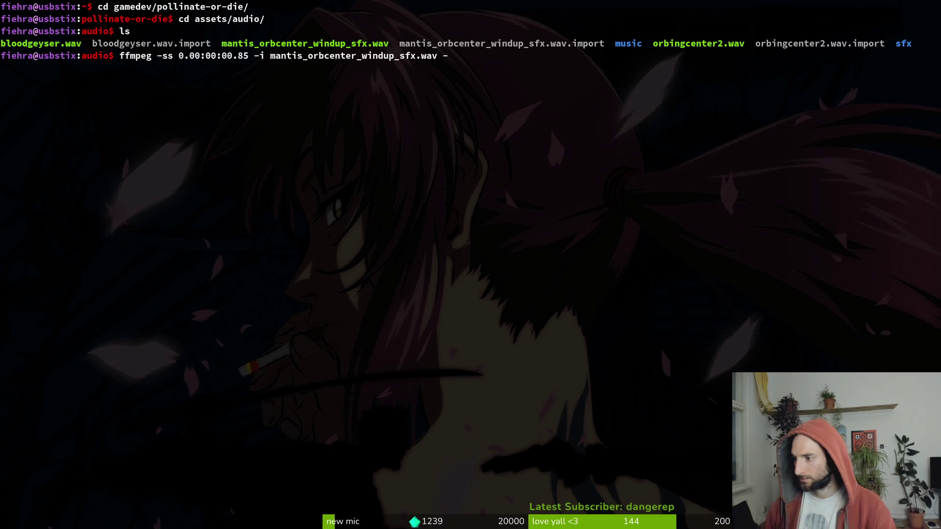
key("BackSpace")
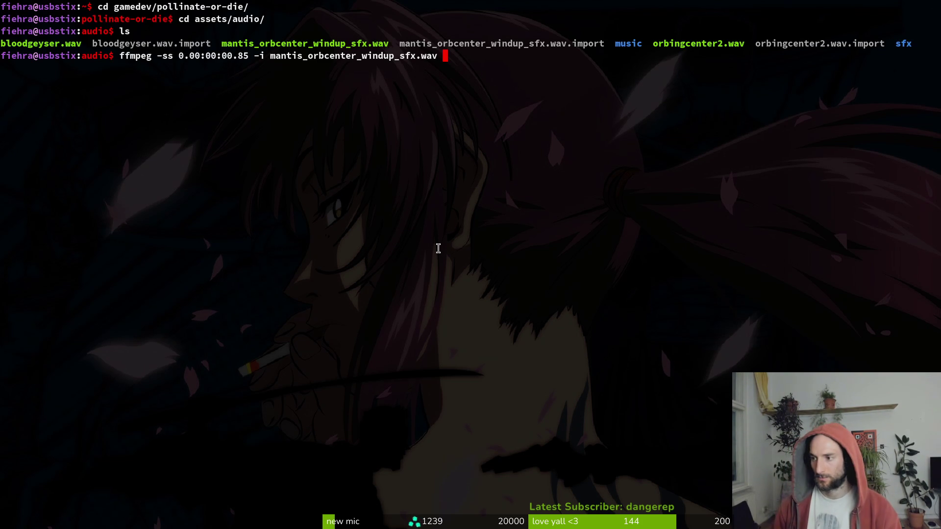
- Edit the ffmpeg trim command to start at 0.85 s, write mantis.wav, and run it
key("ctrl+Left")
key("ctrl+Left")
key("ctrl+Left")
key("Left")
key("Left")
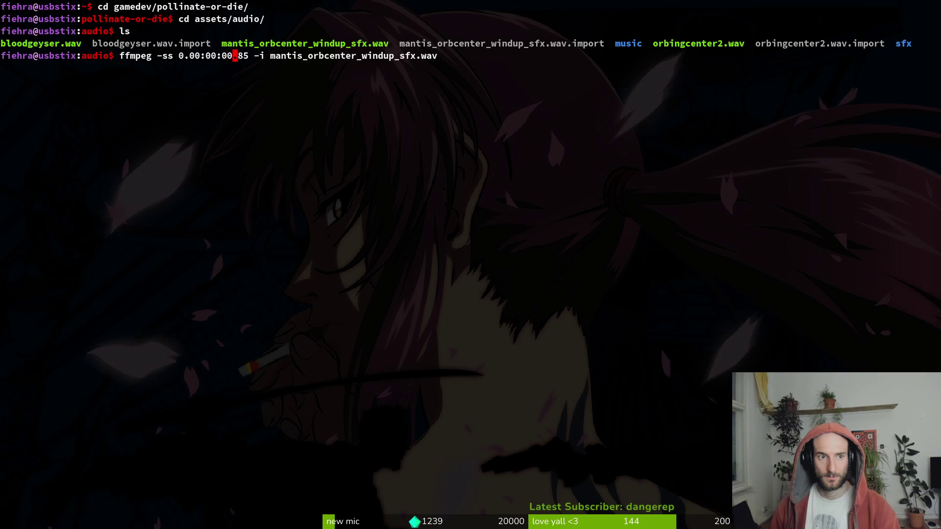
key("BackSpace")
key("BackSpace")
key("BackSpace")
key("BackSpace")
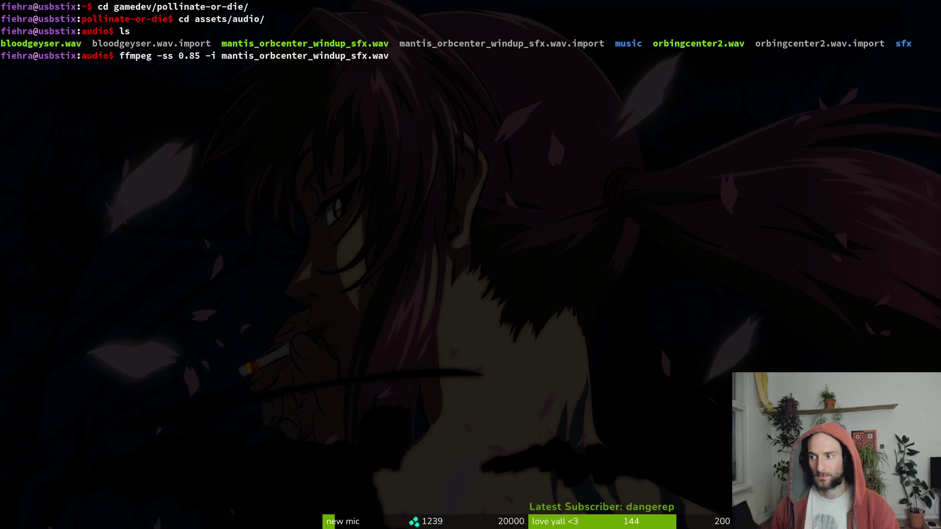
key("Right")
key("ctrl+Right")
key("ctrl+Right")
key("ctrl+Right")
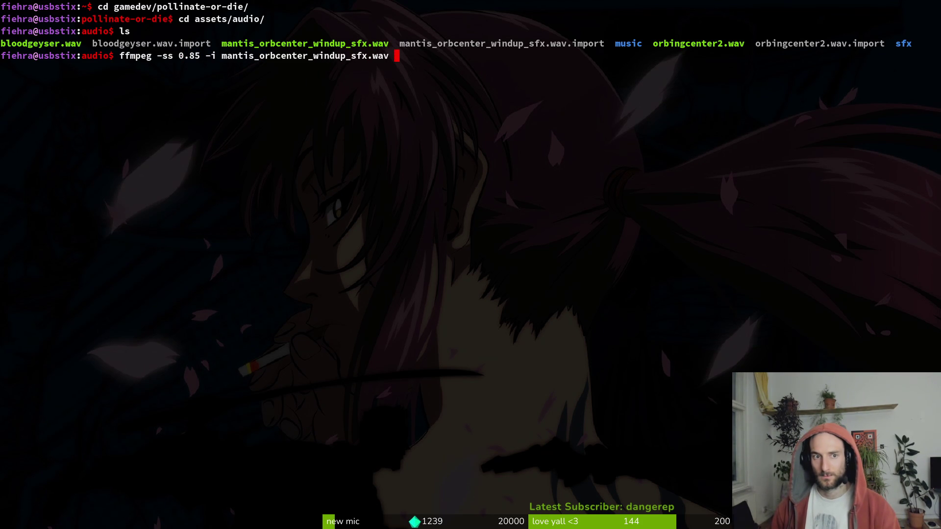
type("-c ")
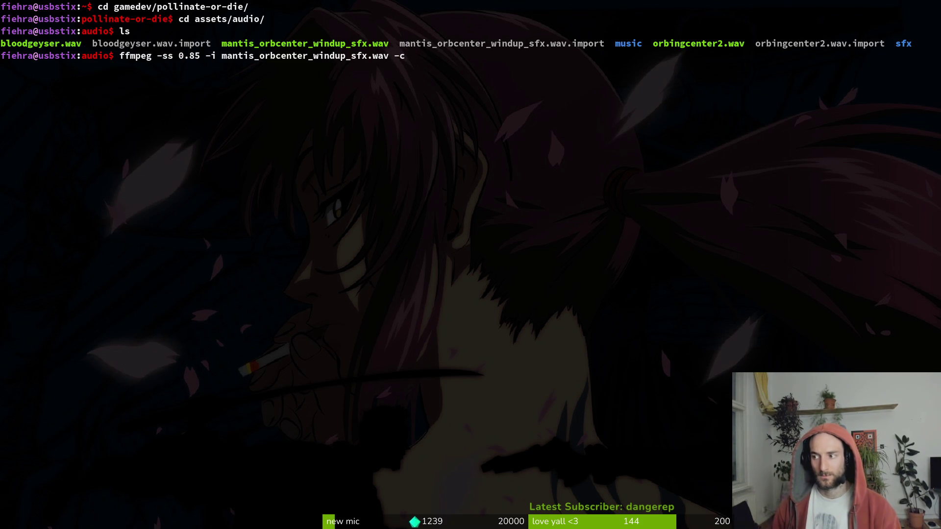
type("mantis")
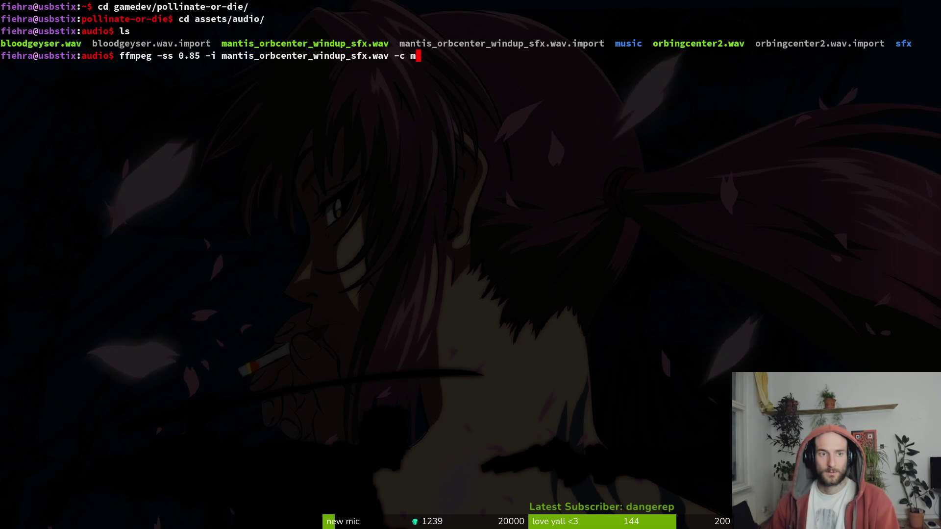
type(".wave")
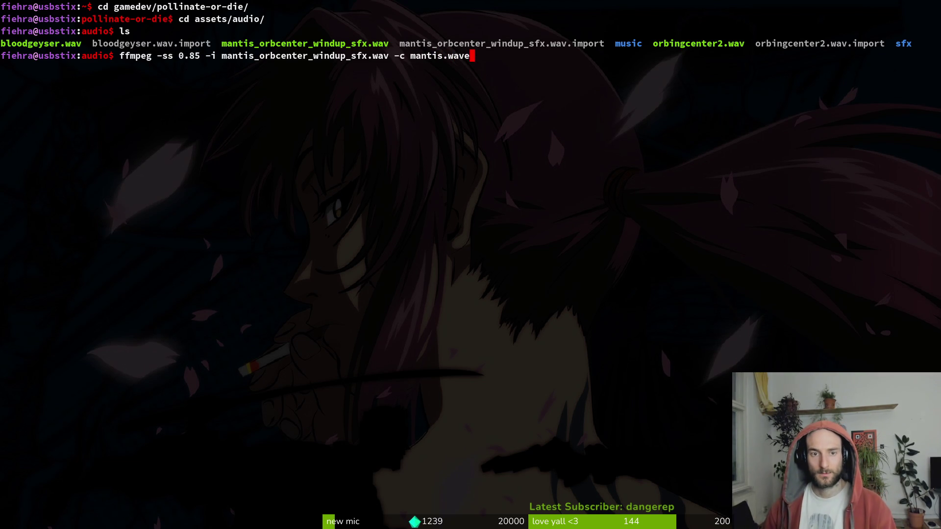
key("BackSpace")
key("Return")
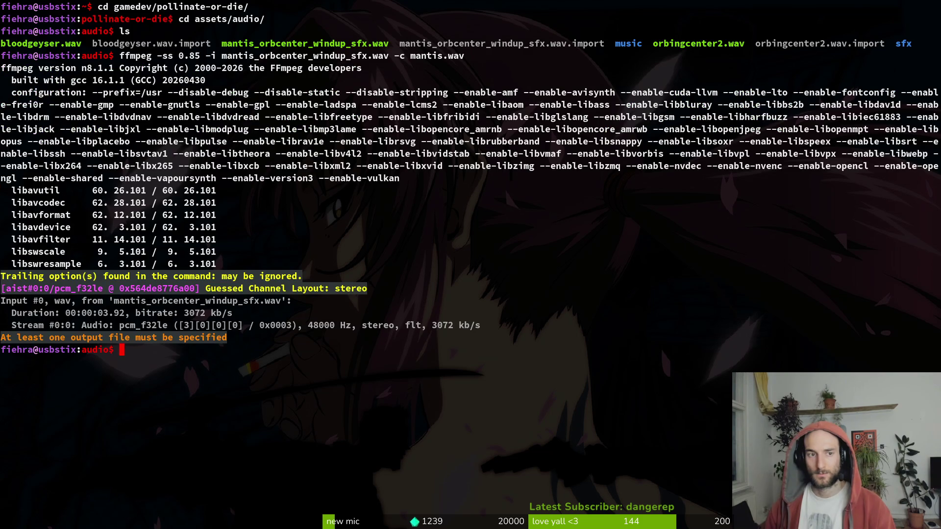
- Correct the command to use '-c copy' stream copying and run it again
key("Up")
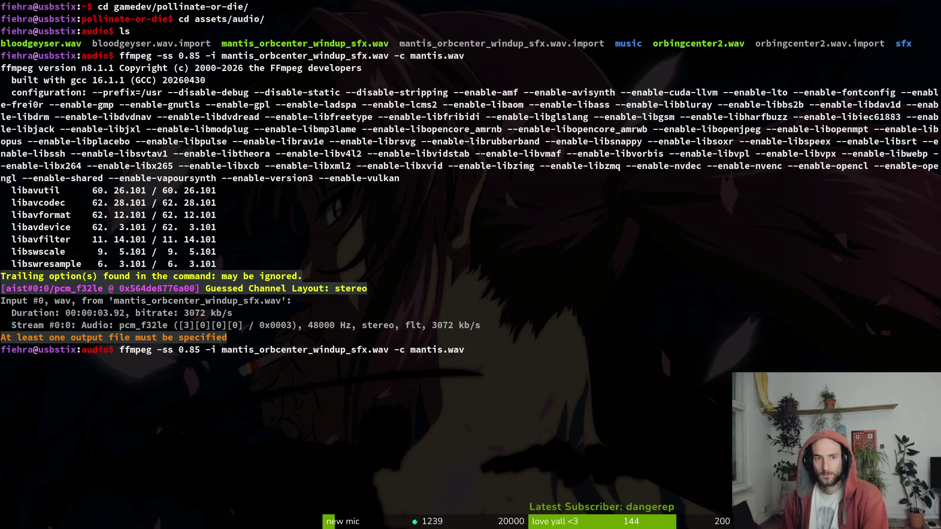
key("ctrl+Left")
key("ctrl+Left")
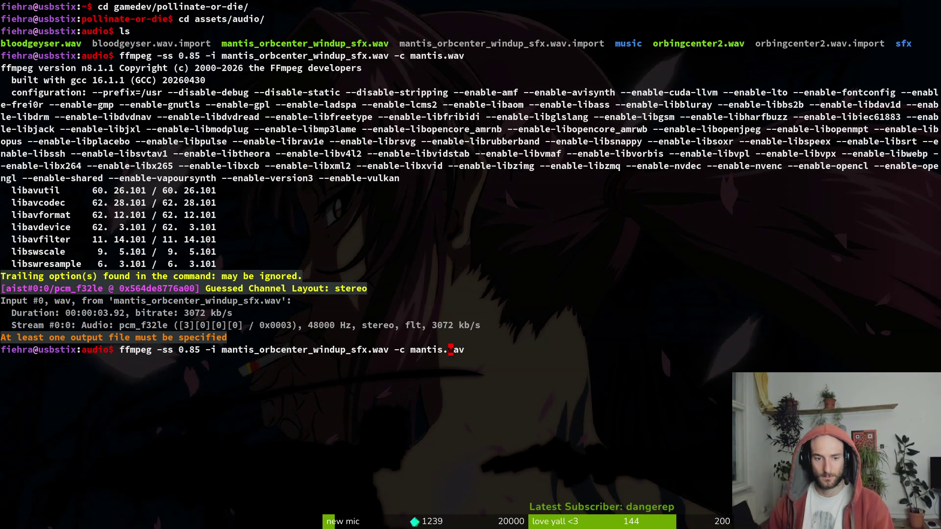
type("copy")
key("Return")
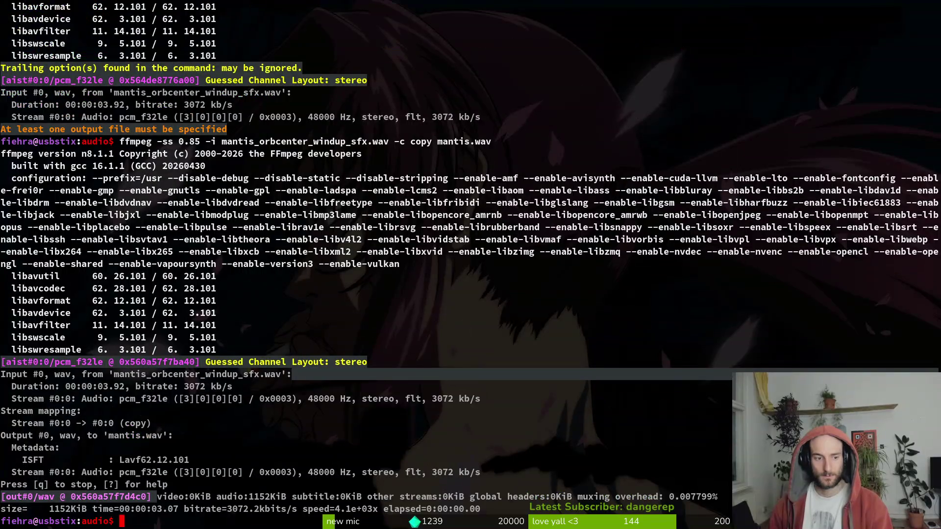
- Preview the new mantis.wav in the assets/audio folder, then go back to the terminal
key("super")
left_click(439, 249)
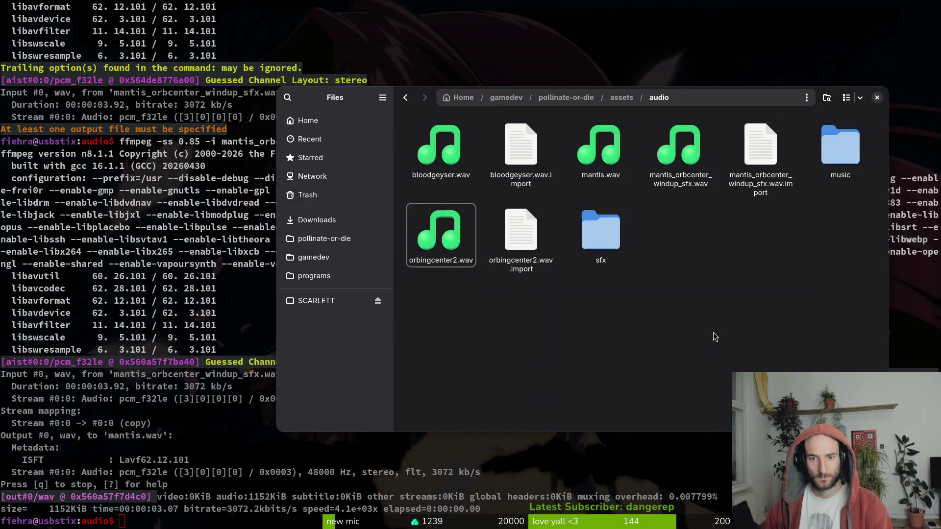
left_click(607, 162)
key("space")
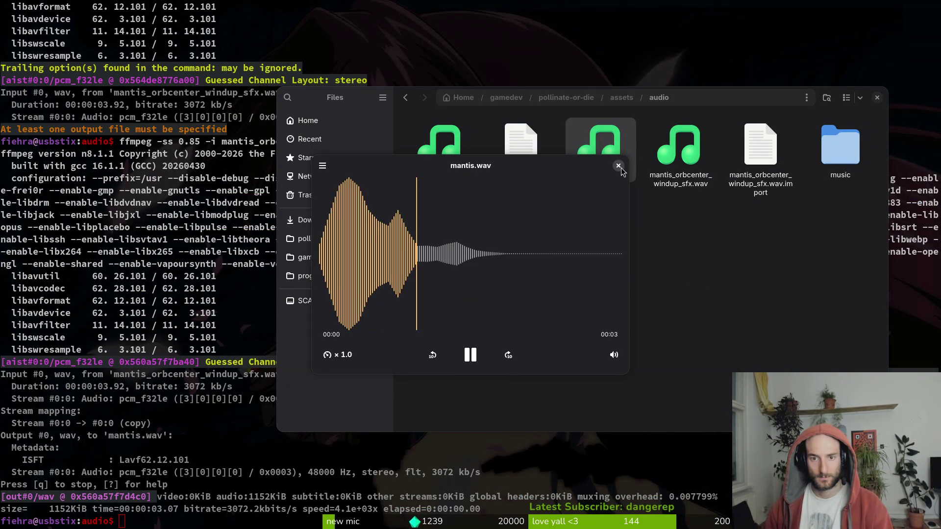
key("space")
key("space")
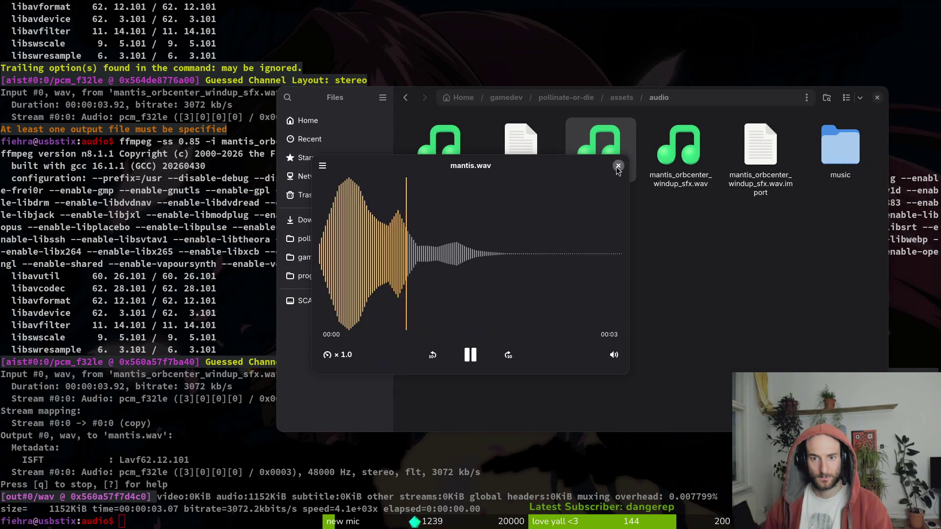
left_click(694, 262)
key("alt+Tab")
- Re-cut mantis.wav starting at 0.84 s instead of 0.85 s, confirming the overwrite with y
key("Up")
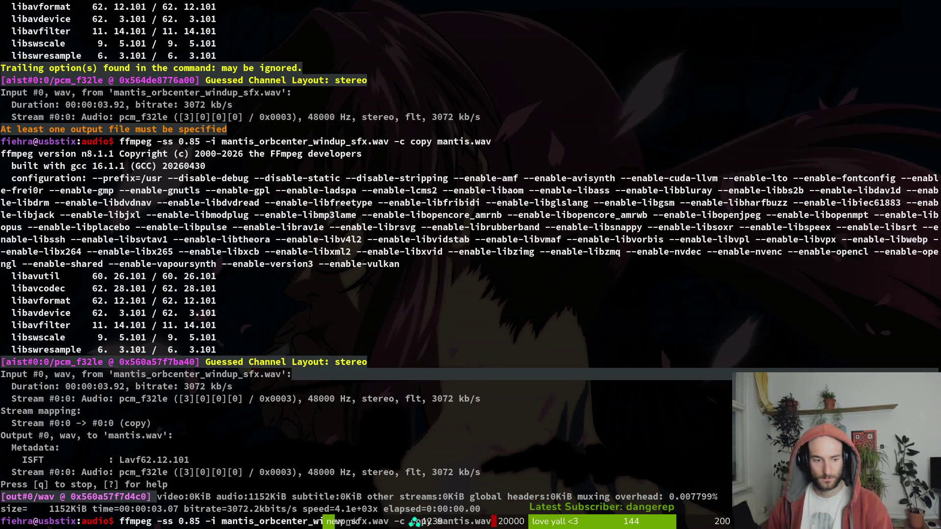
key("ctrl+Left")
key("ctrl+Left")
key("ctrl+Left")
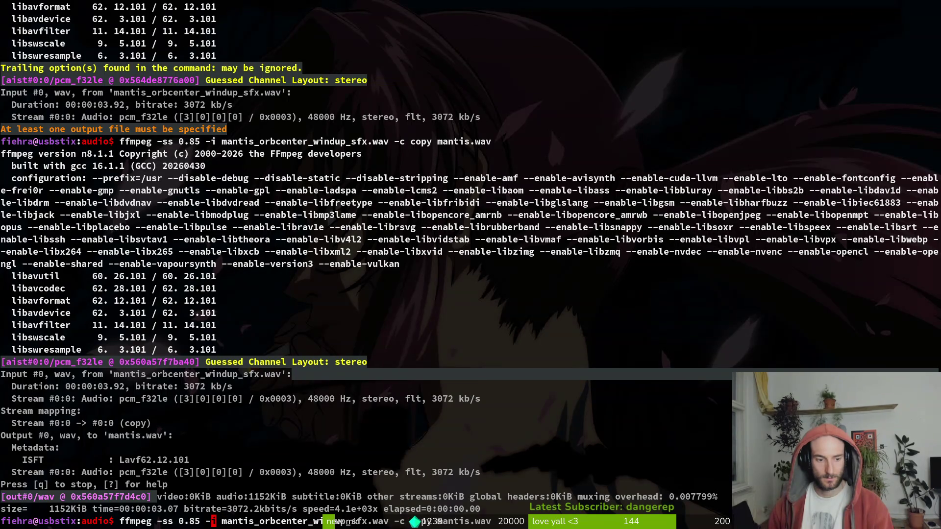
key("Right")
type("s")
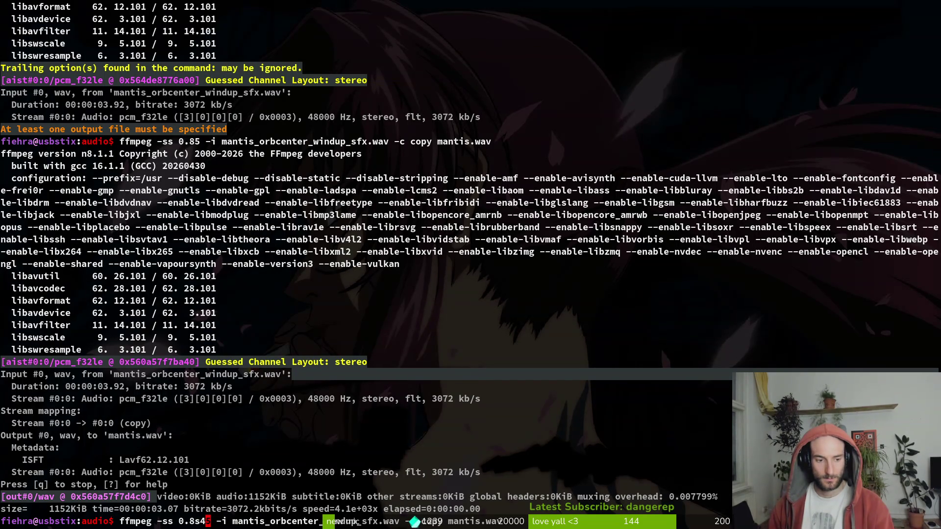
key("BackSpace")
key("Delete")
type("4")
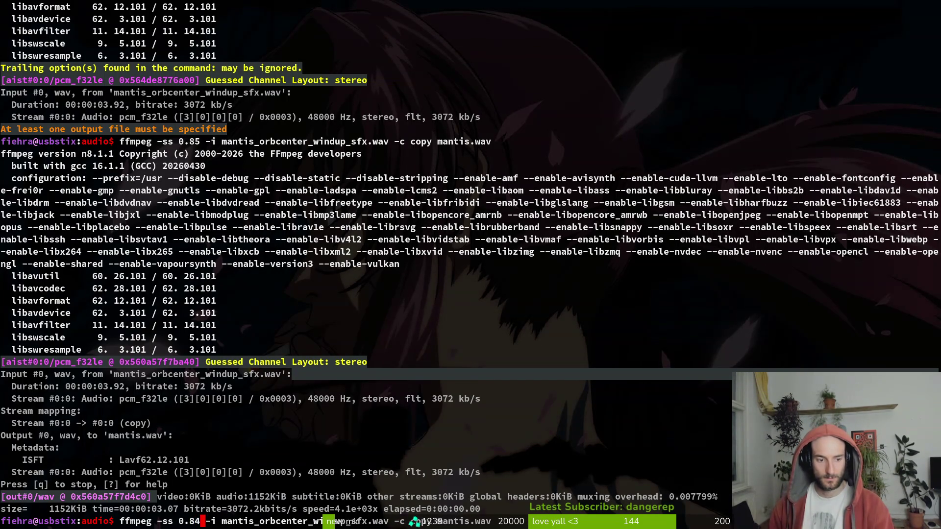
key("Return")
type("y")
key("Return")
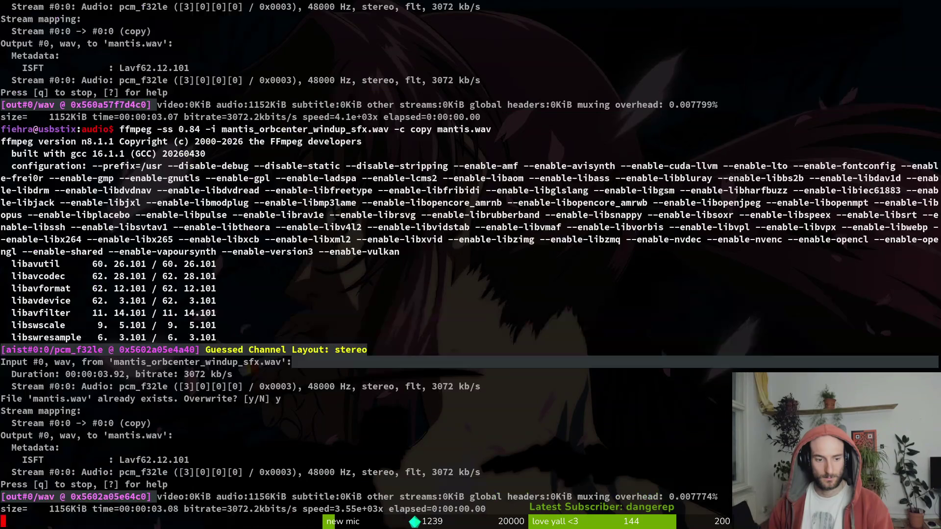
key("super+o")
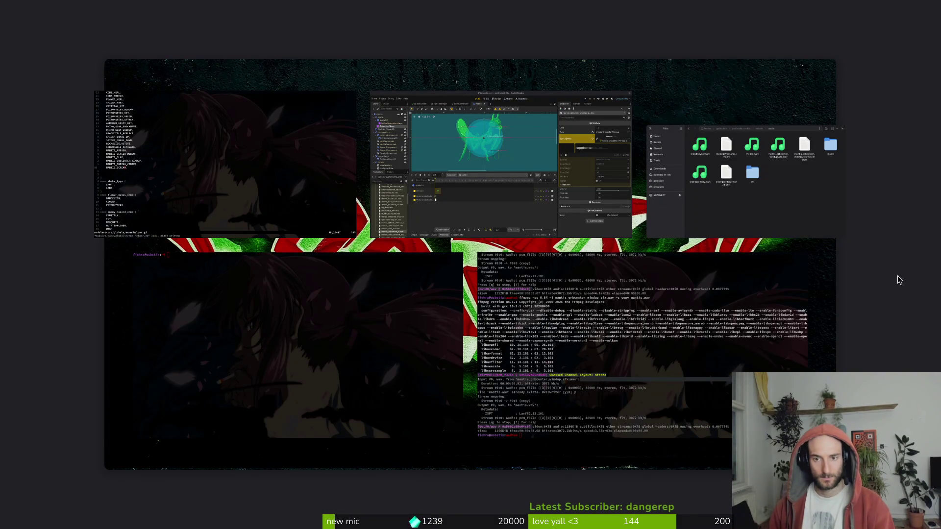
- Play the re-cut mantis.wav twice in Files to check the new start
left_click(788, 196)
double_click(601, 145)
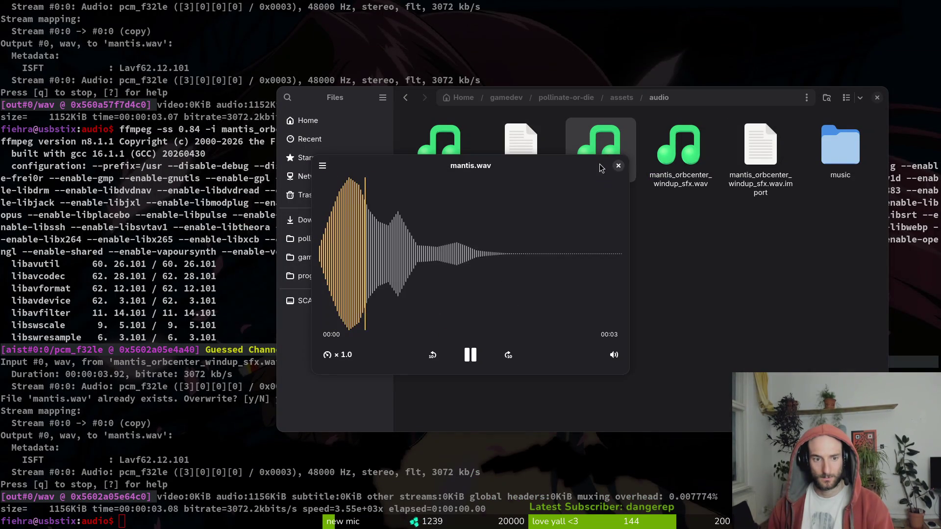
left_click(618, 165)
double_click(619, 165)
left_click(618, 166)
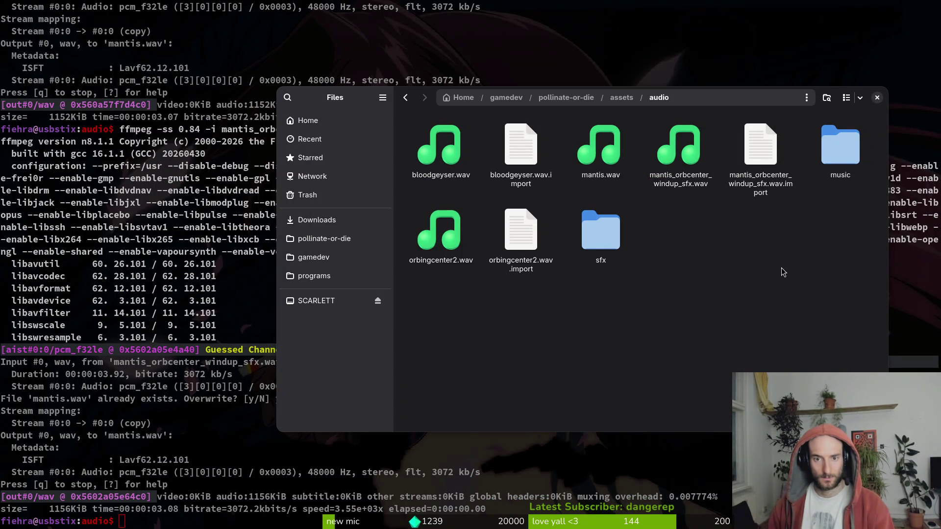
- Rename mantis.wav to mantis_scream_sfx.wav
left_click(680, 161)
left_click(600, 154)
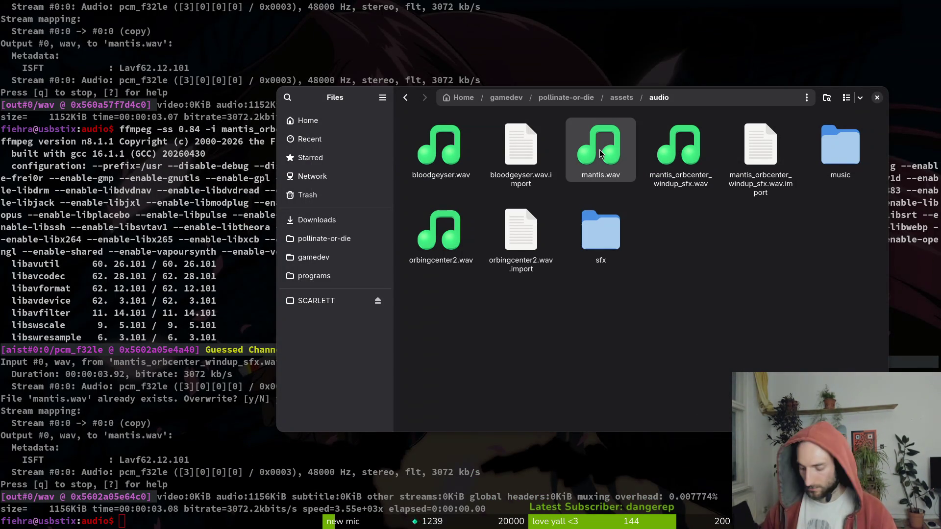
key("F2")
key("Right")
key("BackSpace")
type("s_scream_sfx")
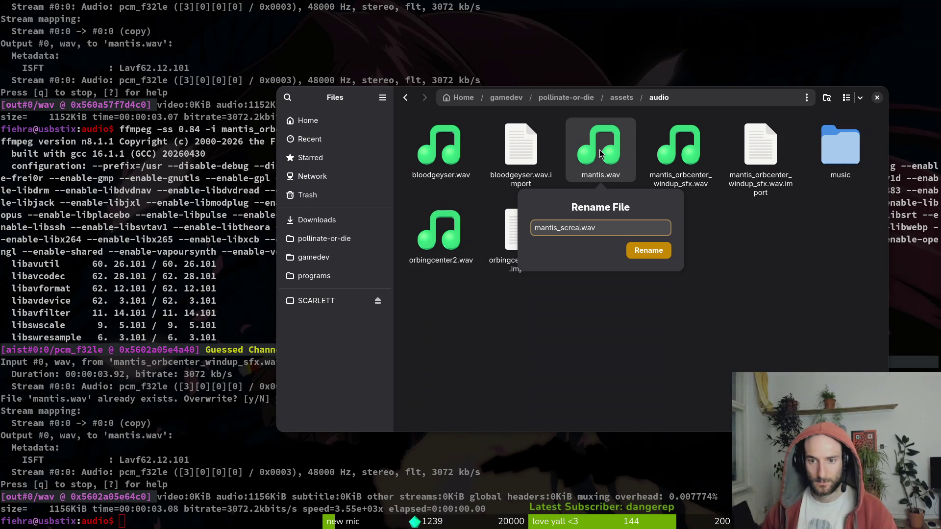
key("Return")
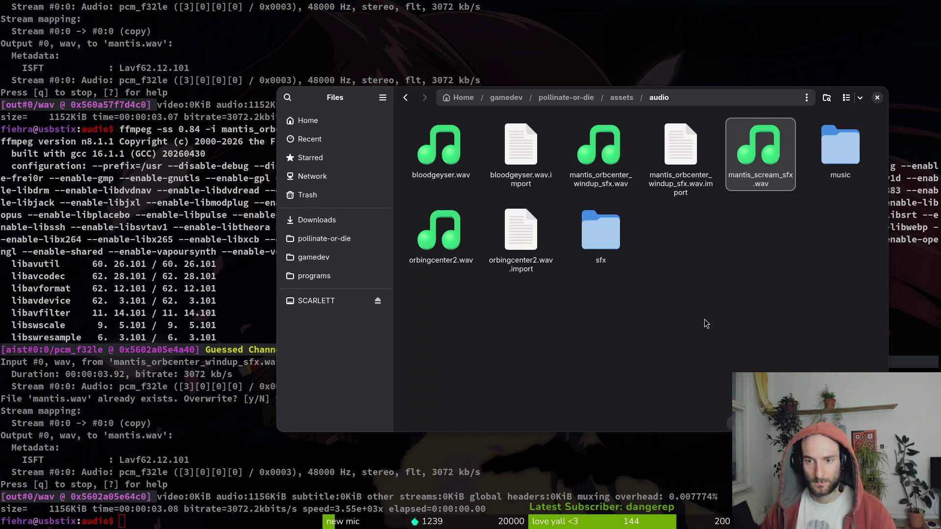
- Move mantis_scream_sfx.wav into the sfx subfolder with cut and paste
key("ctrl+x")
double_click(602, 217)
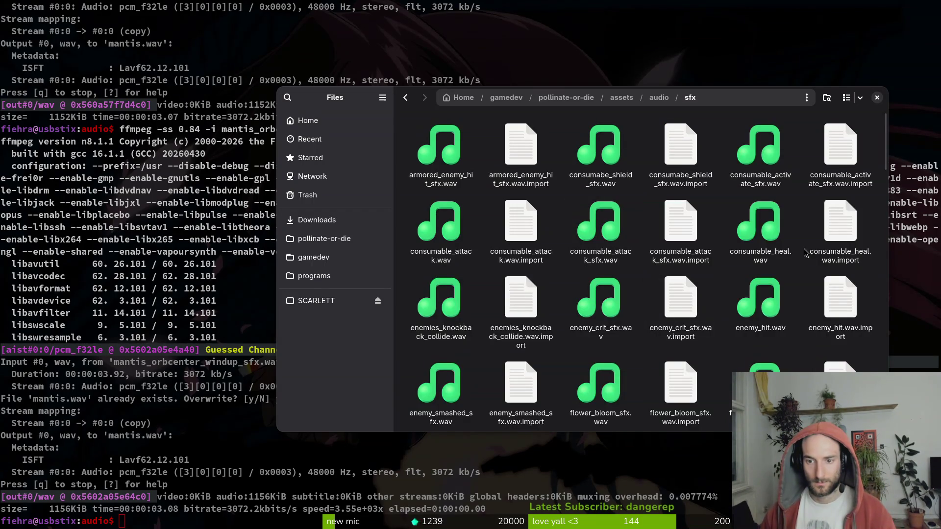
scroll(784, 274, "down", 10)
scroll(763, 301, "down", 5)
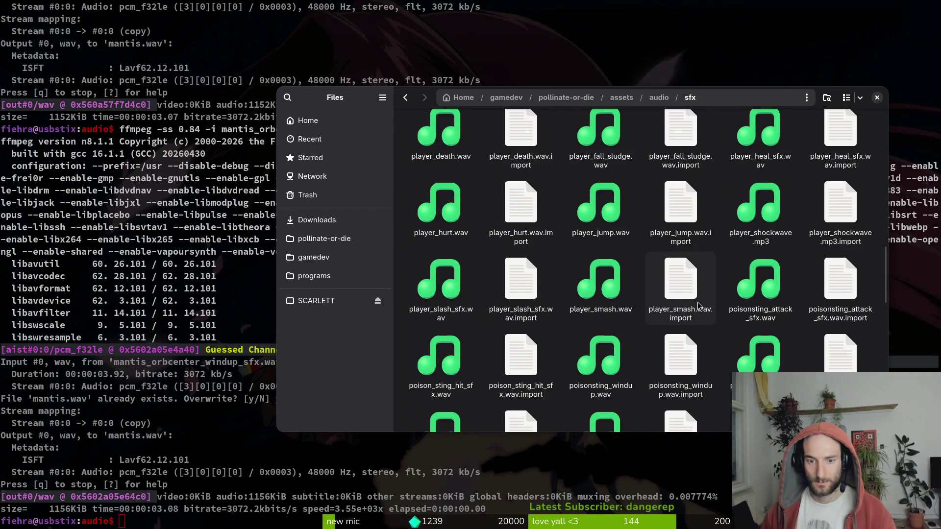
key("ctrl+v")
scroll(694, 352, "up", 5)
- Trash mantis_orbcenter_windup_sfx.wav, orbingcenter2.wav and orbingcenter2.wav.import from assets/audio
key("alt+Left")
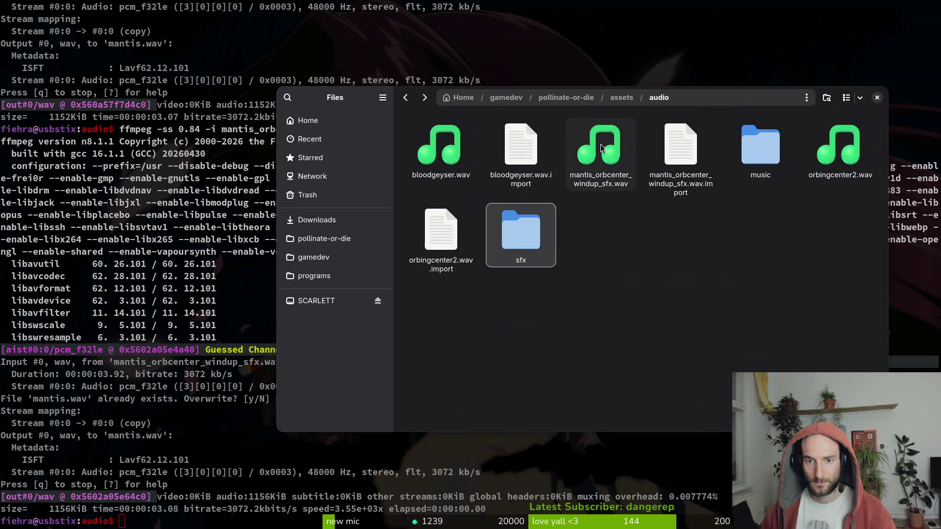
left_click(602, 147)
key("Delete")
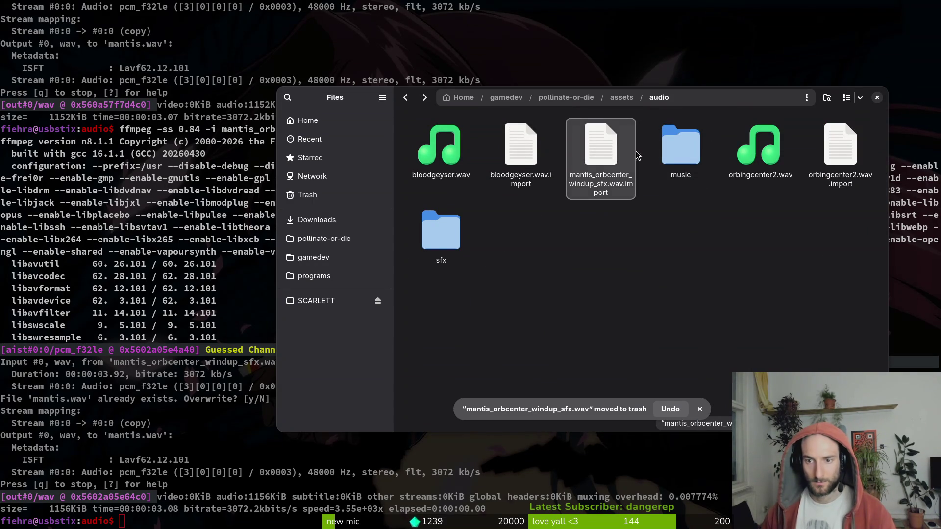
left_click(744, 169)
left_click(835, 173, "ctrl")
key("Delete")
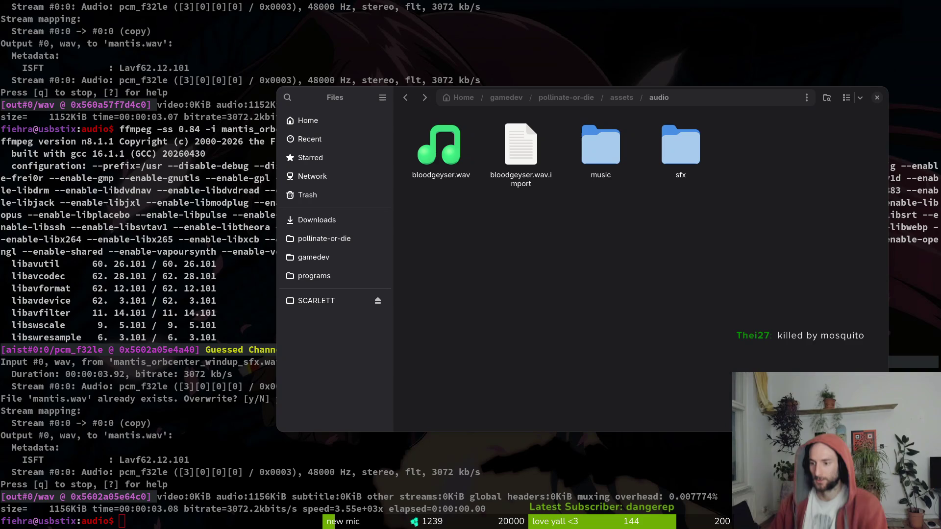
- Start a test run of the project from the Godot editor, then stop it
key("super+2")
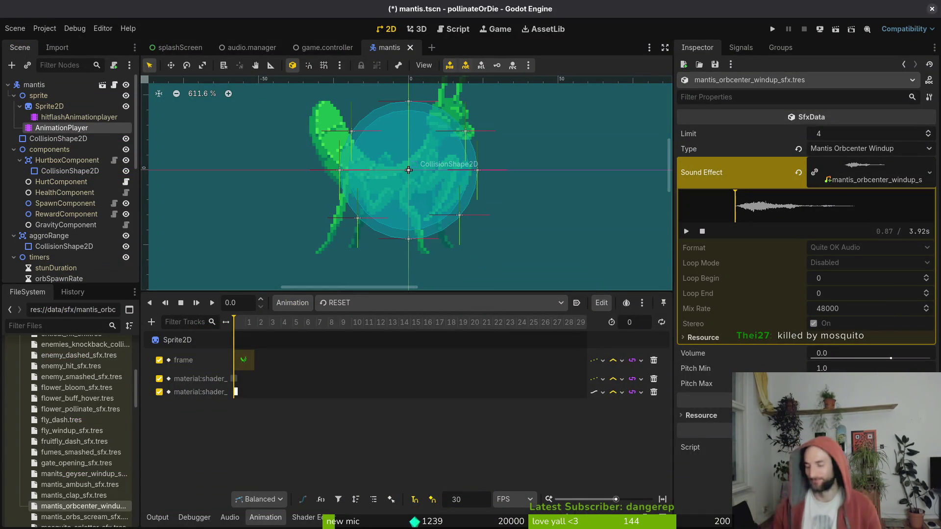
key("F5")
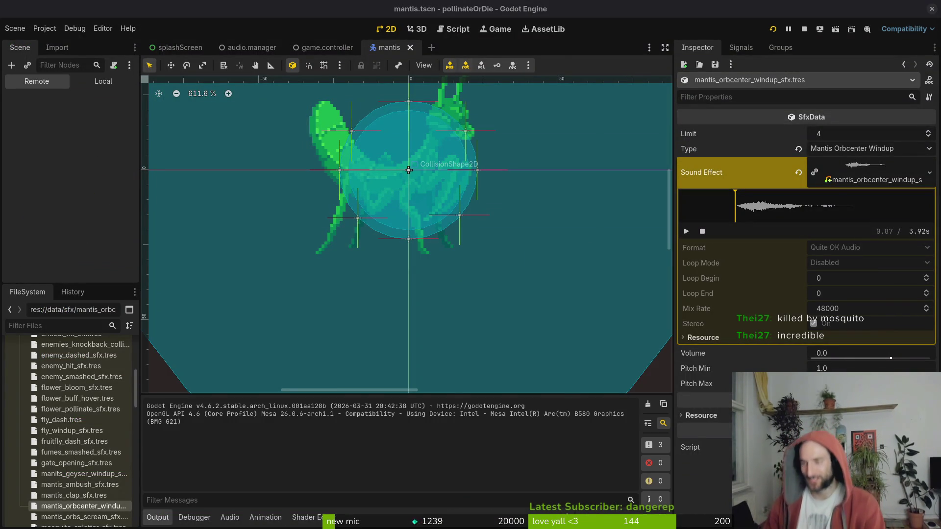
left_click_drag(330, 97, 380, 104)
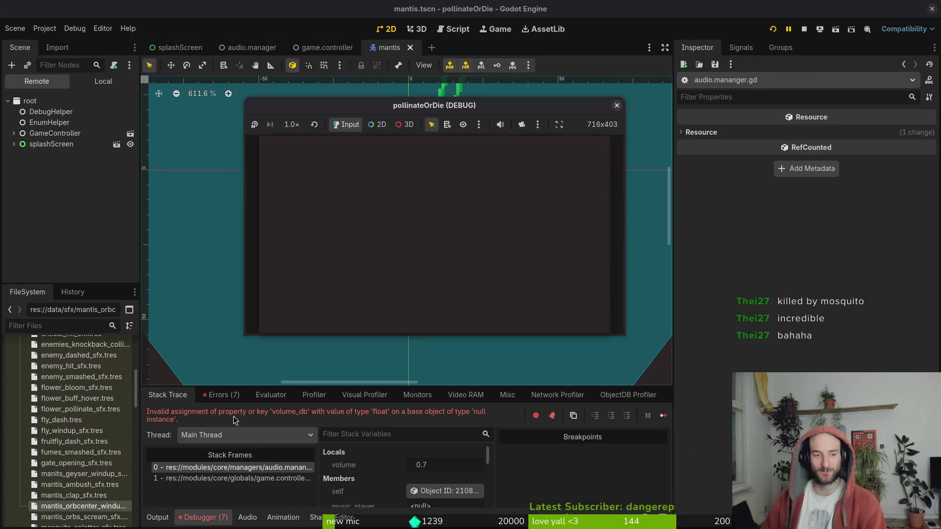
left_click(616, 105)
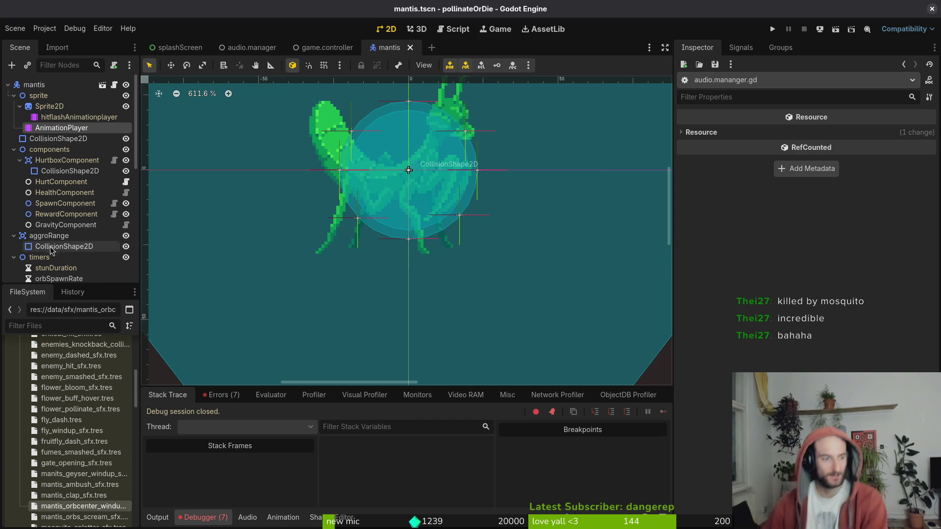
- Set mantis_orbcenter_windup_sfx.tres's Sound Effect to mantis_scream_sfx.wav via Quick Load 'mant', and save
left_click(222, 395)
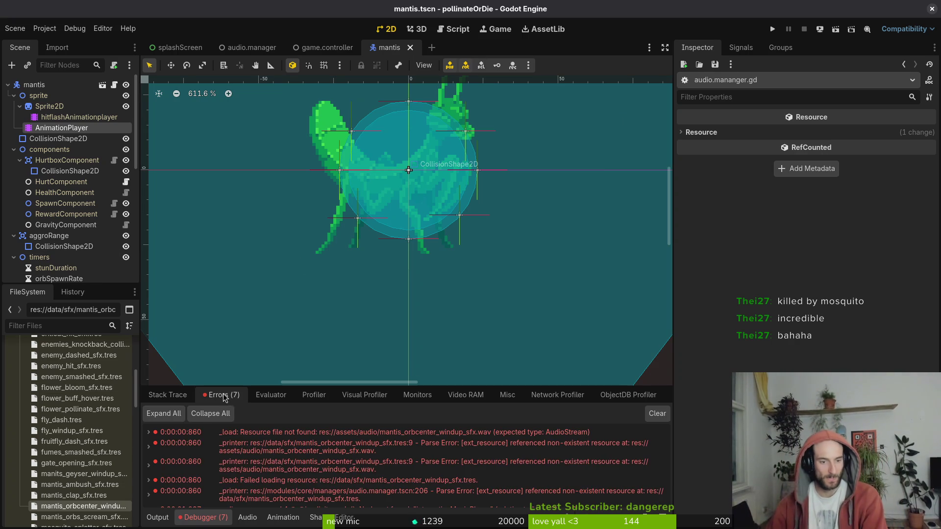
scroll(77, 402, "down", 5)
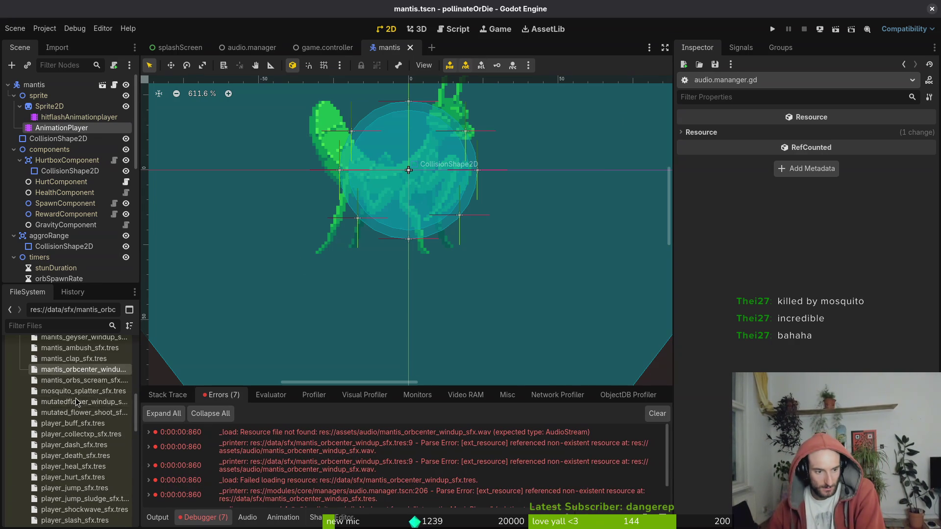
double_click(84, 371)
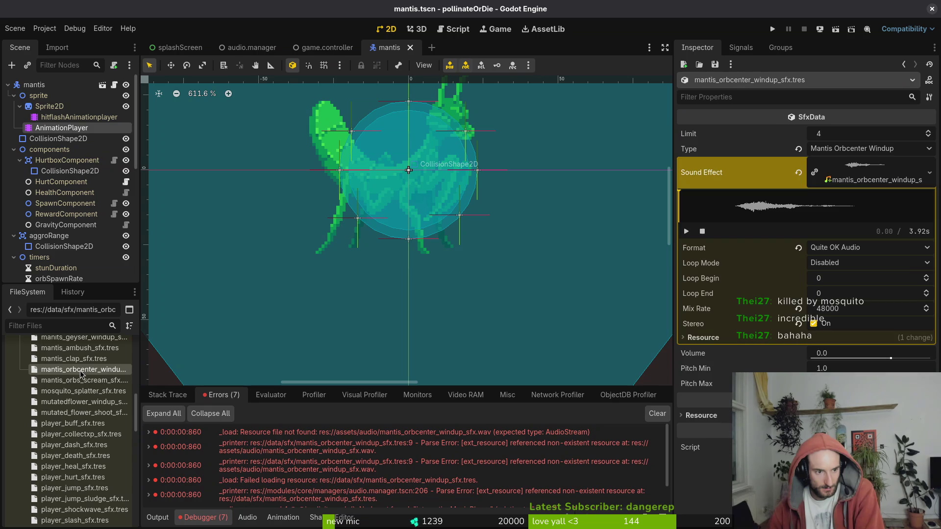
left_click(798, 173)
left_click(929, 165)
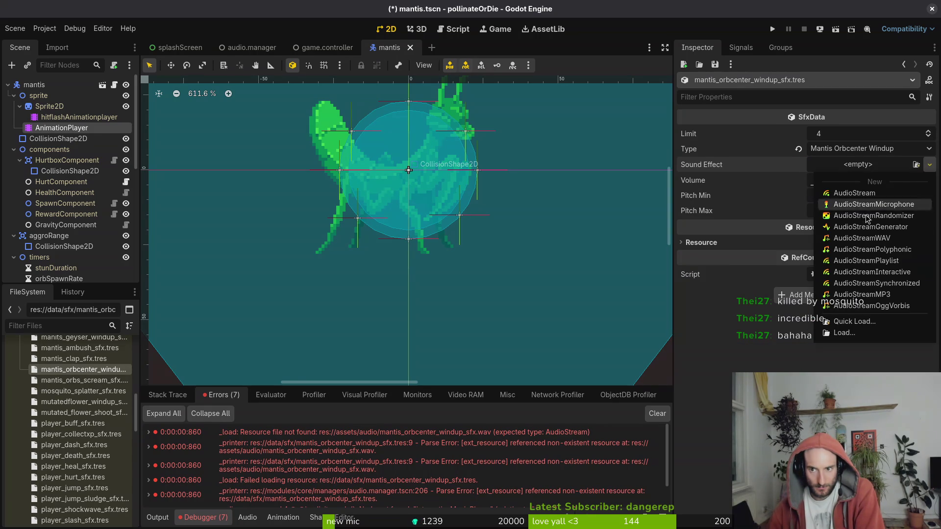
left_click(853, 321)
type("mant")
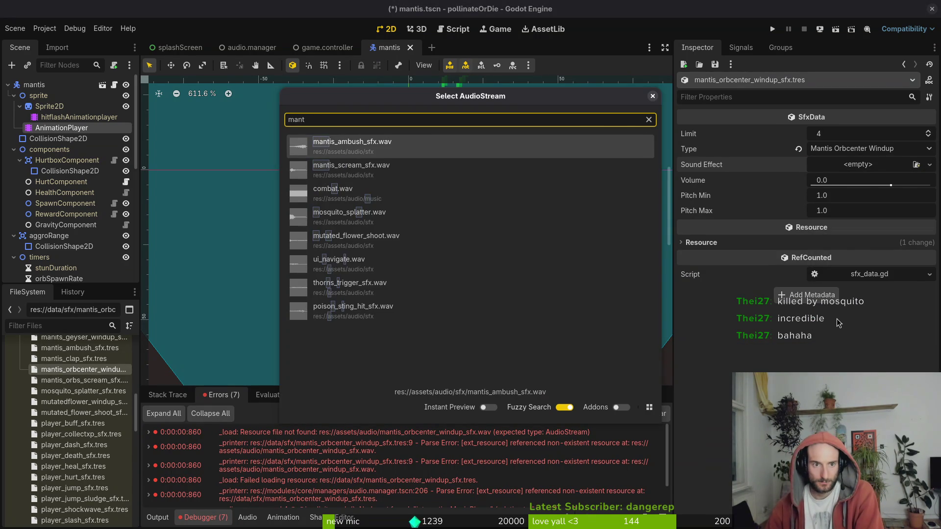
key("Down")
key("Return")
key("ctrl+s")
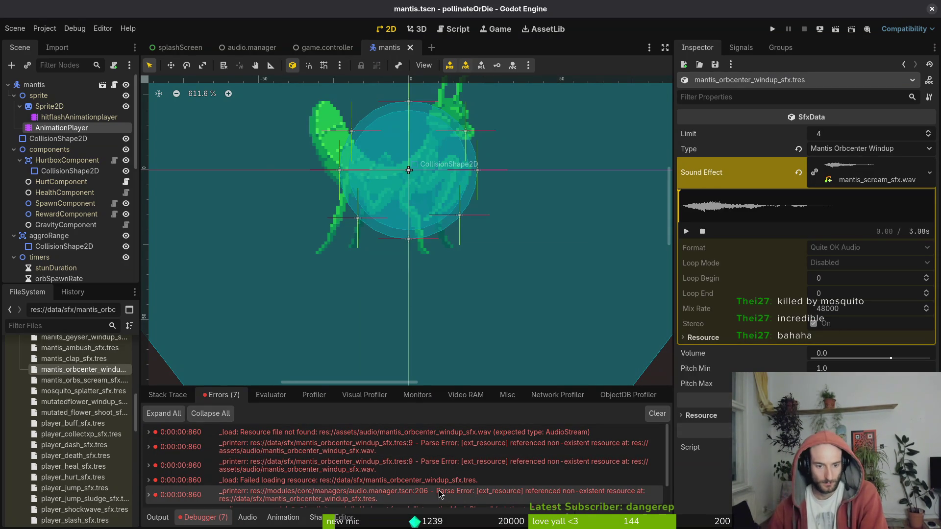
scroll(408, 445, "down", 2)
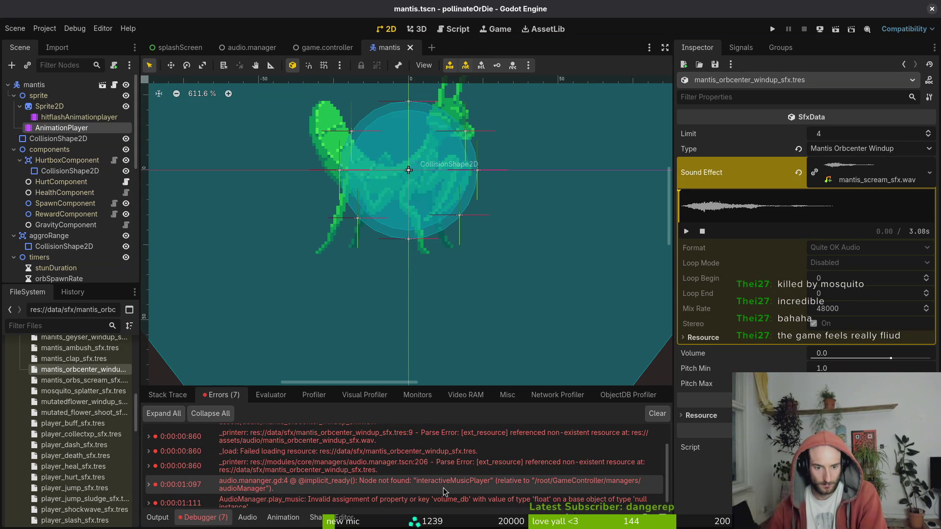
scroll(451, 480, "down", 1)
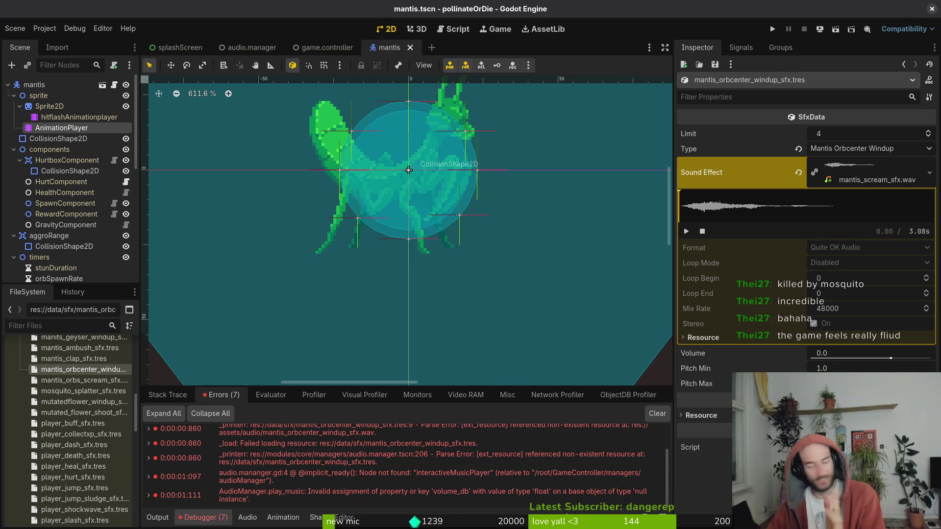
- Launch the game and maximize its pollinateOrDie (DEBUG) window
left_click(773, 29)
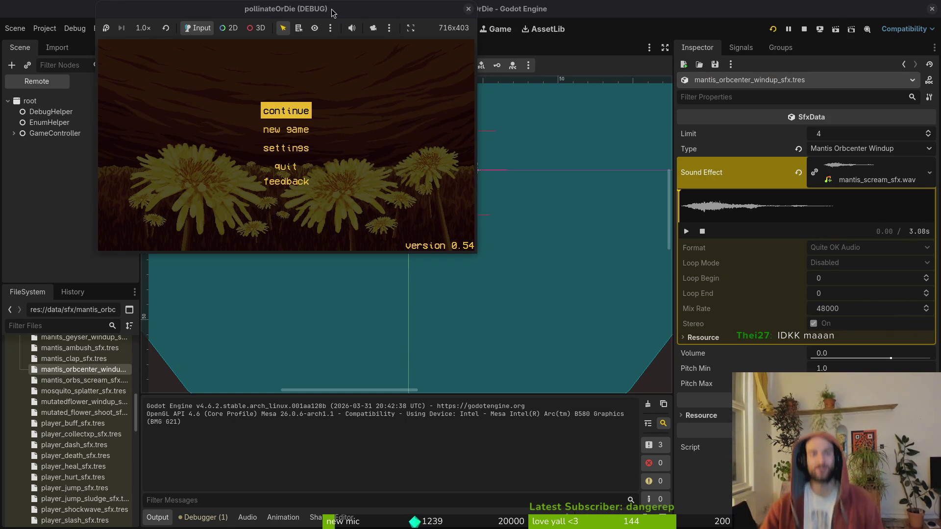
mouse_move(333, 13)
left_mouse_down()
mouse_move(455, 131)
mouse_move(456, 110)
left_mouse_up()
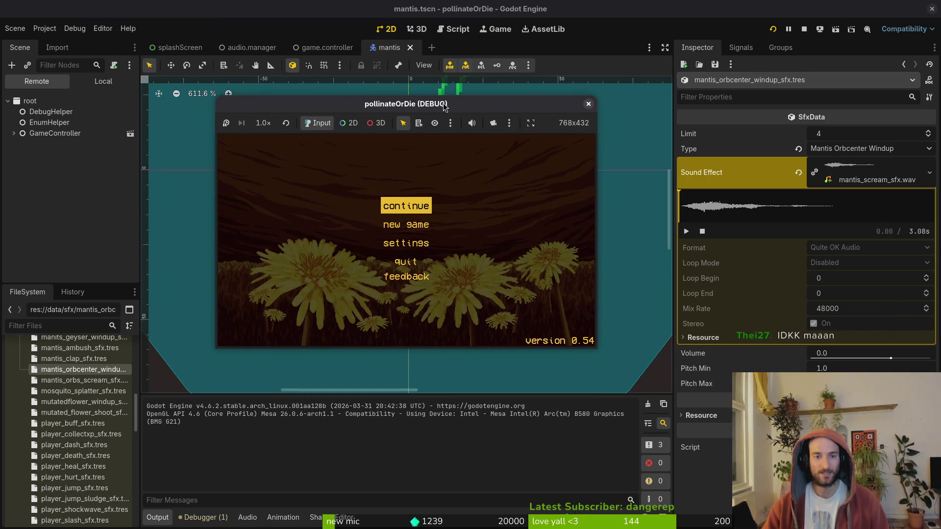
double_click(455, 110)
- Start the game from the main menu and fly the bee around the hive level
key("Return")
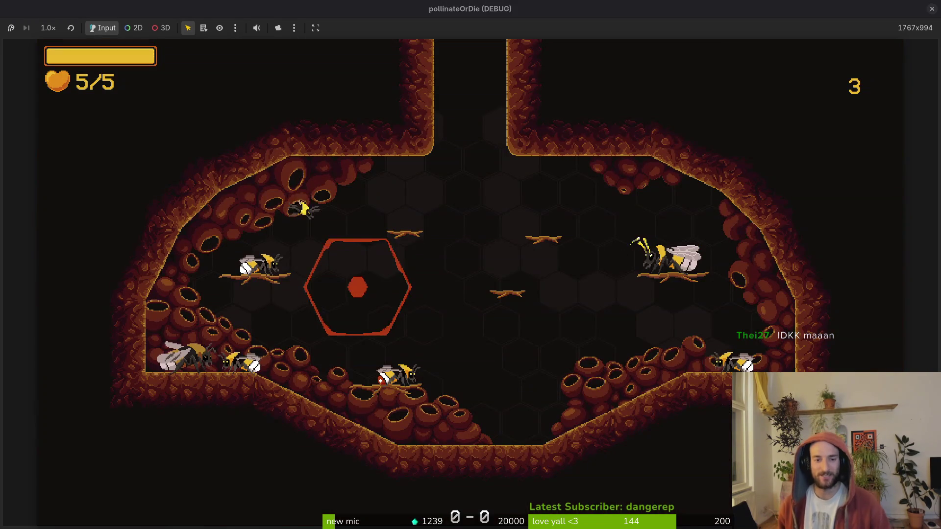
key("Right")
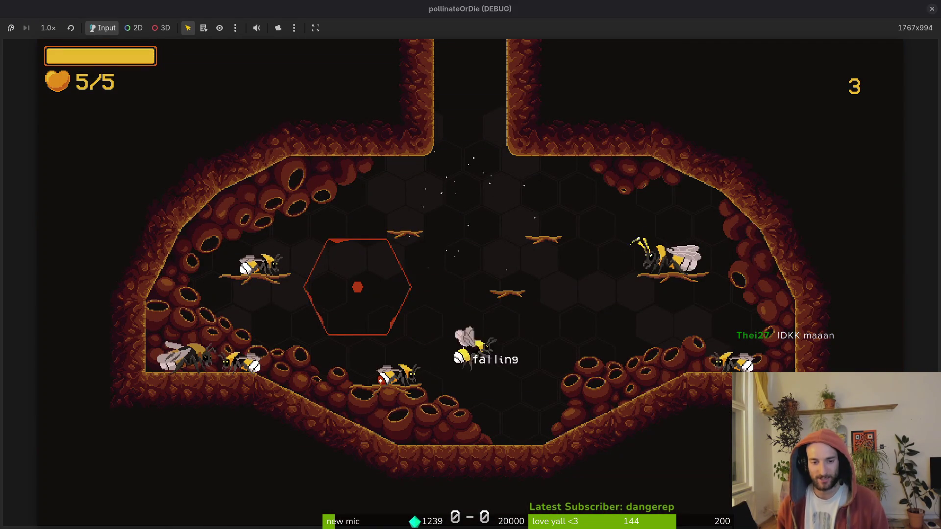
key("Left")
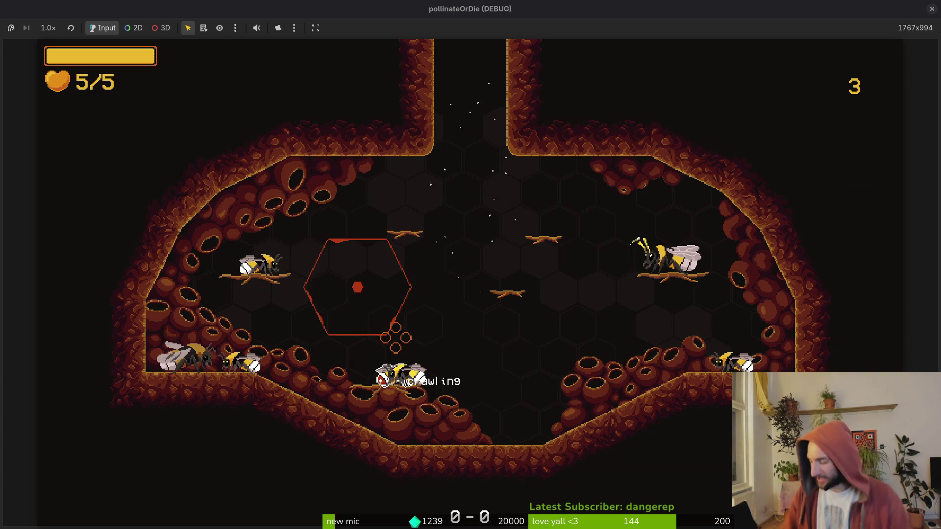
key("space")
key("space")
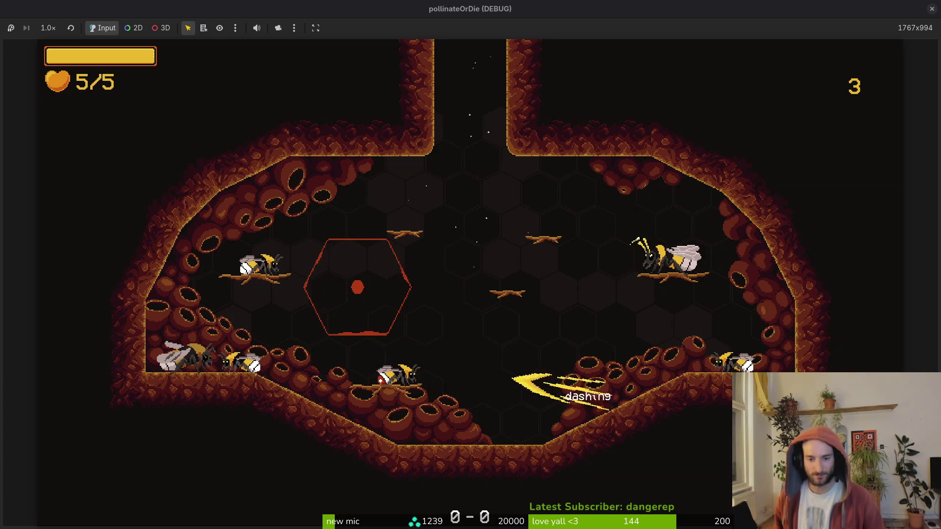
key("space")
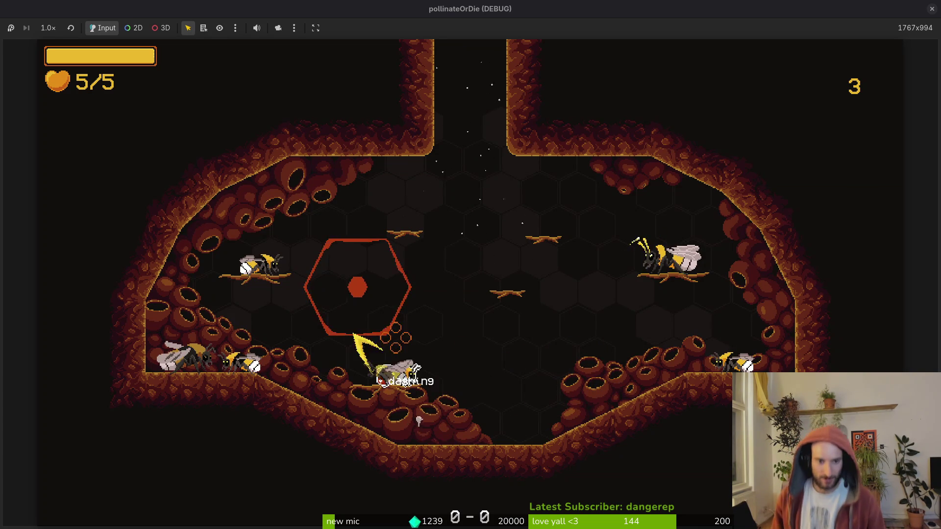
- Load the mantis boss level from the debug level-select, play briefly, then stop with F8
key("Escape")
key("Left")
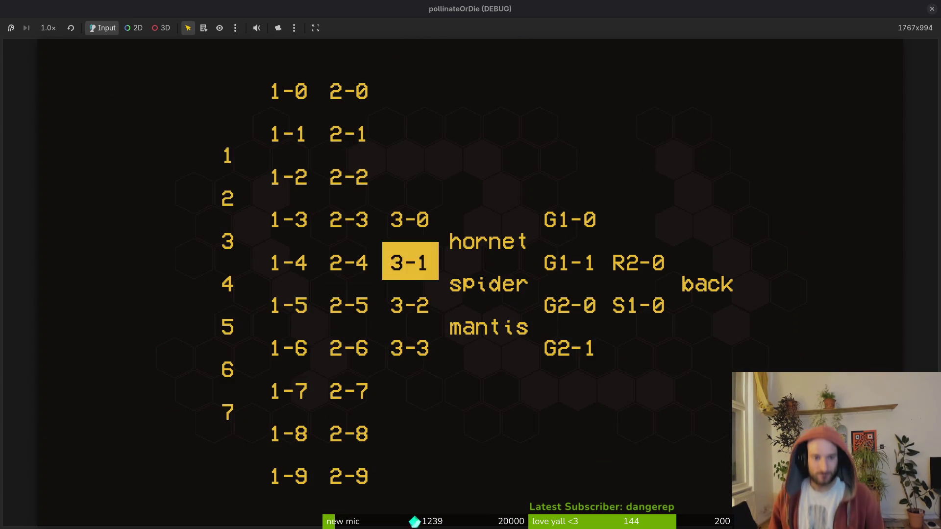
key("Right")
key("Down")
key("Down")
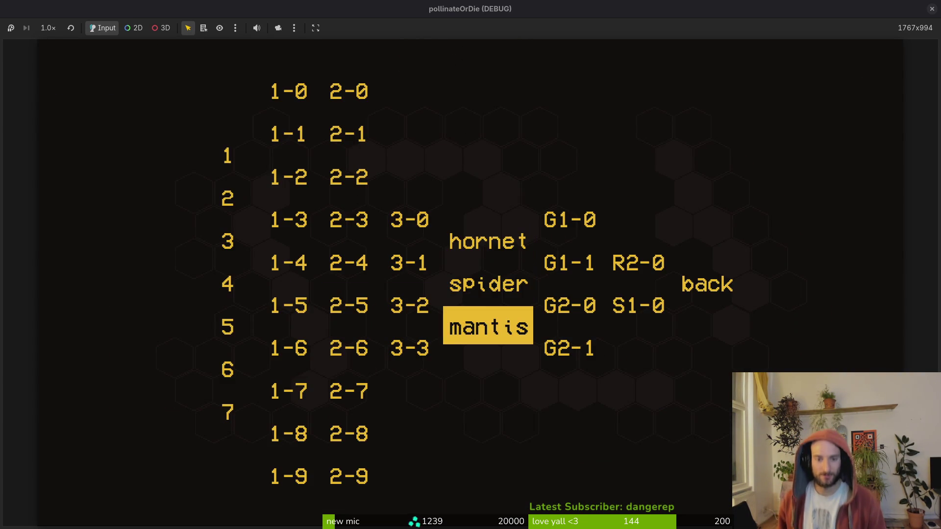
key("Return")
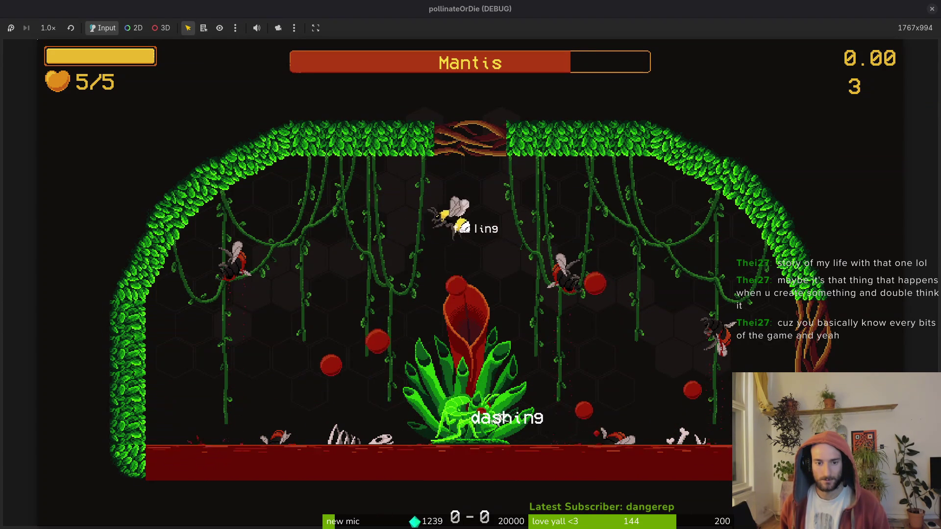
key("F8")
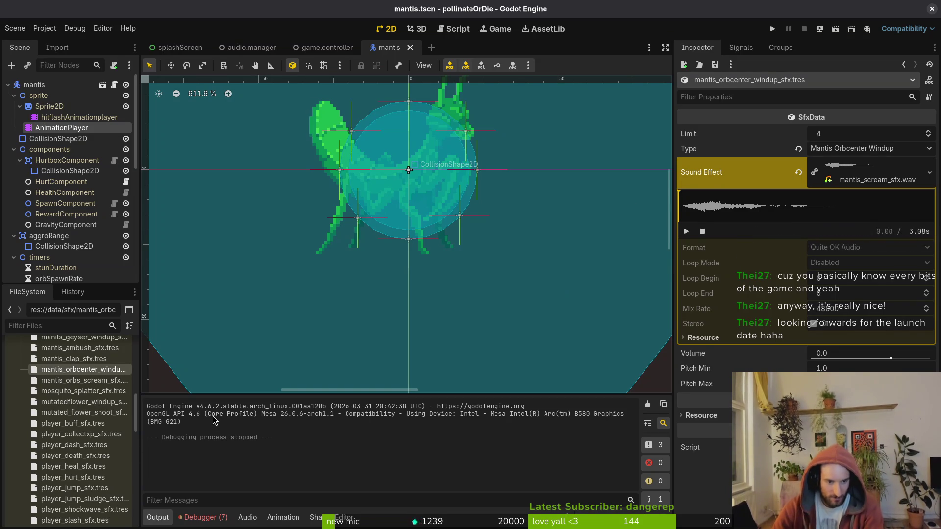
- Show the debugger errors and collapse the components, timers, state machine and sprite branches
left_click(201, 523)
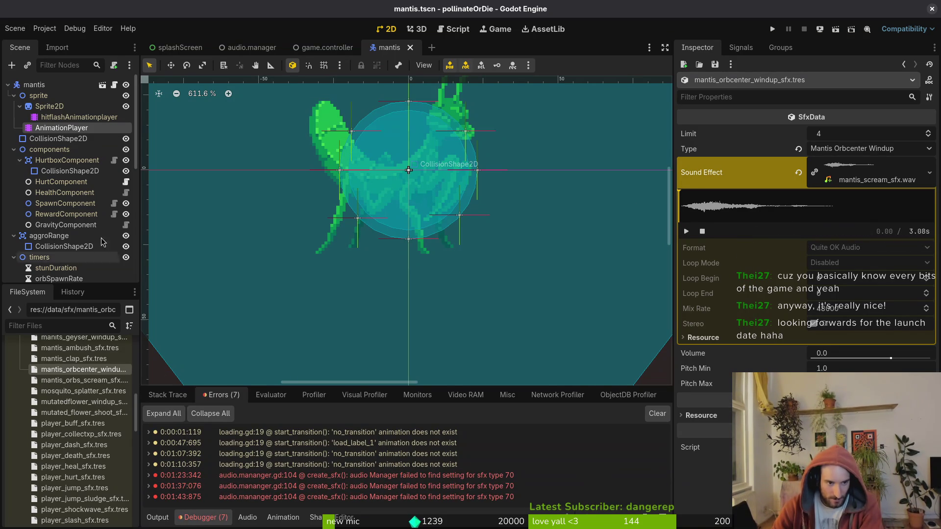
left_click(14, 149)
left_click(14, 160)
left_click(14, 172)
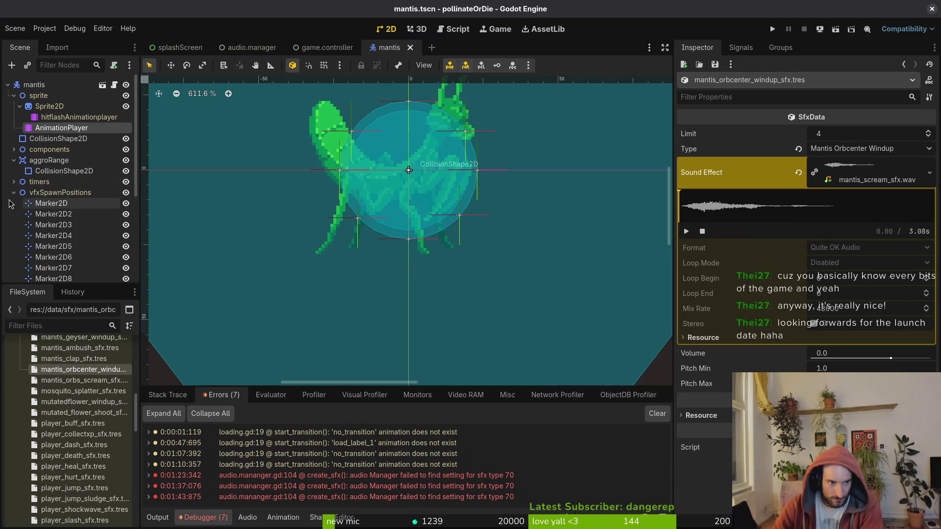
left_click(14, 182)
left_click(14, 192)
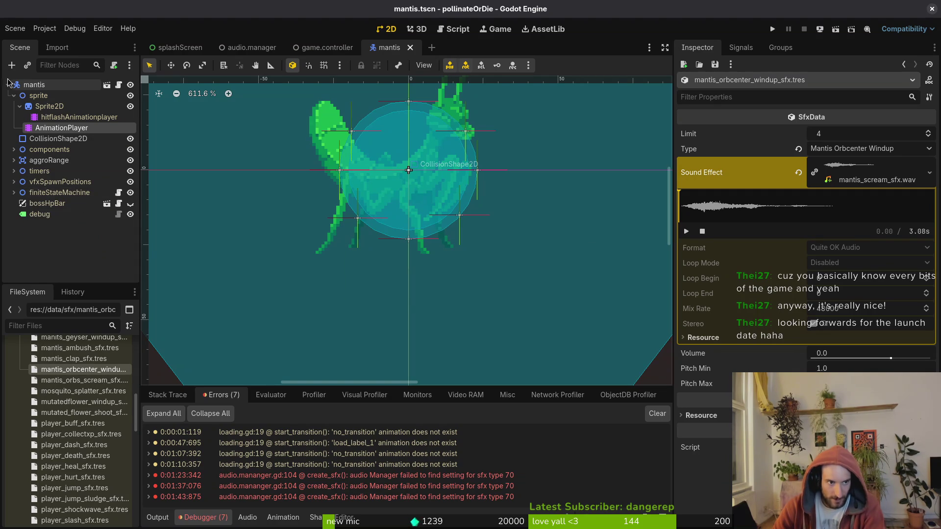
left_click(14, 96)
- In audio.manager, page Sound Effects to its last page and expand entry 66, Mantis Orbcenter Windup
left_click(337, 49)
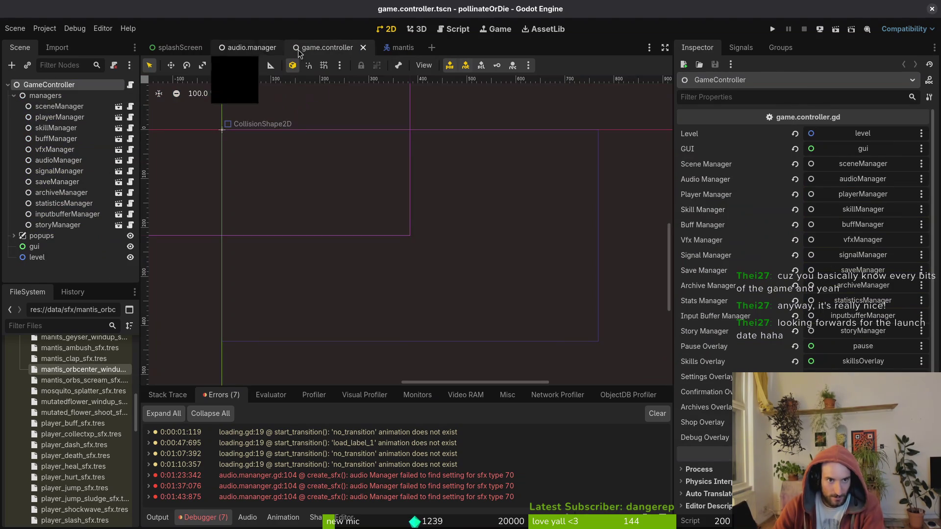
left_click(250, 49)
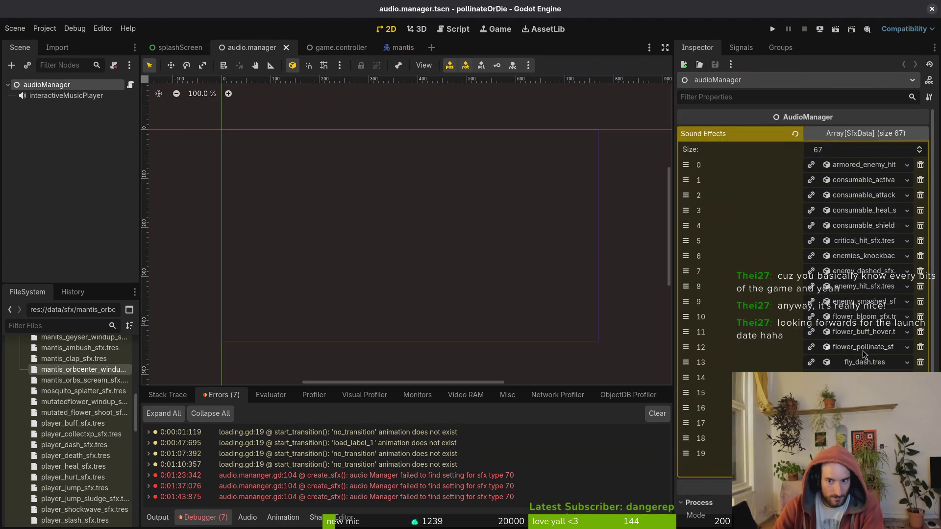
left_click(836, 485)
left_click(835, 485)
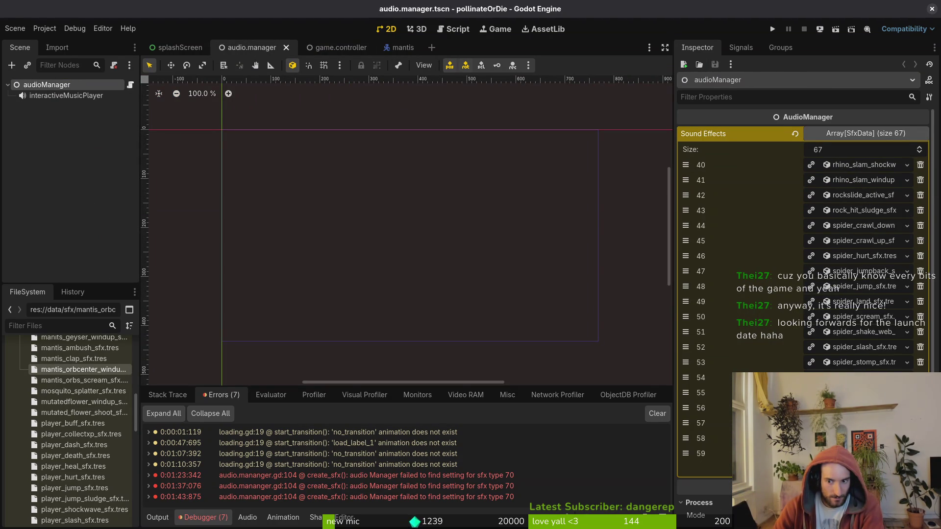
left_click(835, 485)
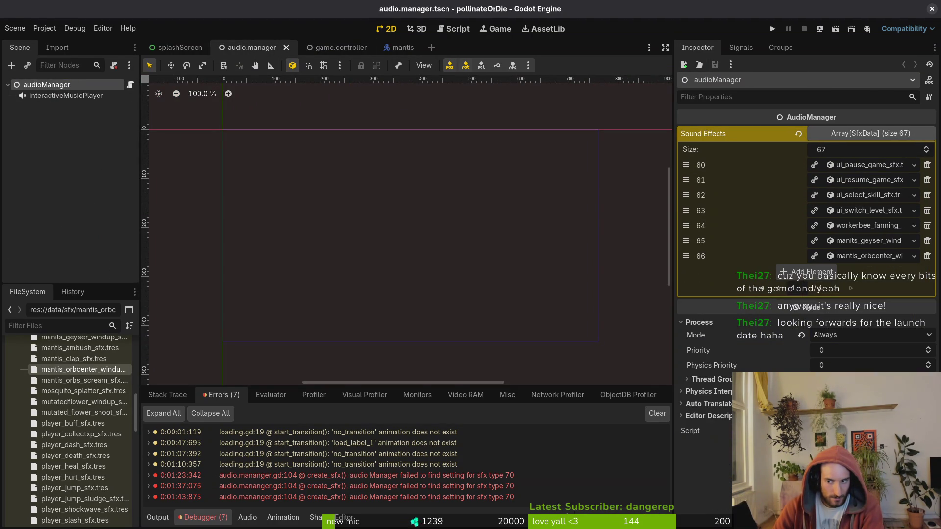
left_click(866, 257)
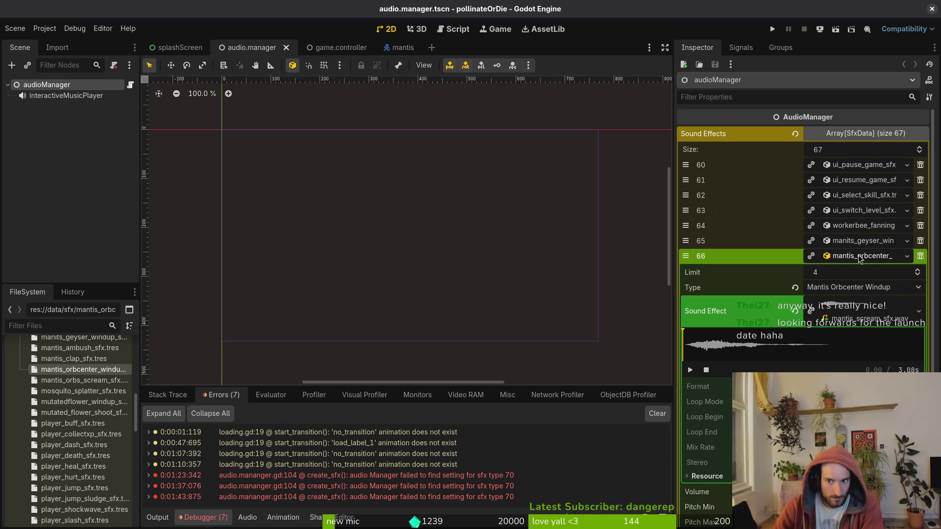
left_click(874, 240)
left_click(882, 241)
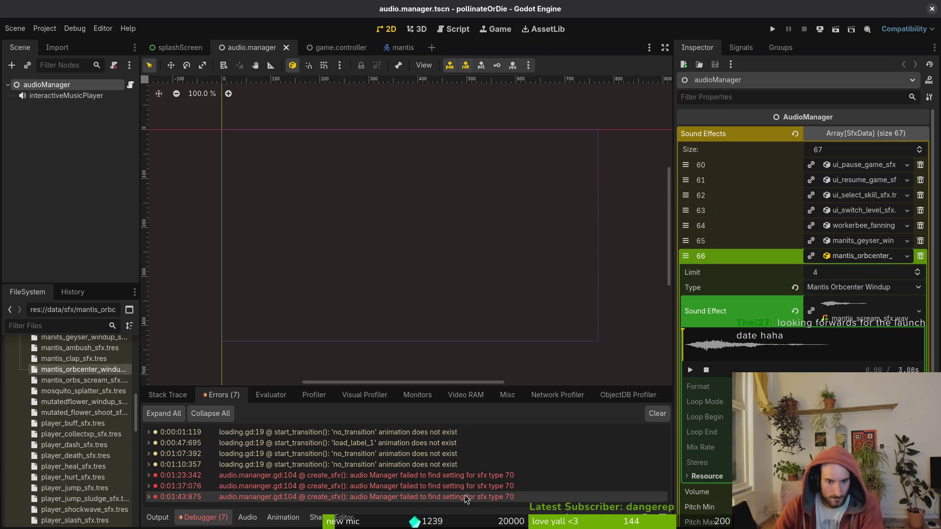
mouse_move(464, 499)
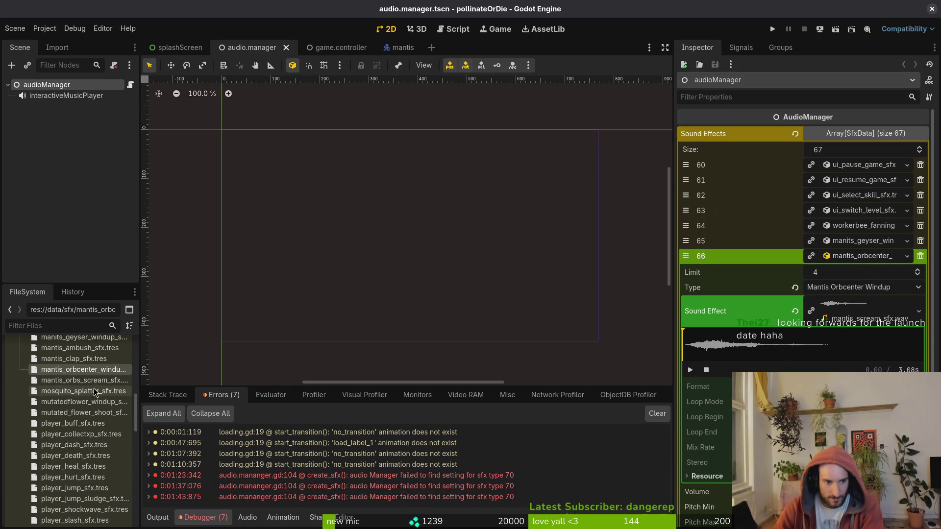
- Assign mantis_scream_sfx.wav to mantis_orbs_scream_sfx.tres via Quick Load, save, and run the game
left_click(86, 375)
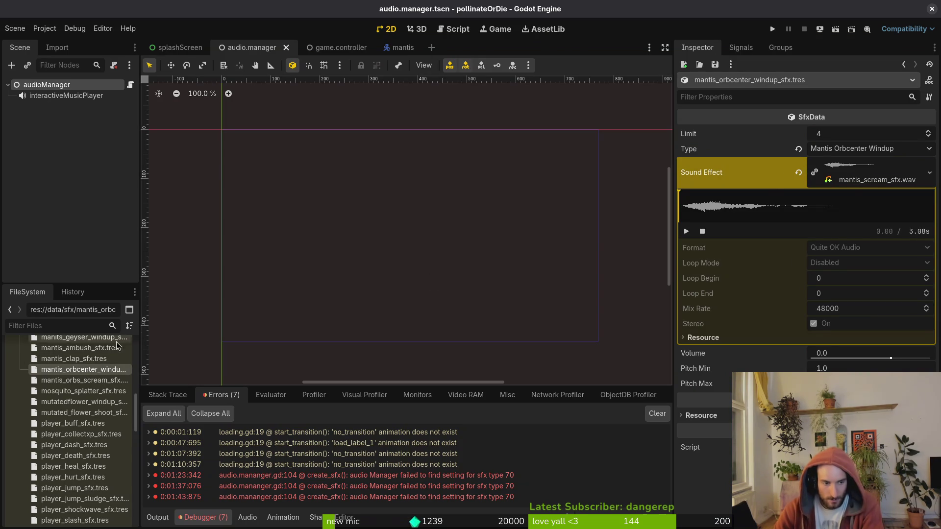
left_click(100, 381)
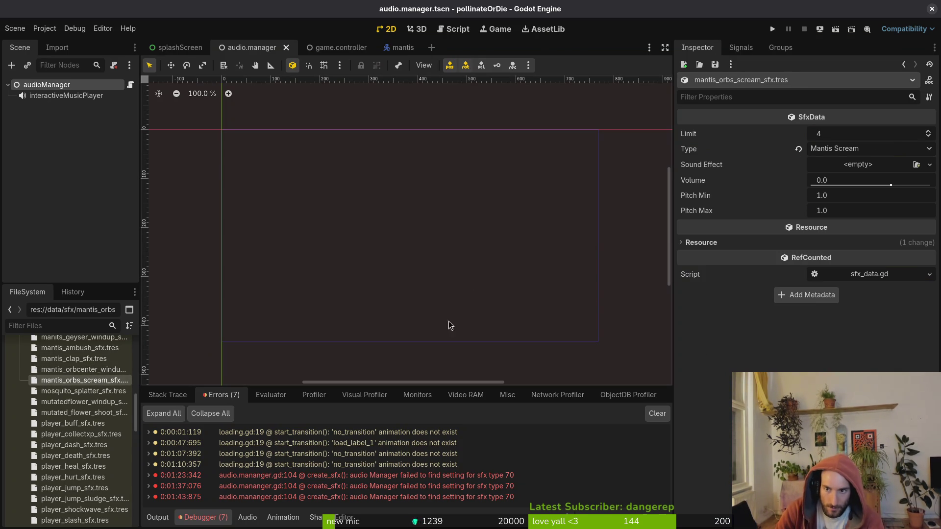
left_click(842, 167)
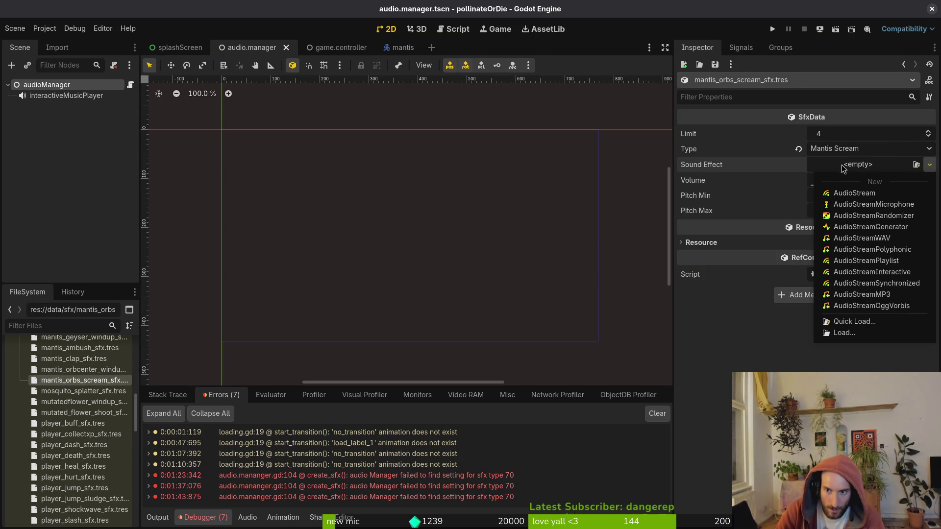
left_click(849, 324)
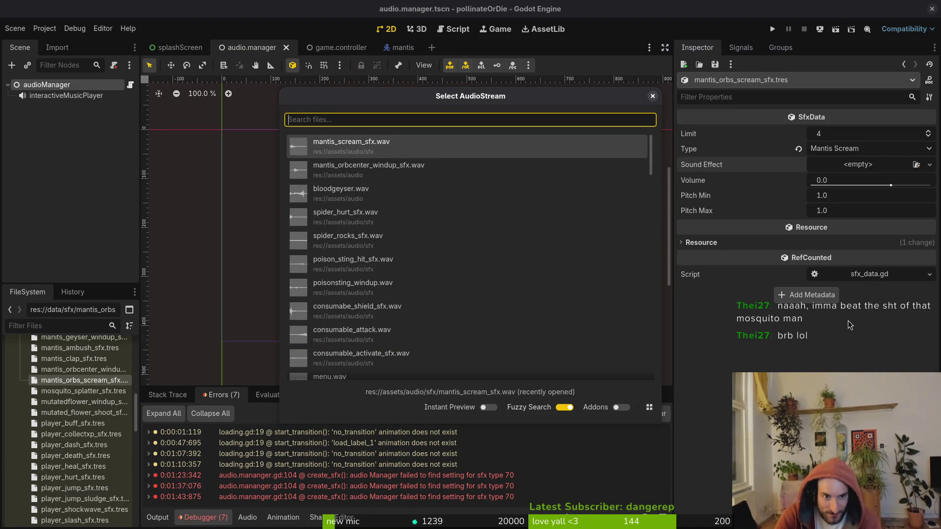
key("Return")
key("ctrl+s")
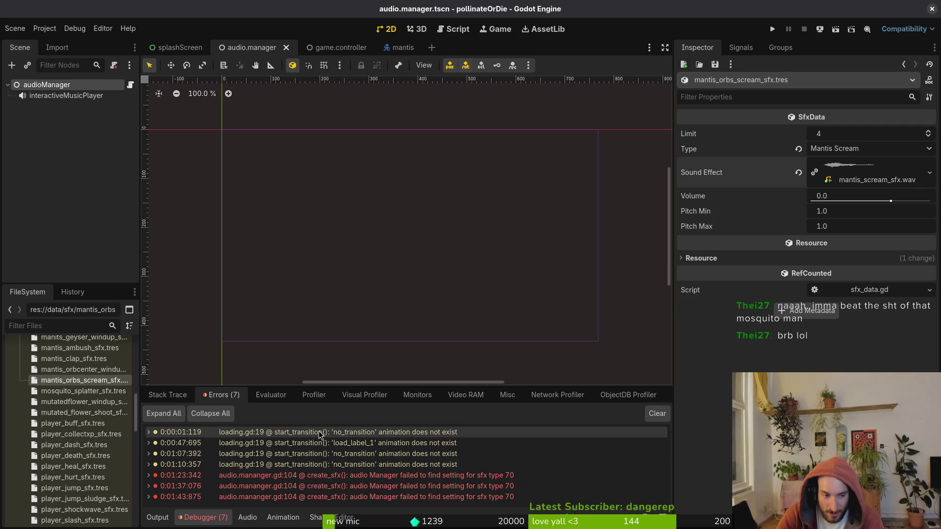
left_click(772, 29)
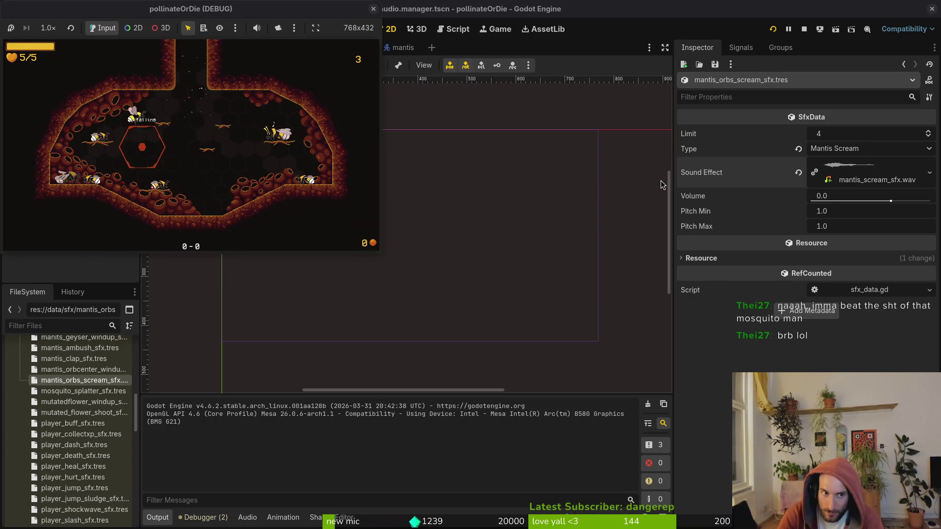
- Load the mantis boss level from the debug level-select menu in the running game
key("Escape")
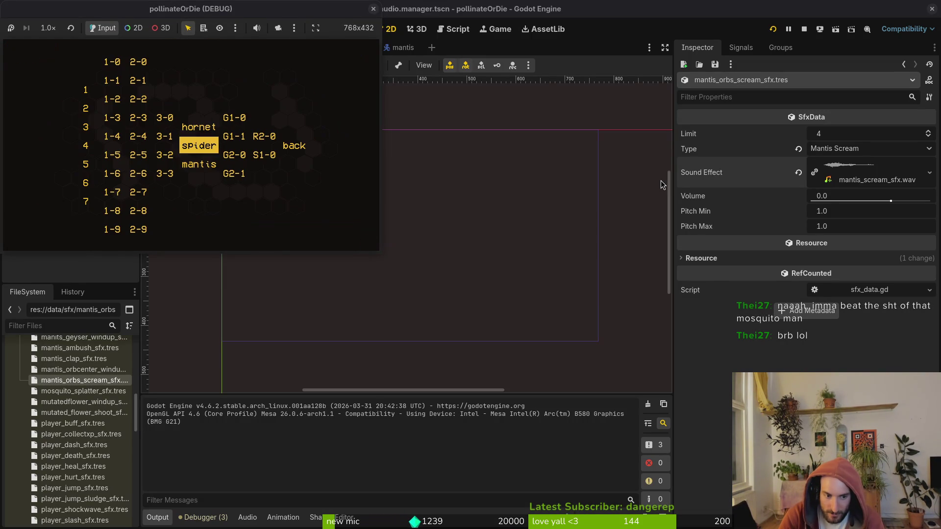
key("Down")
key("Return")
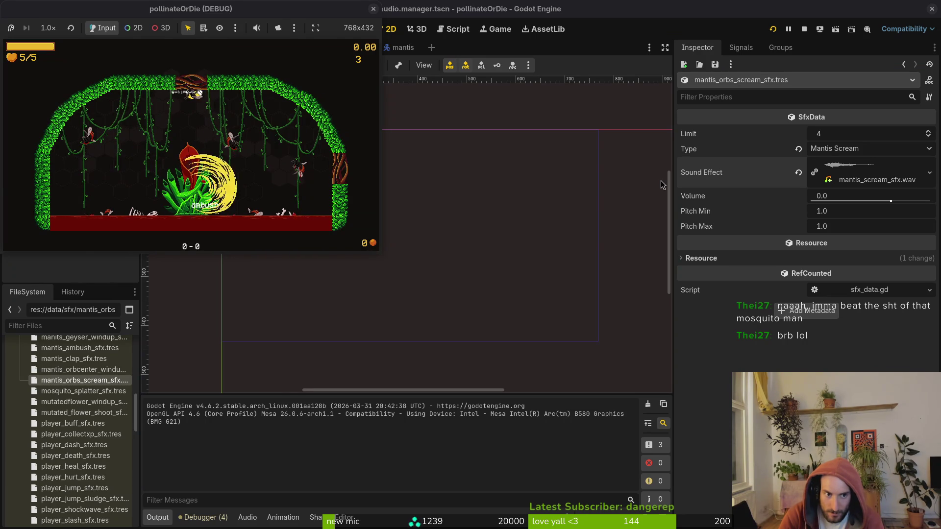
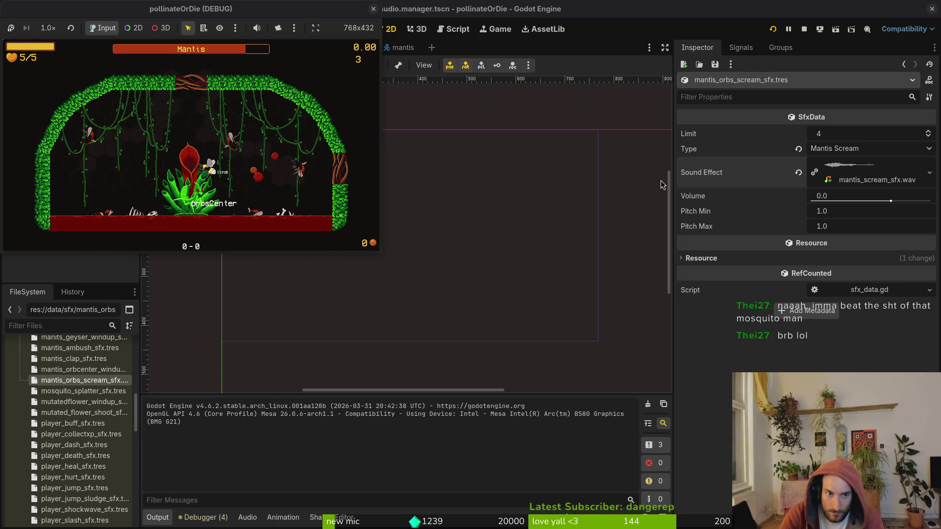
- Pause the playtest, check the debugger's error list, and open the game.controller scene tree
key("Escape")
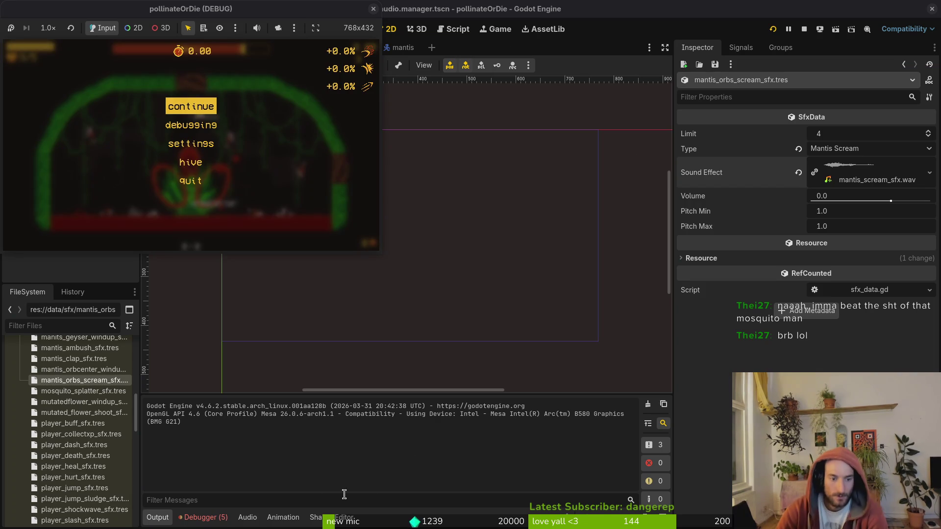
left_click(201, 517)
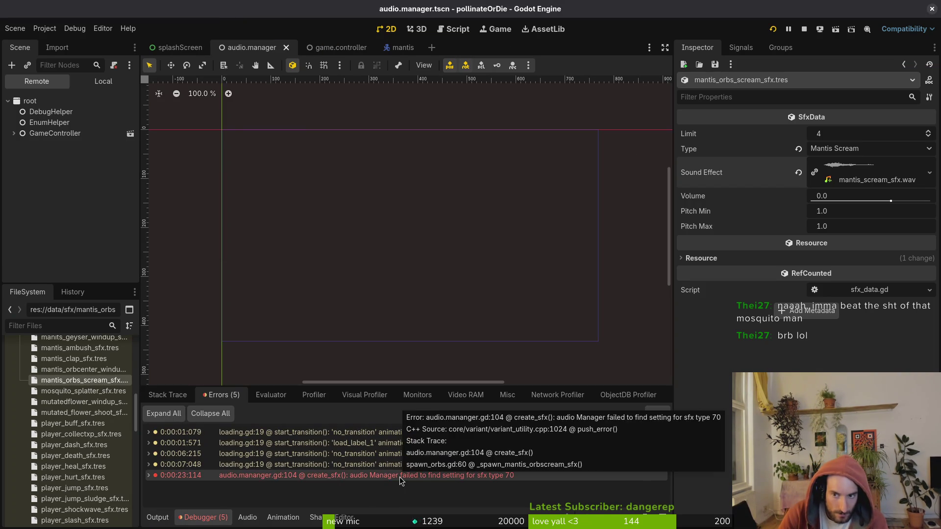
left_click(350, 51)
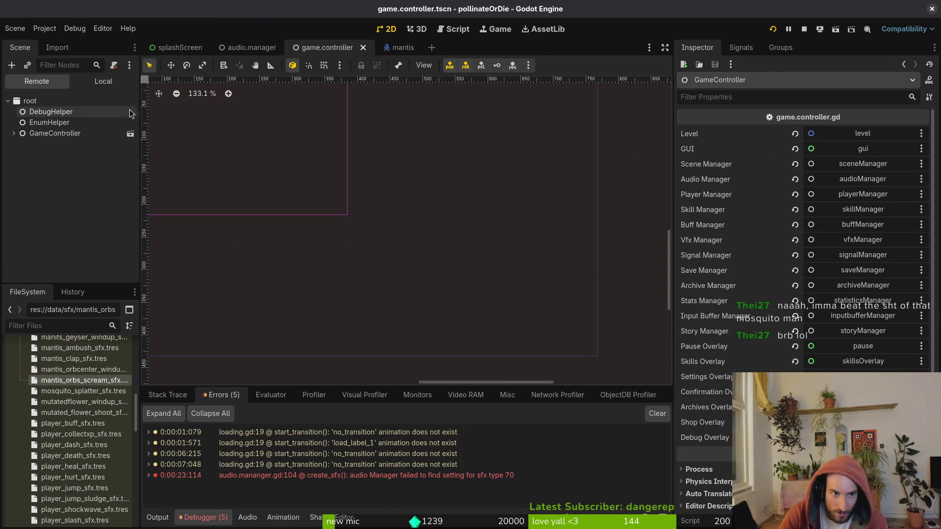
left_click(58, 128)
left_click(103, 81)
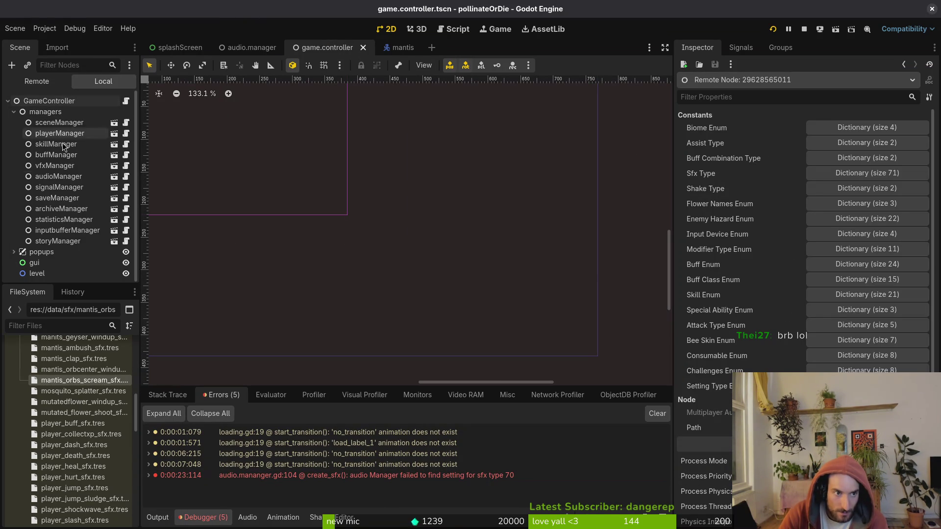
- Page audioManager's Sound Effects list to its last page, entries 60–66
left_click(55, 177)
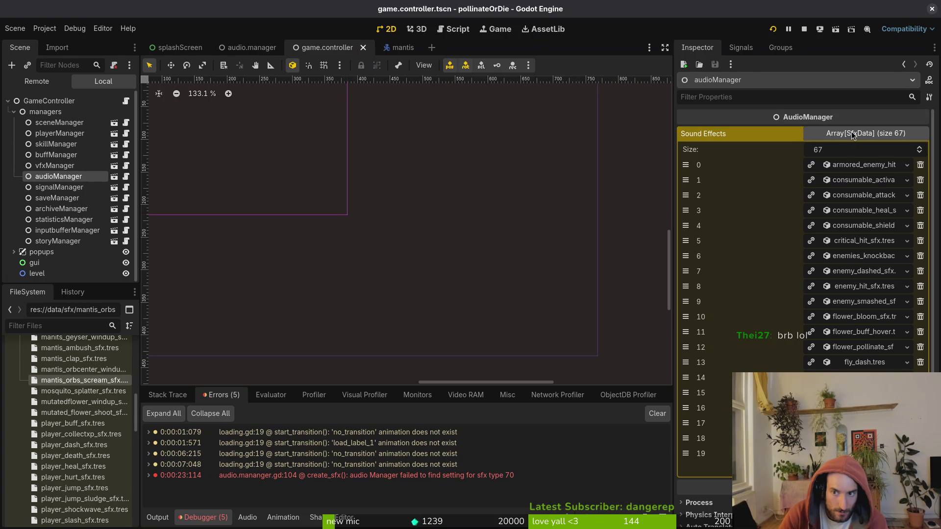
left_click(830, 486)
left_click(830, 485)
left_click(830, 485)
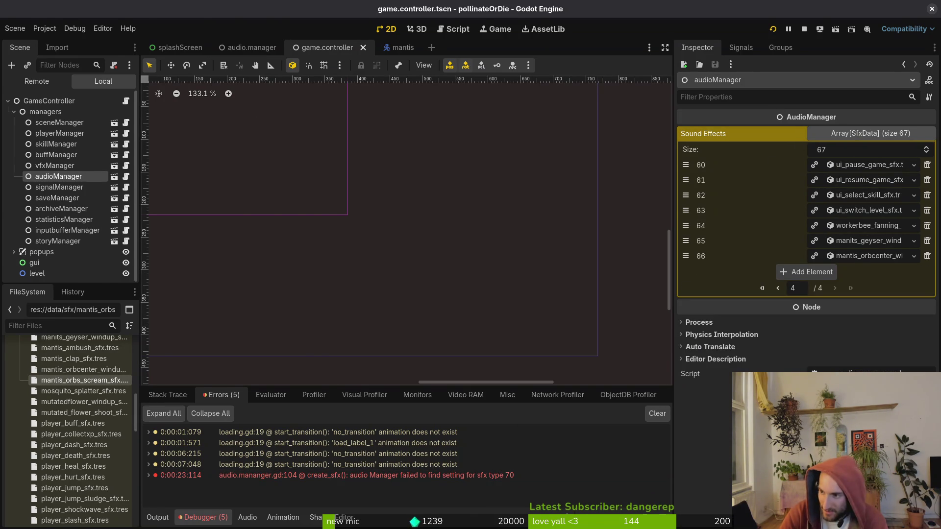
key("alt+Tab")
key("Return")
key("alt+Tab")
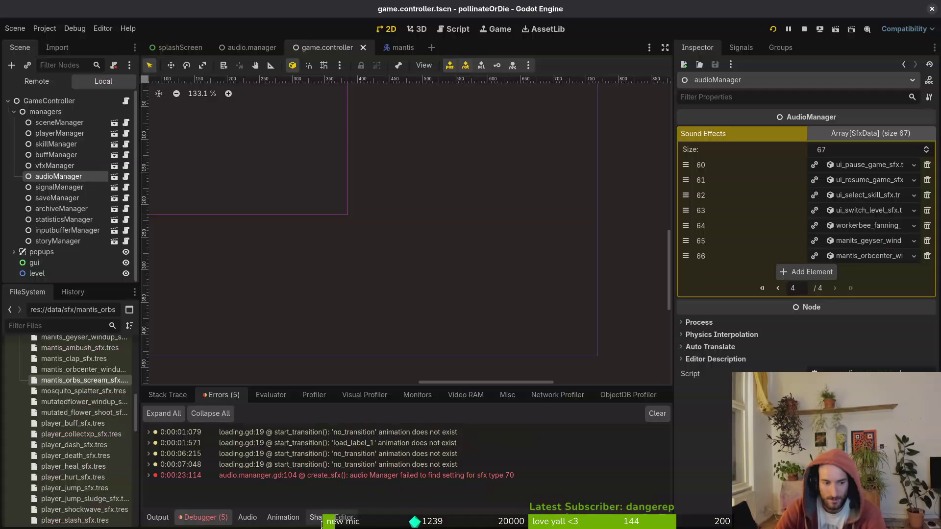
- Delete the MANTIS_CLAP and MANITS_ORBING_CENTER lines from enum.helper.gd's sfx enum and save it
key("alt+Tab")
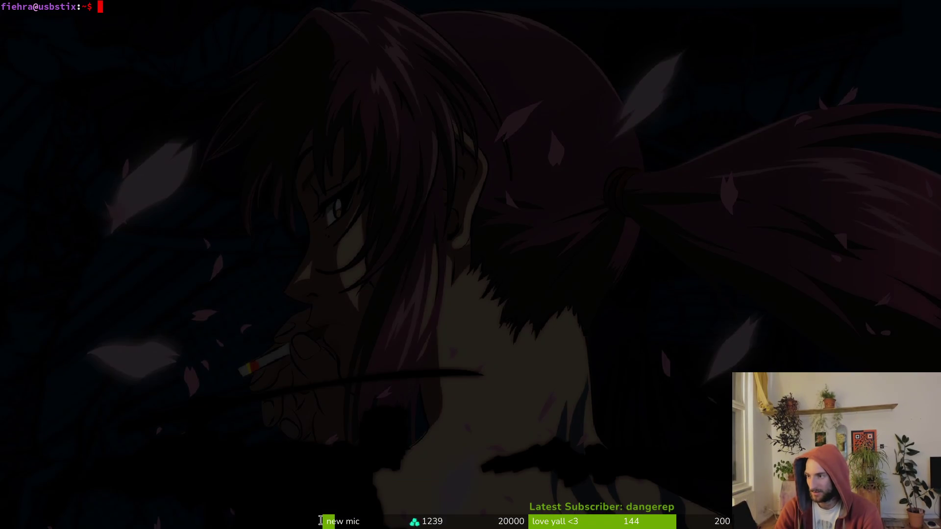
key("alt+Tab")
key("alt+Tab")
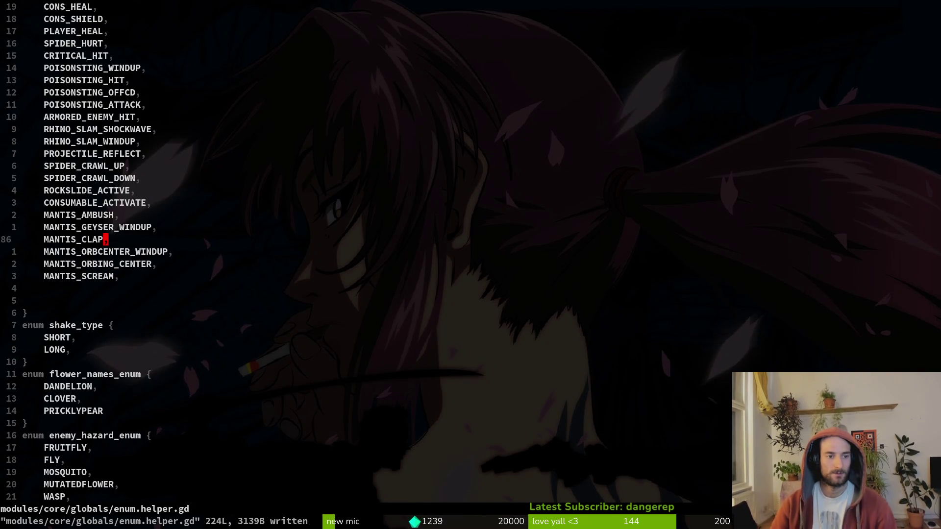
key("d")
key("d")
key("j")
key("shift+v")
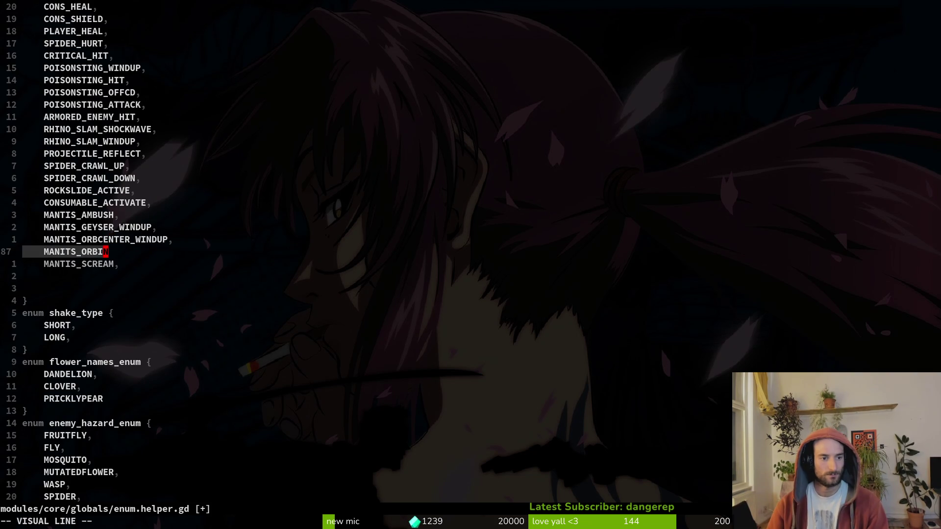
key("Escape")
key("u")
type(":w")
key("Return")
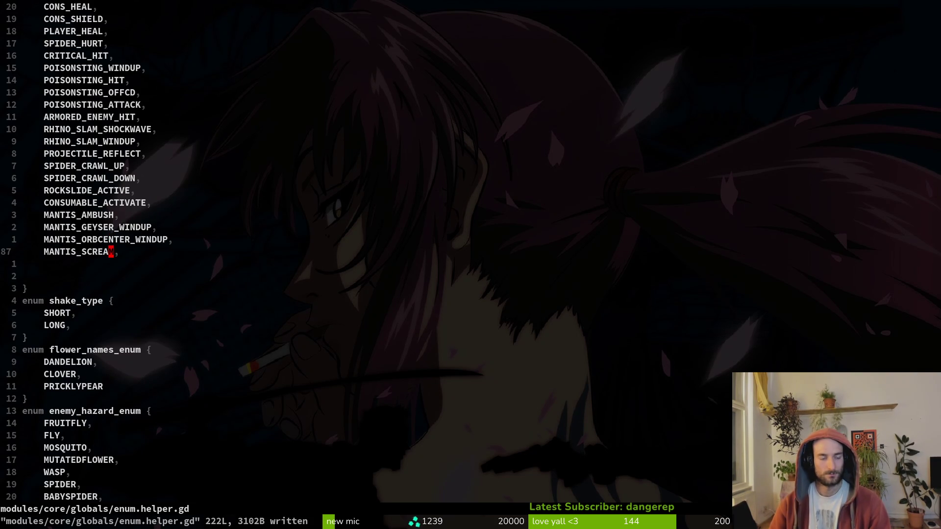
type(":wq")
key("Return")
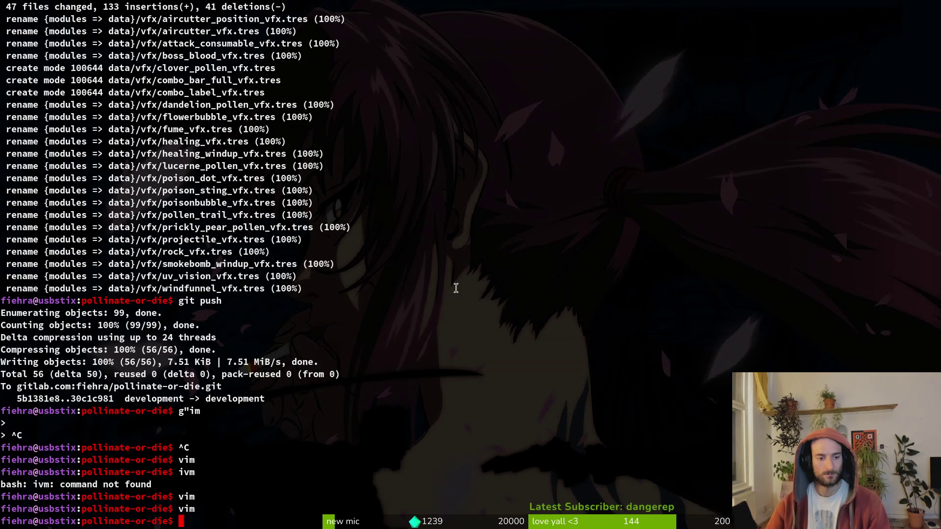
key("alt+Tab")
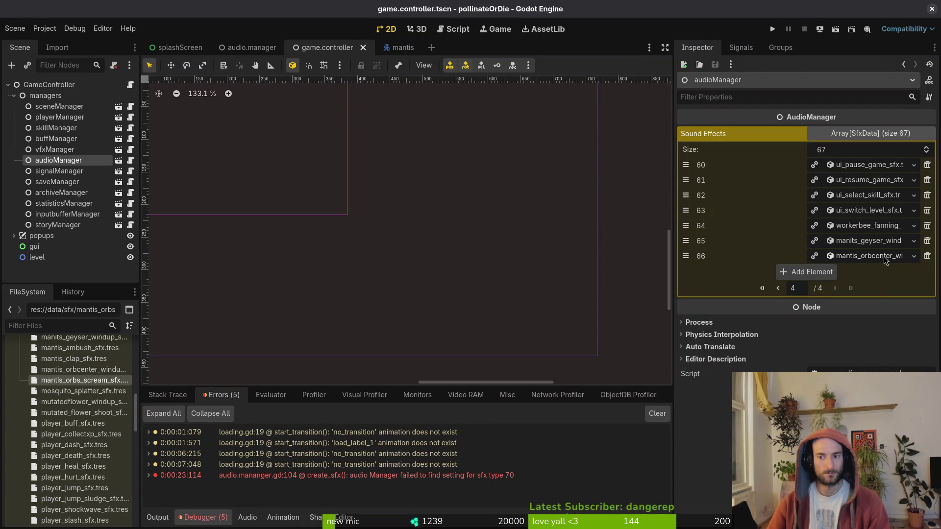
- Add a 67th sound-effect slot in game.controller holding mantis_orbs_scream_sfx.tres, and save
left_click(809, 272)
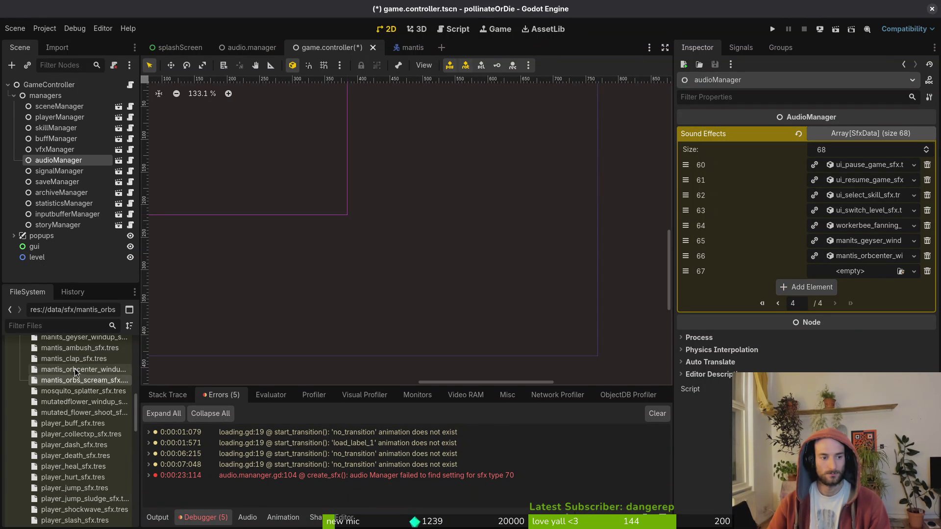
scroll(79, 365, "up", 1)
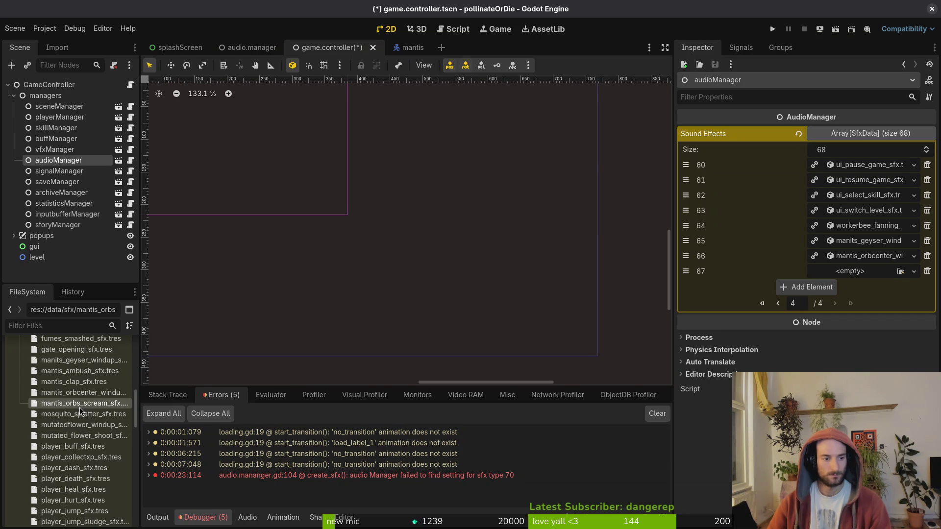
mouse_move(77, 407)
left_mouse_down()
mouse_move(784, 291)
mouse_move(843, 271)
left_mouse_up()
key("ctrl+s")
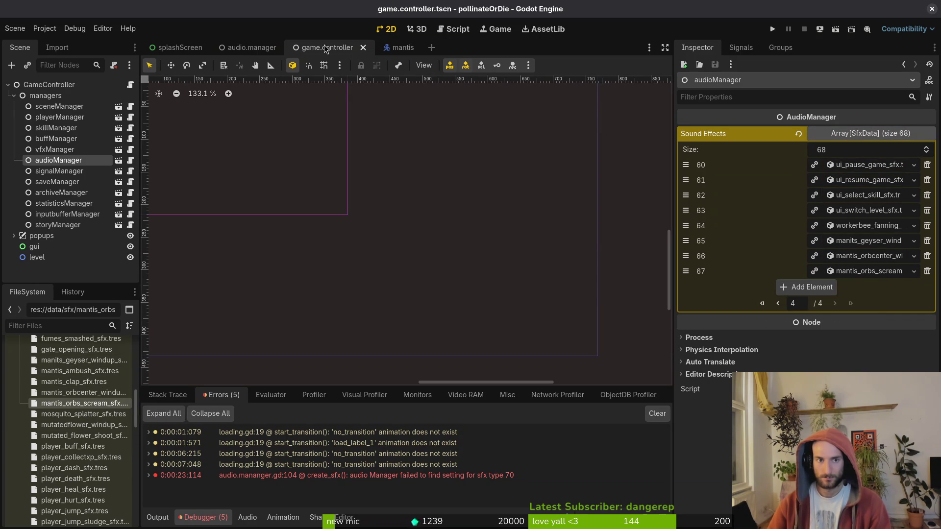
- Put mantis_orbs_scream into audio.manager's sound effect 66, save, and check the entry
left_click(252, 47)
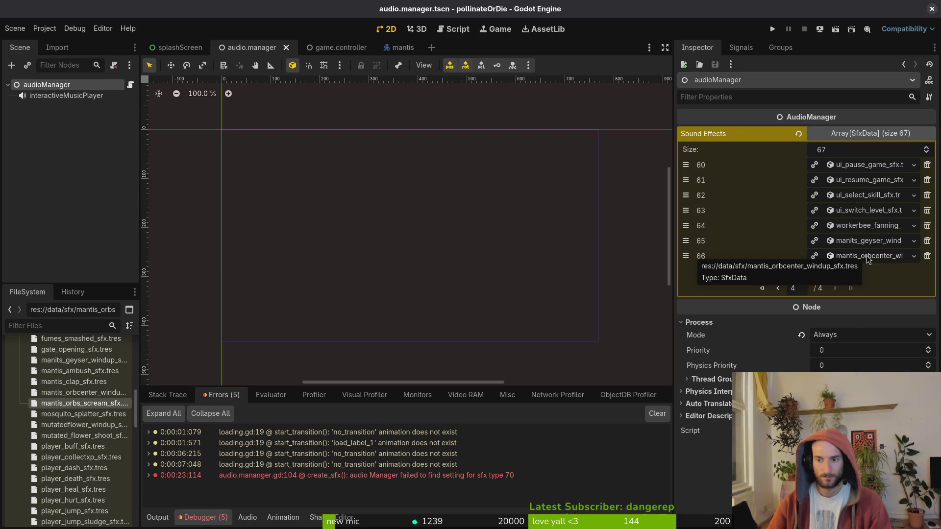
mouse_move(84, 408)
left_mouse_down()
mouse_move(789, 261)
mouse_move(849, 260)
left_mouse_up()
key("ctrl+s")
left_click(333, 47)
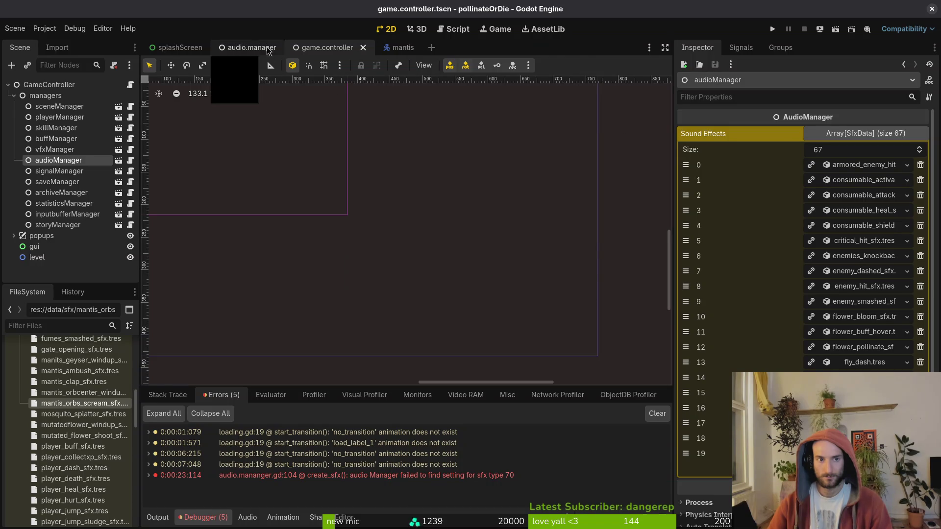
left_click(251, 47)
left_click(701, 453)
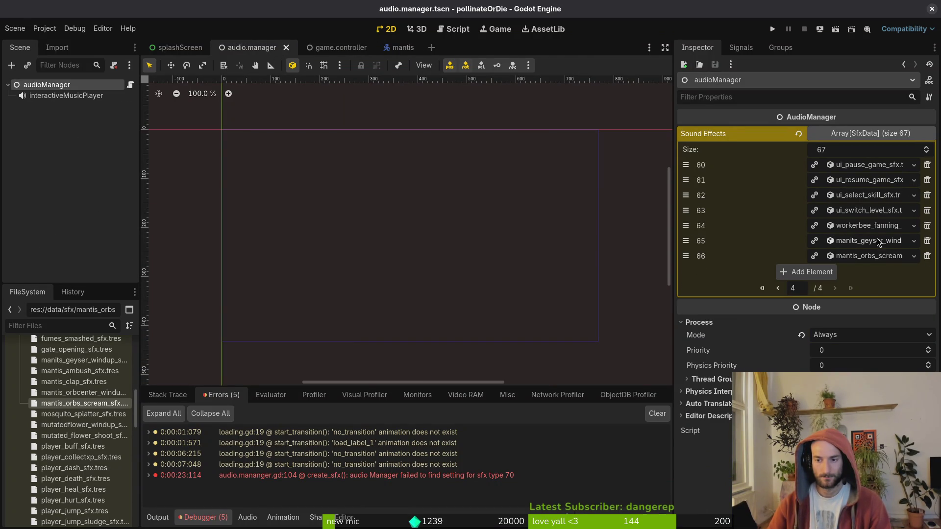
left_click(870, 257)
left_click(866, 257)
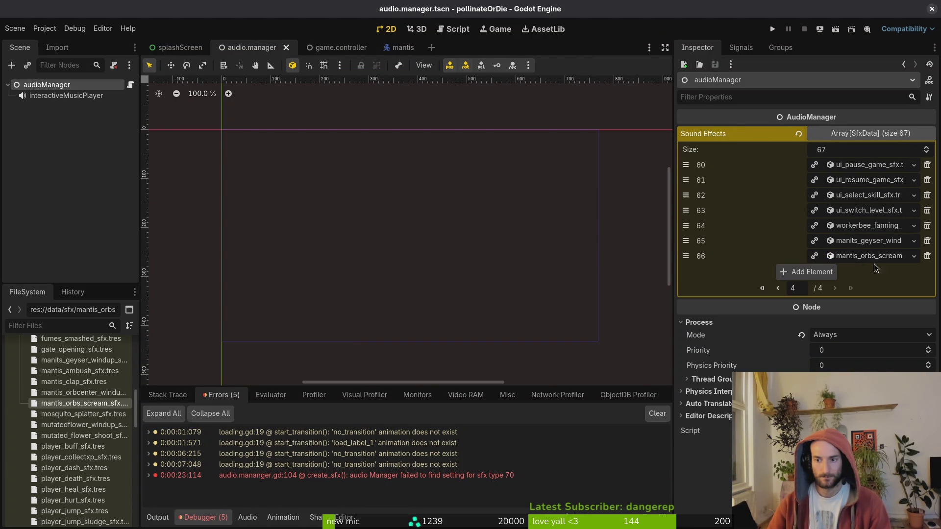
key("super+2")
- Open spawn_orbs.gd, comment out the orb-center windup create_sfx call with #, and save
key("super+3")
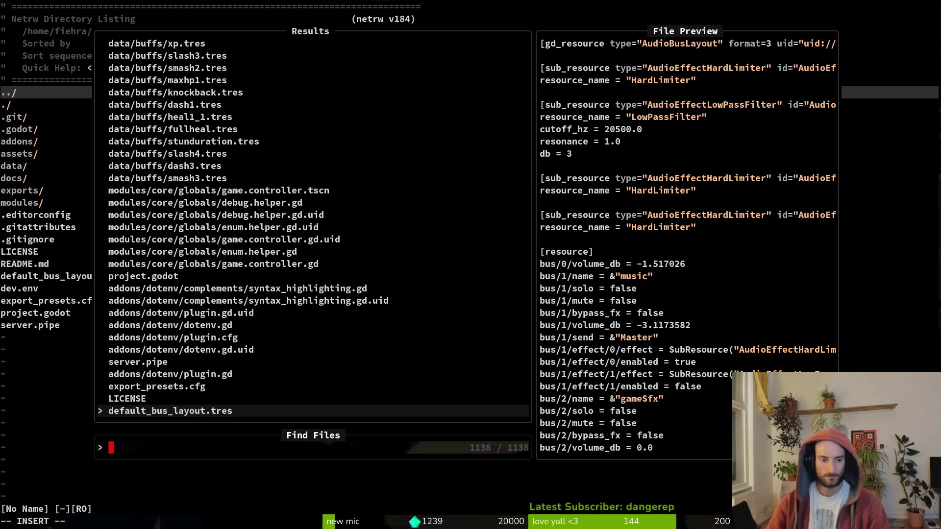
type("spaw")
key("Return")
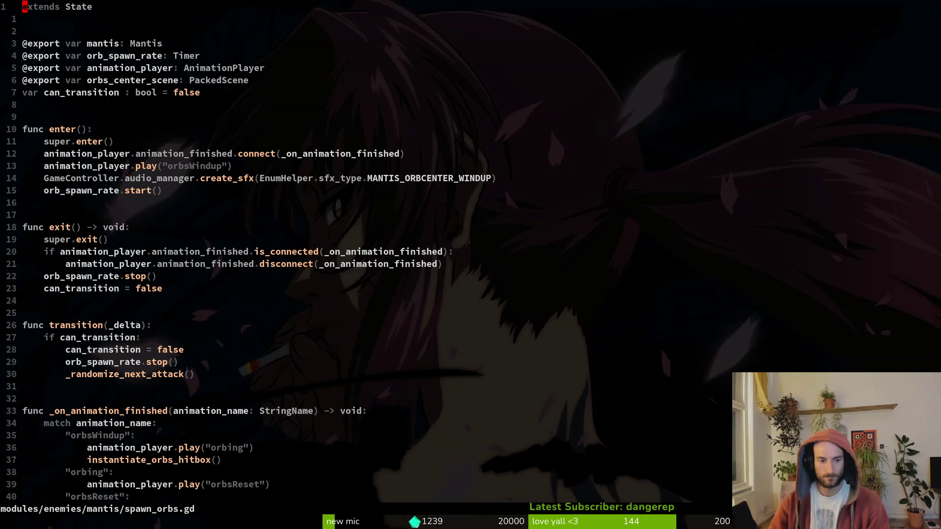
key("j")
key("j")
key("j")
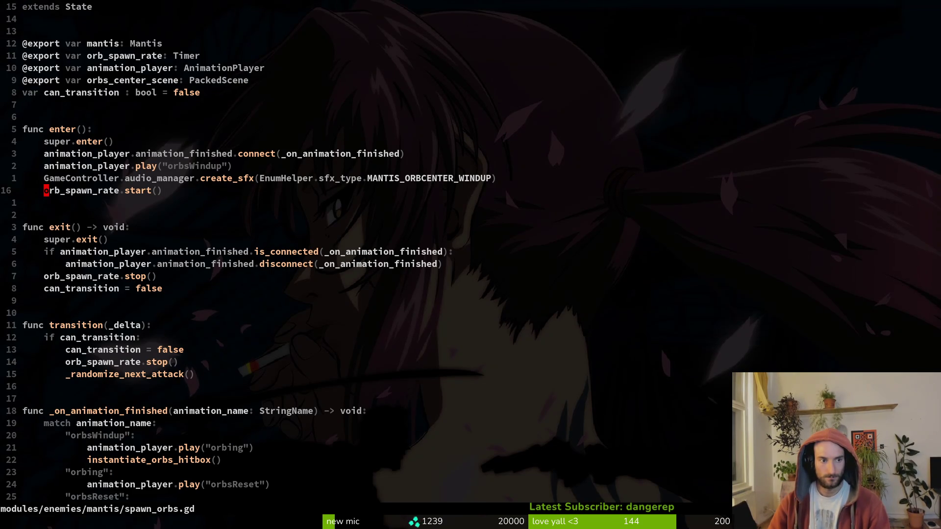
type("#")
key("Escape")
type(":w")
key("Return")
key("ctrl+d")
key("ctrl+d")
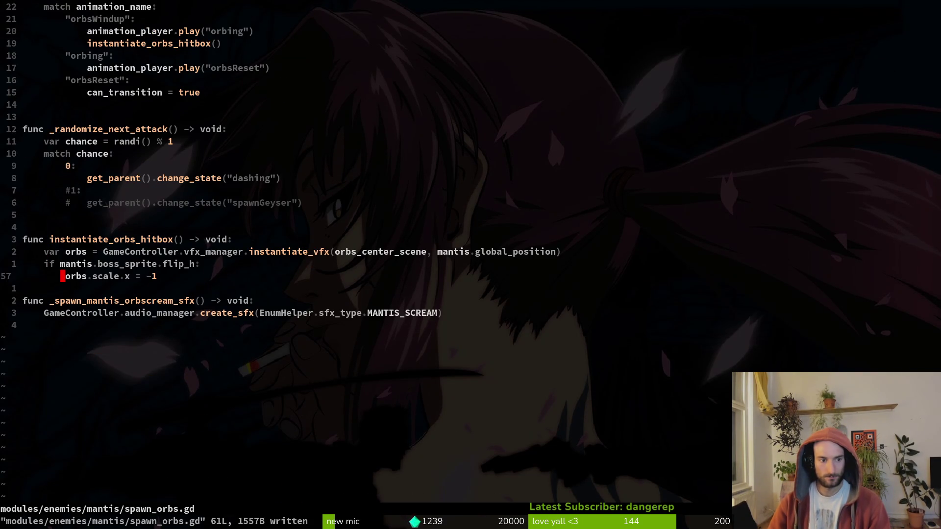
key("o")
key("Escape")
type(":w")
key("Return")
- Run the game, continue into the boss level, and check the debugger's errors
key("alt+Tab")
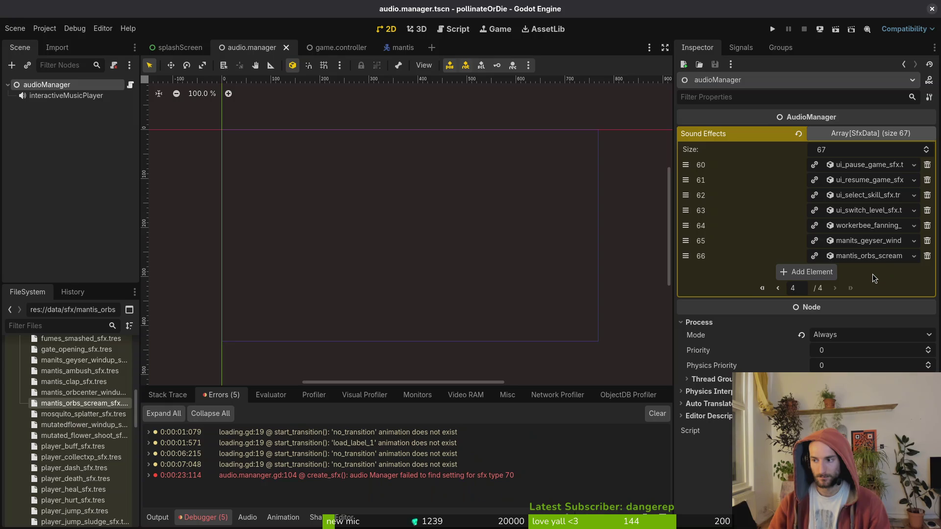
left_click(773, 29)
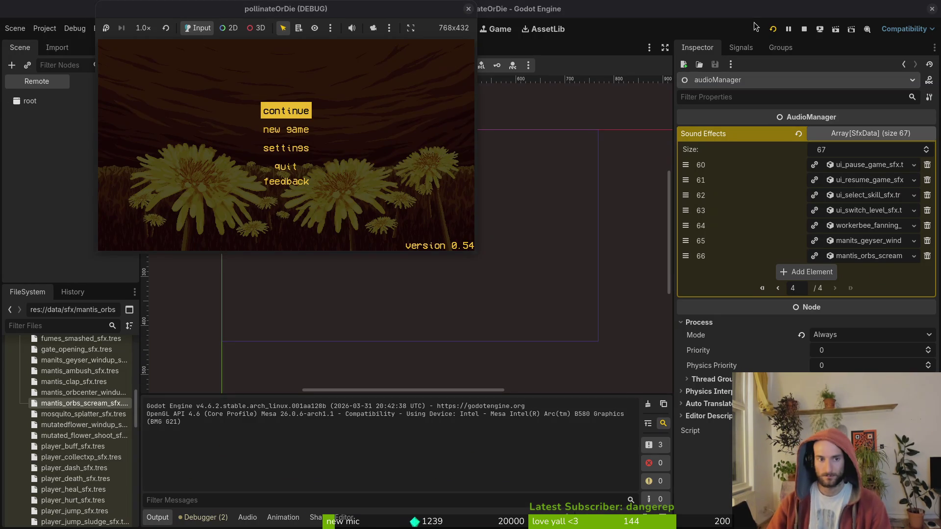
key("Return")
key("space")
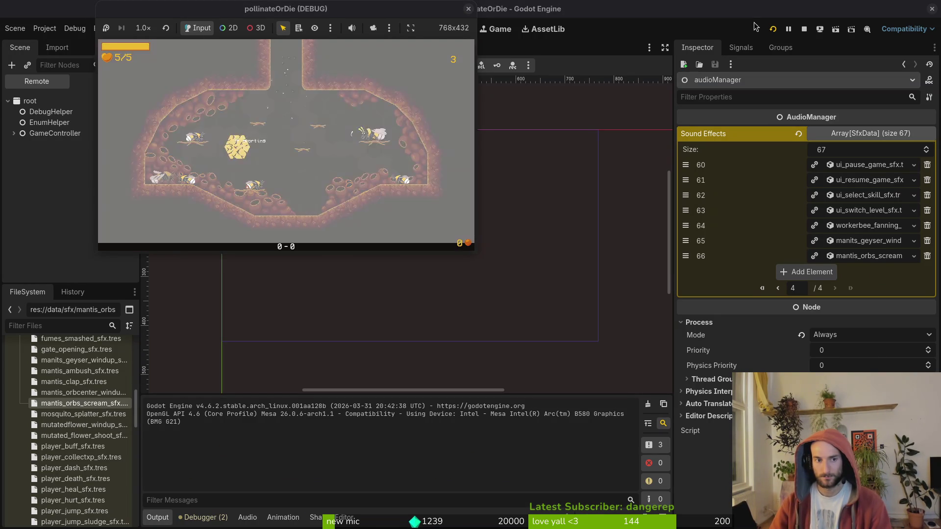
key("Escape")
key("Return")
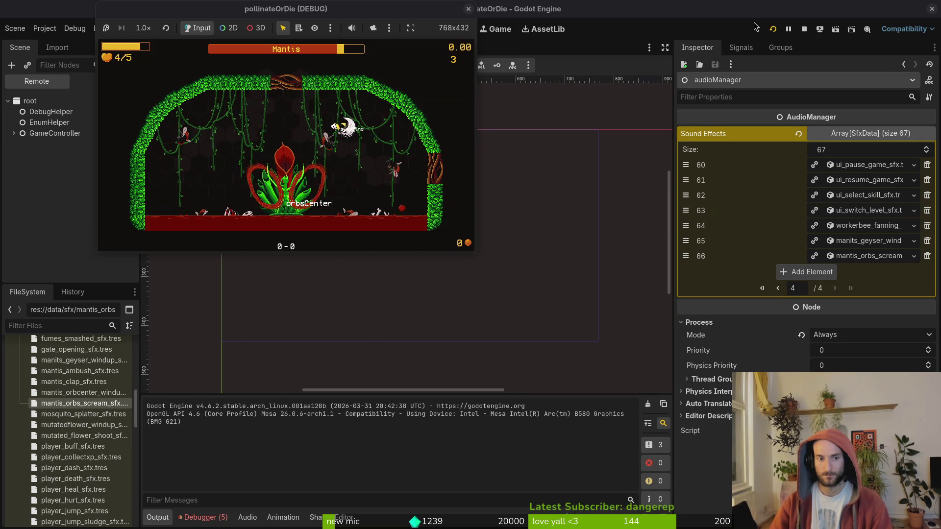
left_click(203, 518)
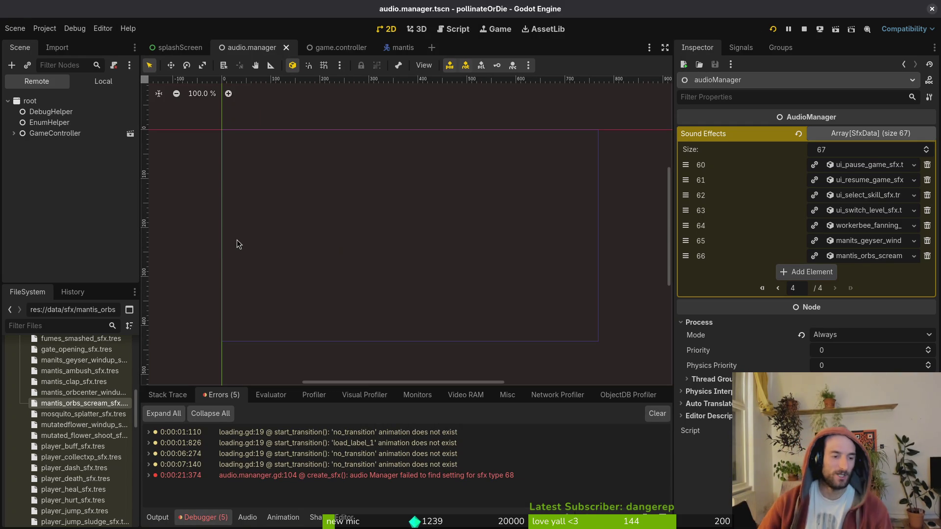
- Expand sound effect 66 to confirm its Mantis Scream type and mantis_scream_sfx.wav file
left_click(865, 256)
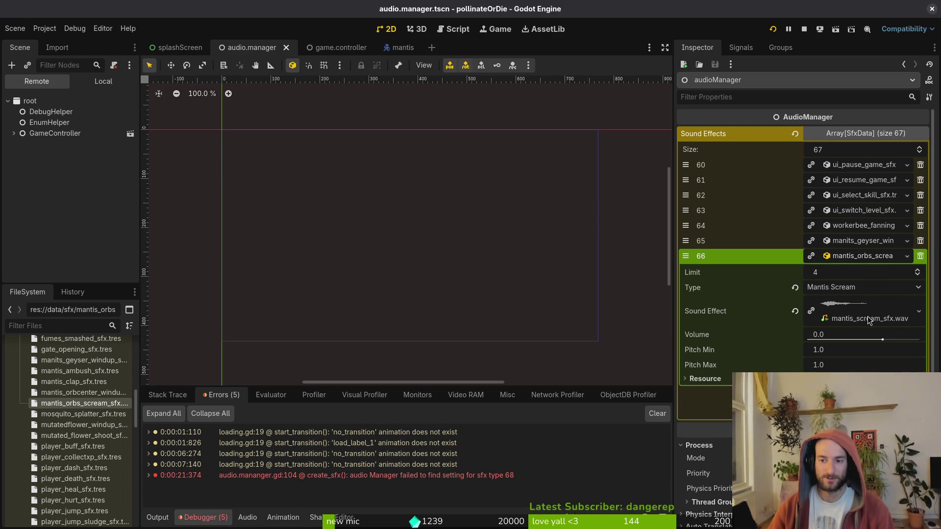
left_click(872, 256)
left_click(873, 256)
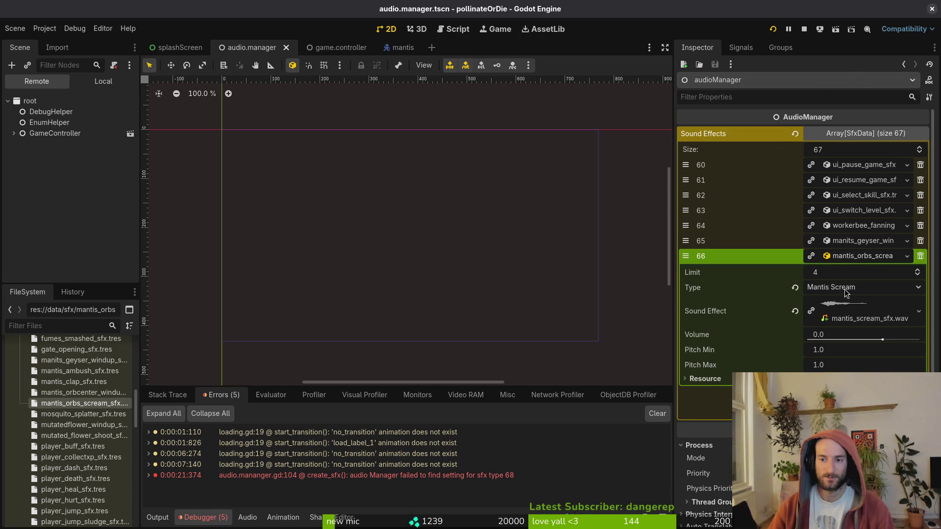
left_click(846, 287)
scroll(845, 289, "down", 5)
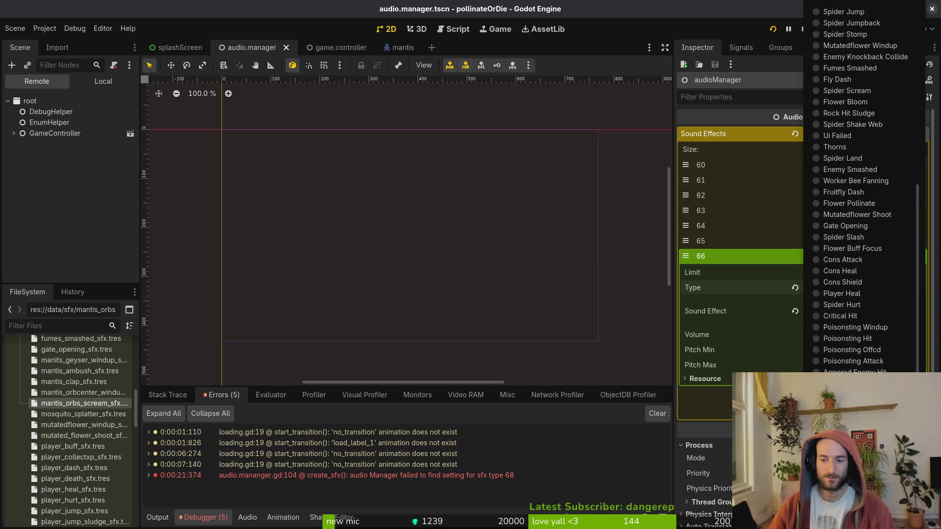
left_click(701, 189)
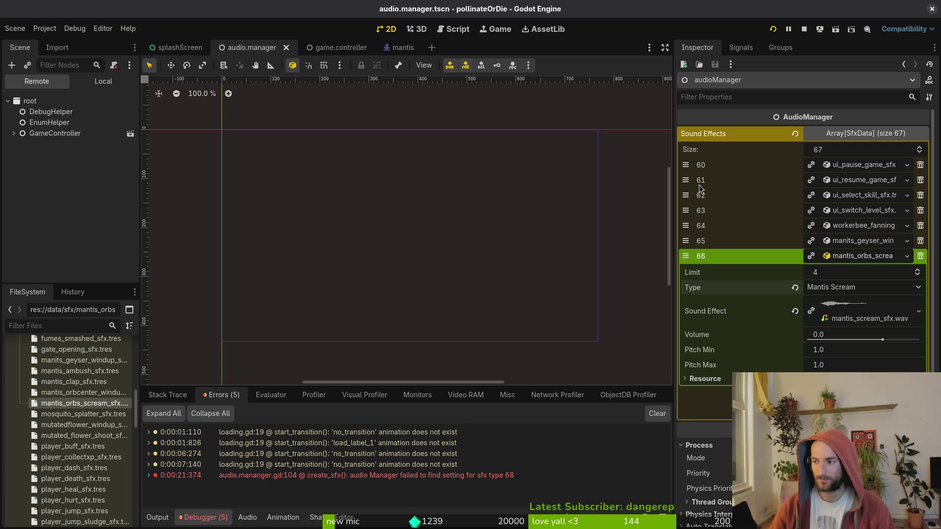
key("alt+Tab")
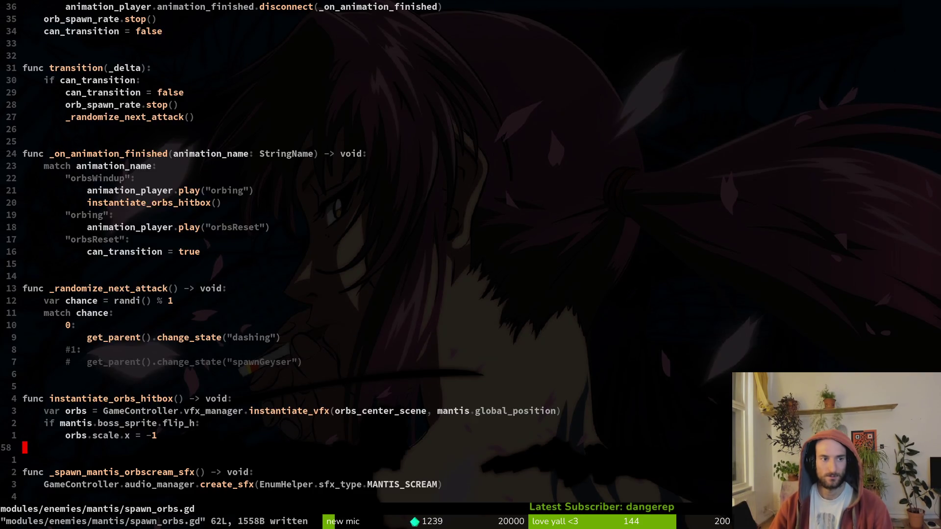
- Open enum.helper.gd, go to the end of the sfx type list at MANTIS_SCREAM, and save it
key("space")
key("f")
key("f")
type("enh")
key("Return")
key("space")
key("f")
key("f")
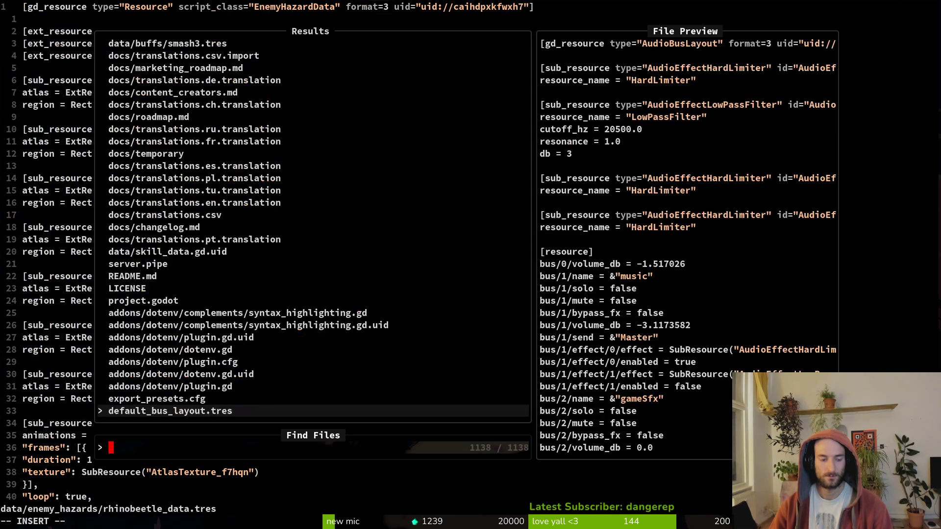
type("enhlep")
key("BackSpace")
key("BackSpace")
key("BackSpace")
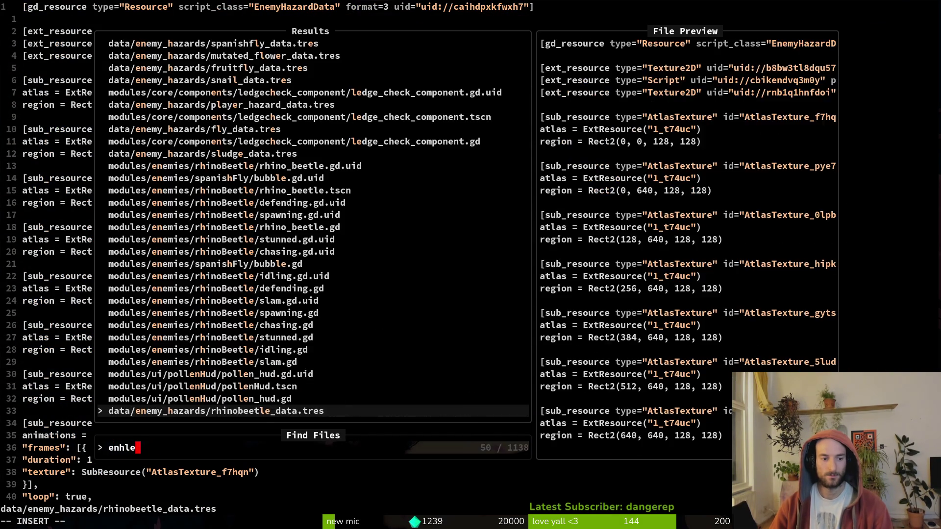
type("el")
key("Return")
key("ctrl+d")
key("ctrl+d")
key("ctrl+d")
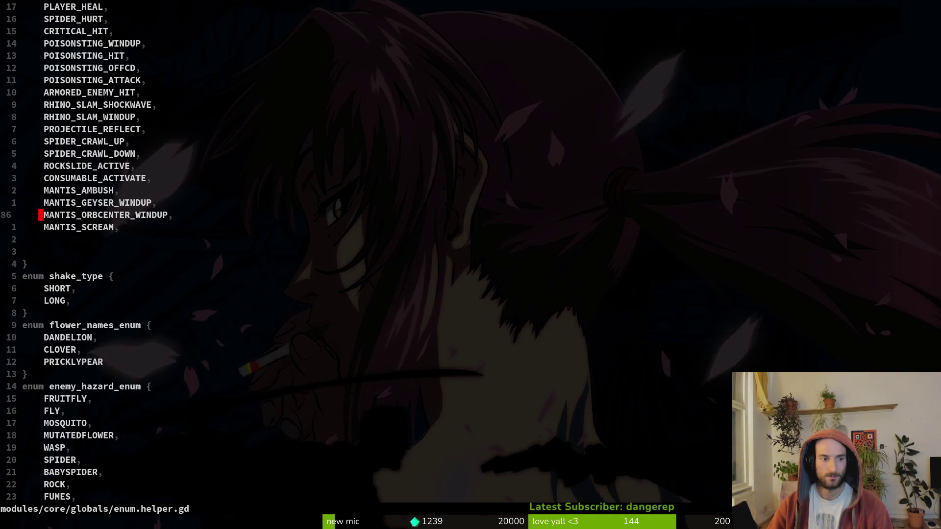
type("k:w")
key("Return")
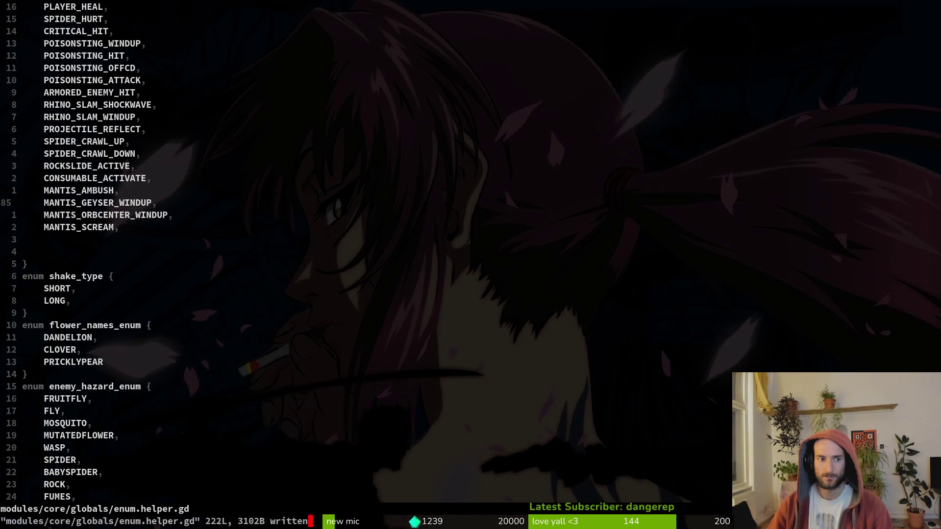
type(":q")
key("Return")
- Relaunch Vim and re-save sfx_data.gd
type("vim")
key("Return")
key("ctrl+p")
type("sfx")
key("Return")
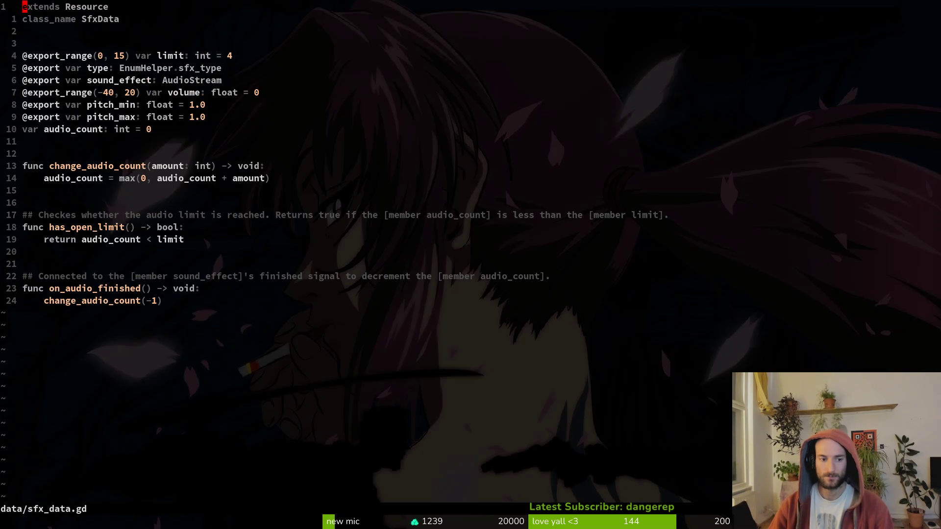
type(":write")
key("Return")
key("alt+Tab")
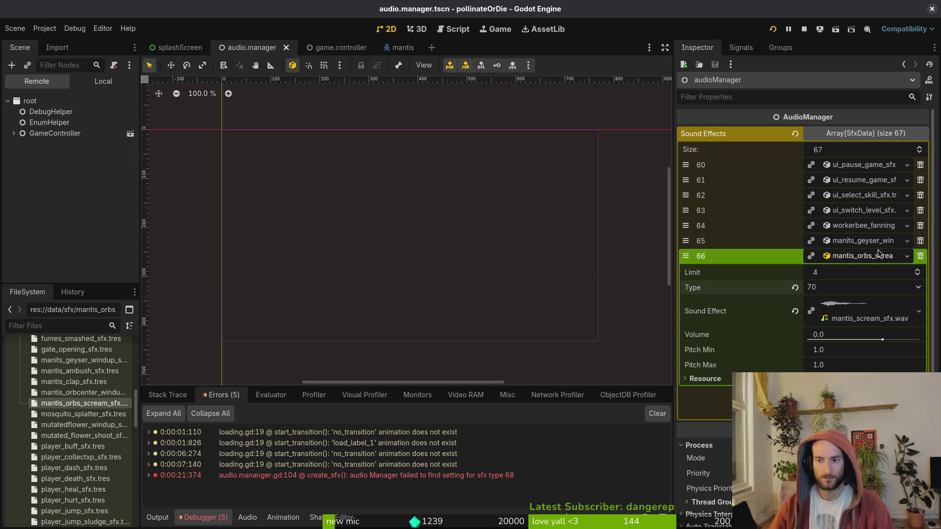
- Set sound effect 66's type to Mantis Scream and save the audio.manager scene
left_click(863, 288)
left_click(760, 301)
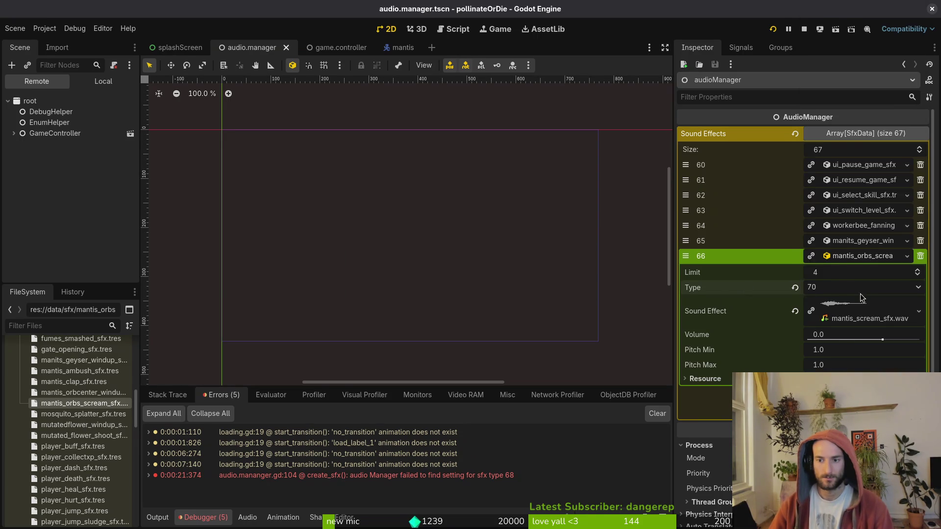
left_click(860, 289)
scroll(859, 293, "down", 5)
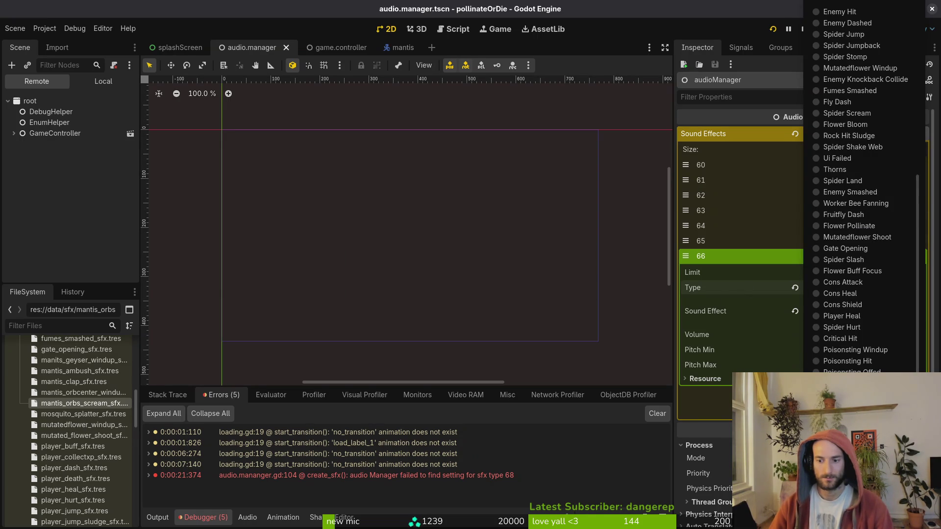
scroll(858, 292, "down", 5)
left_click(858, 292)
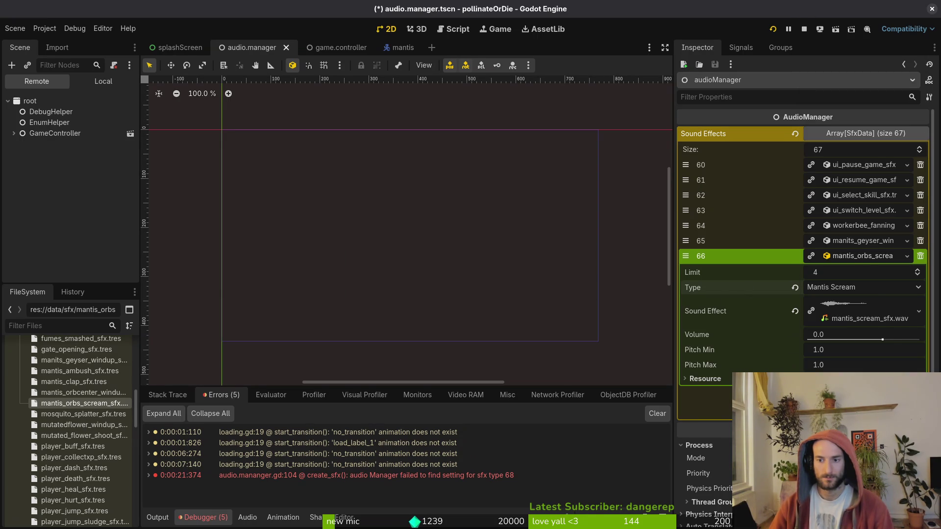
left_click(859, 287)
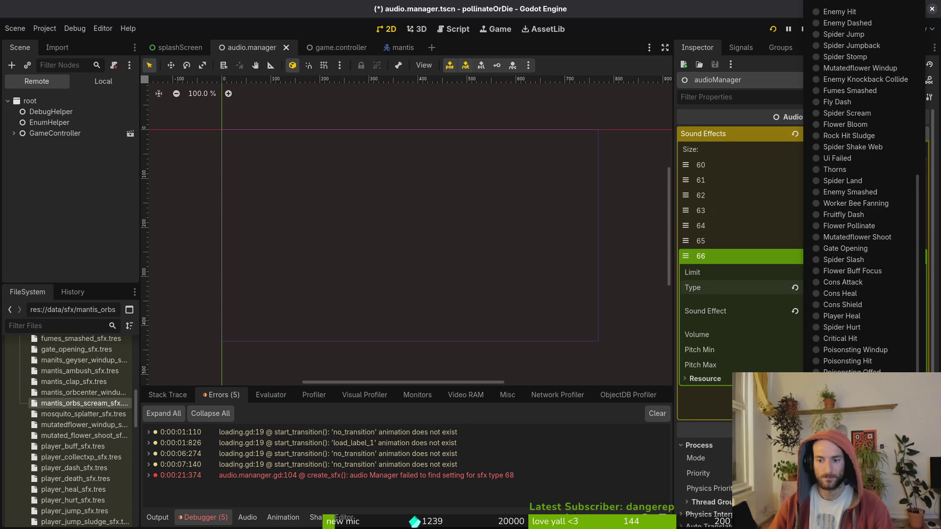
key("Escape")
key("ctrl+s")
- Re-expand entry 66 to verify its type still reads Mantis Scream
left_click(863, 253)
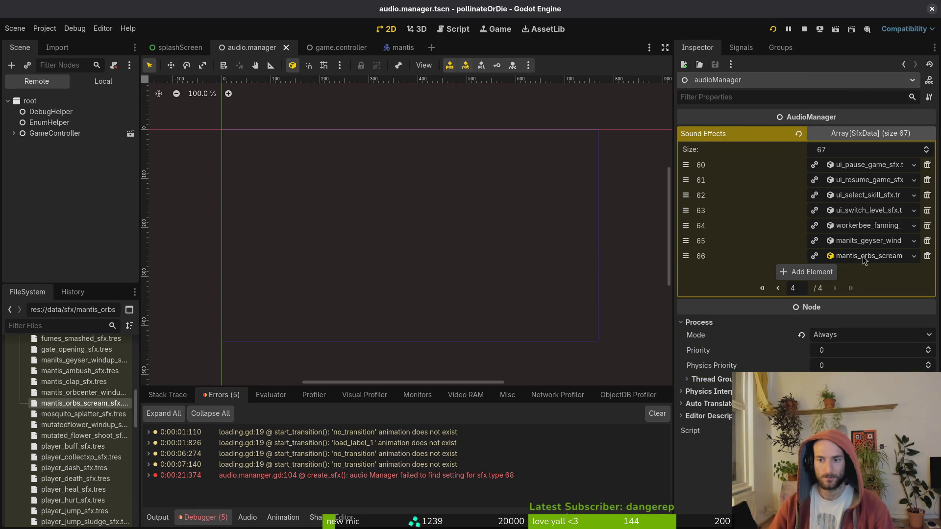
left_click(863, 256)
left_click(867, 286)
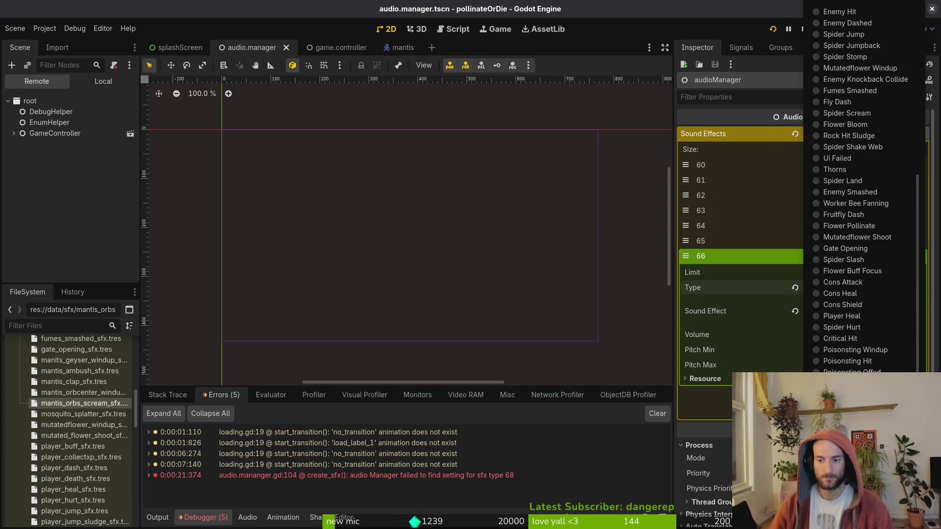
key("Escape")
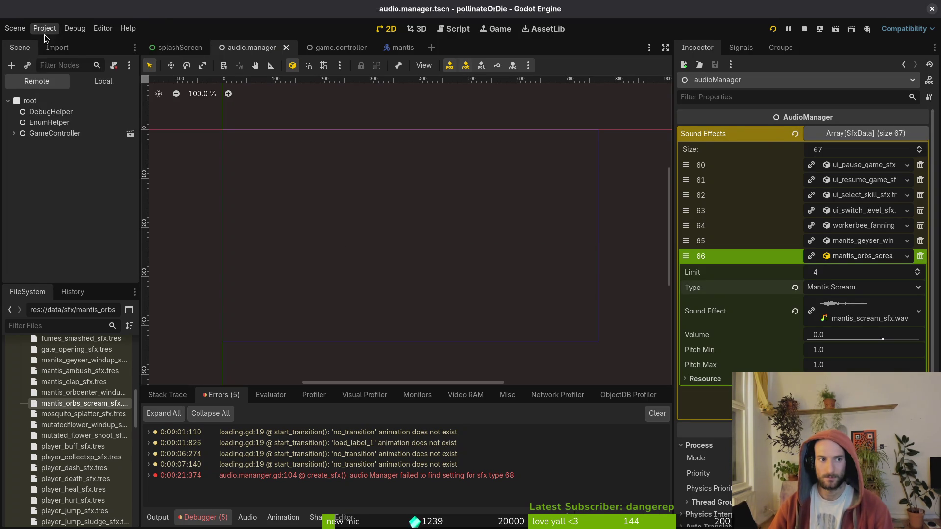
- Reload the current project, stopping the running game
left_click(49, 29)
left_click(76, 152)
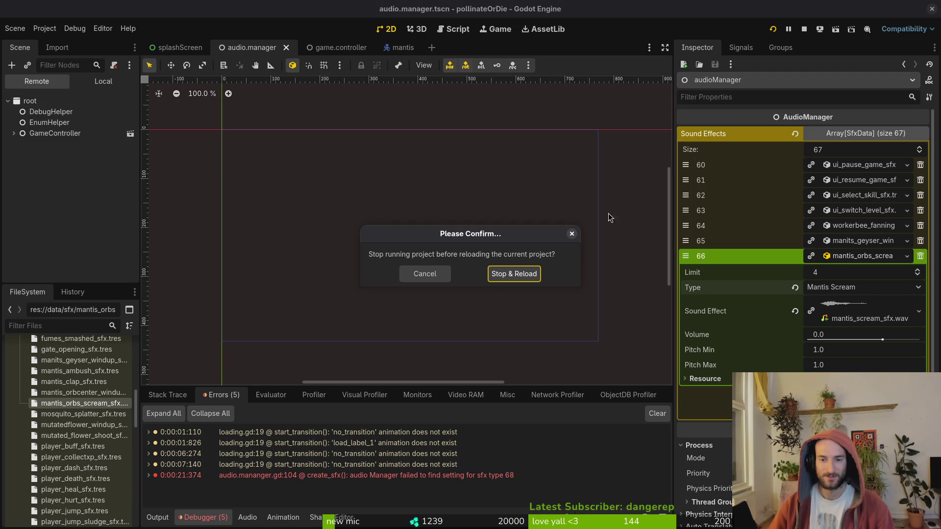
left_click(514, 274)
key("alt+Tab")
key("F5")
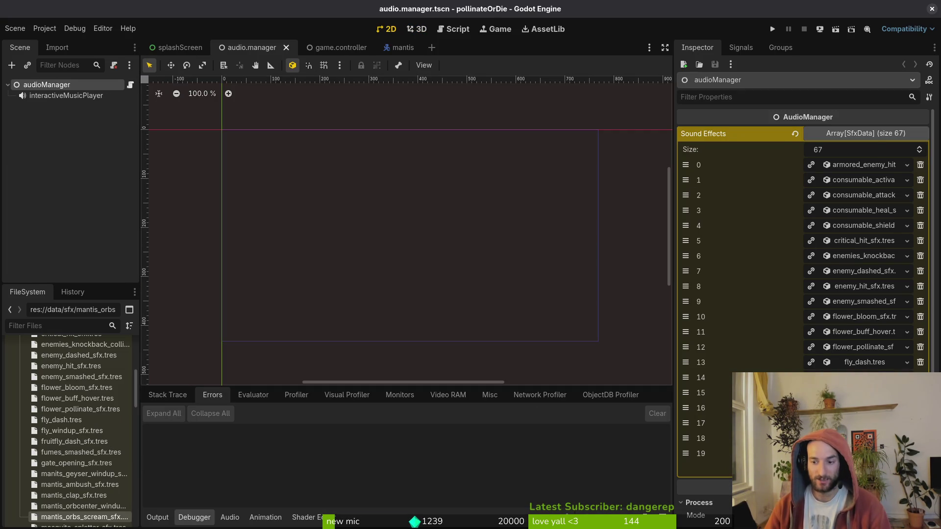
- Run the game in debug, continue the save, and pick level G1-1 from the debug level select
key("F5")
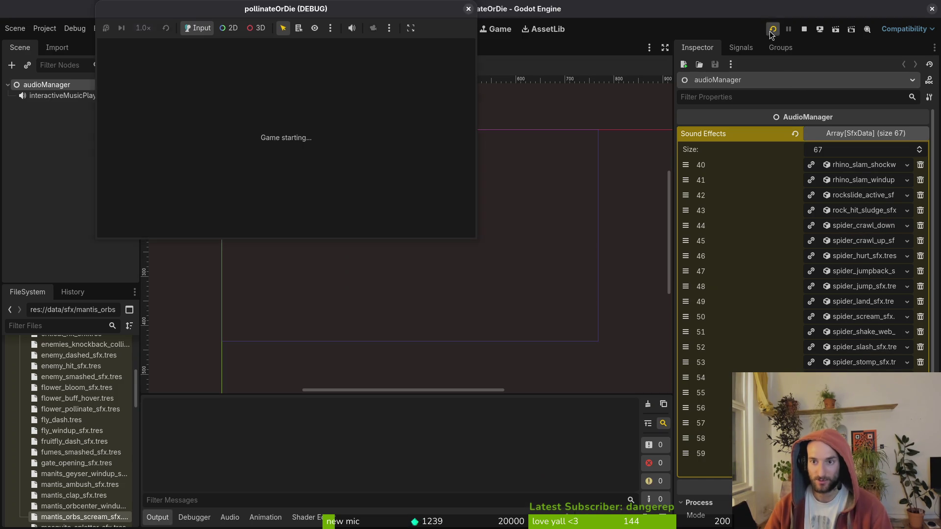
key("Up")
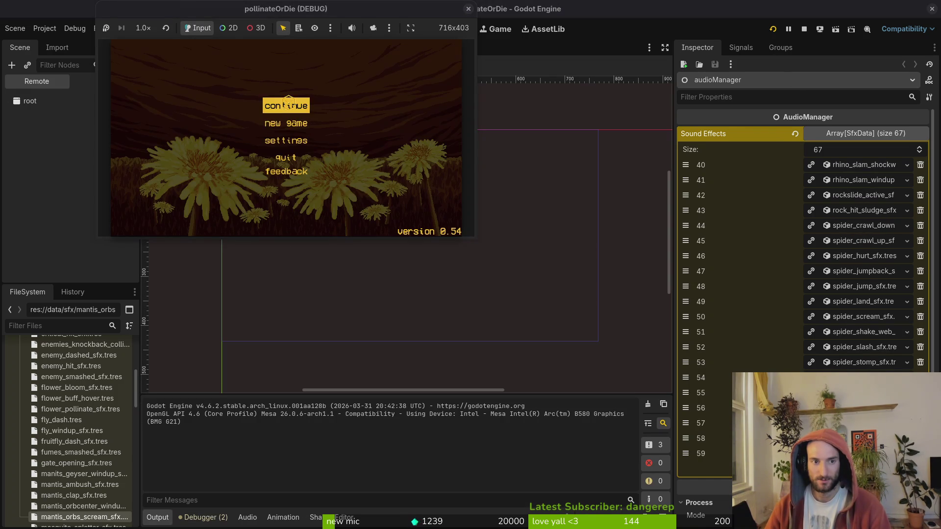
key("Return")
key("Escape")
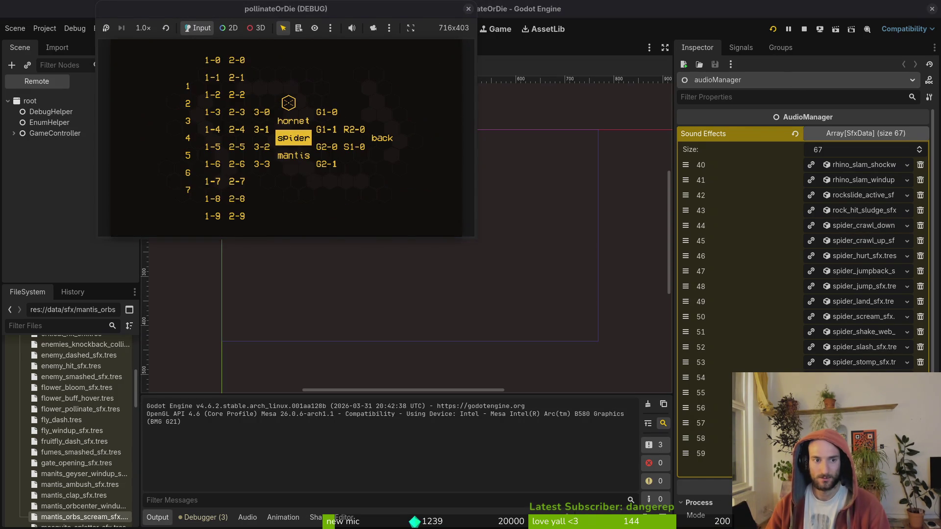
key("Right")
key("Return")
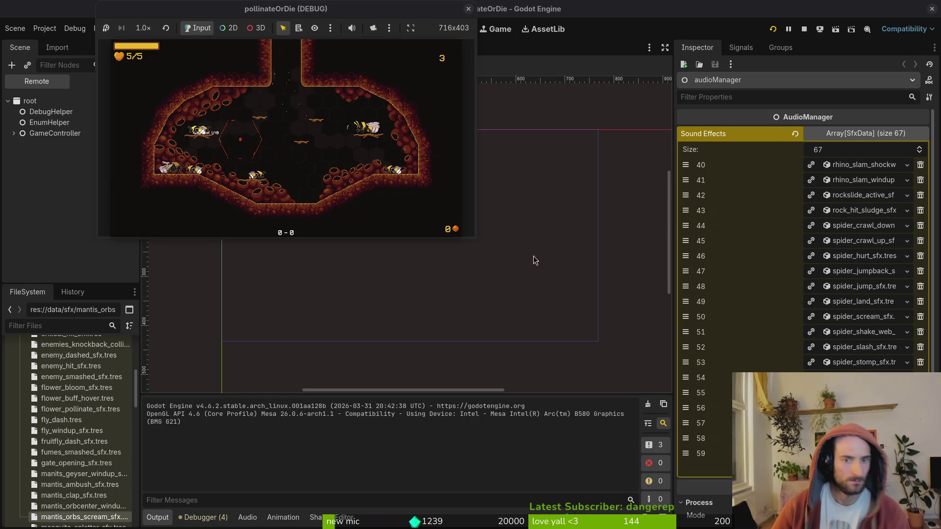
- Try the game embedding options and enlarge the running game window across several restarts
left_click(413, 30)
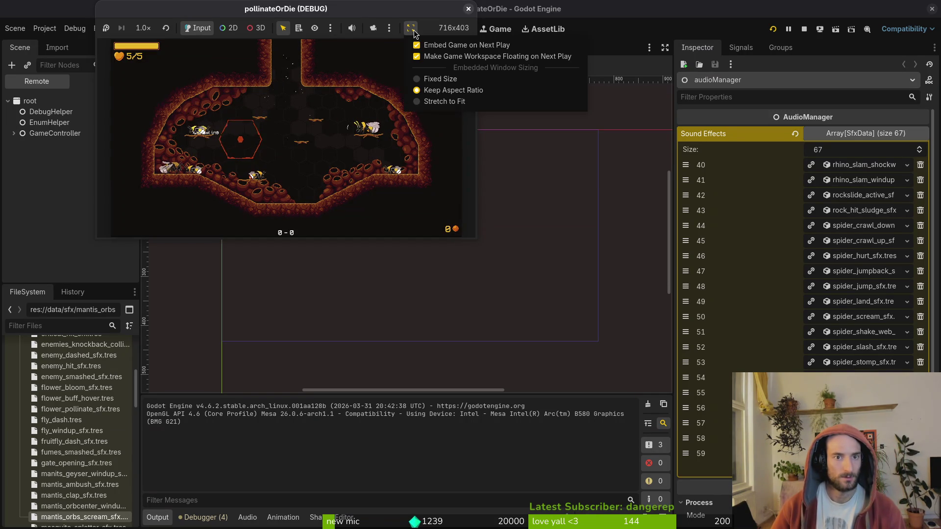
left_click(467, 10)
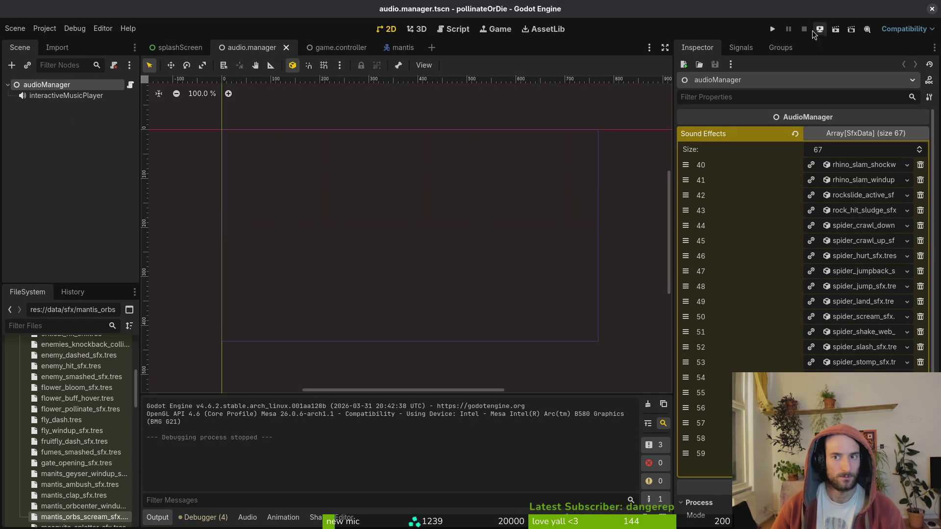
left_click(773, 30)
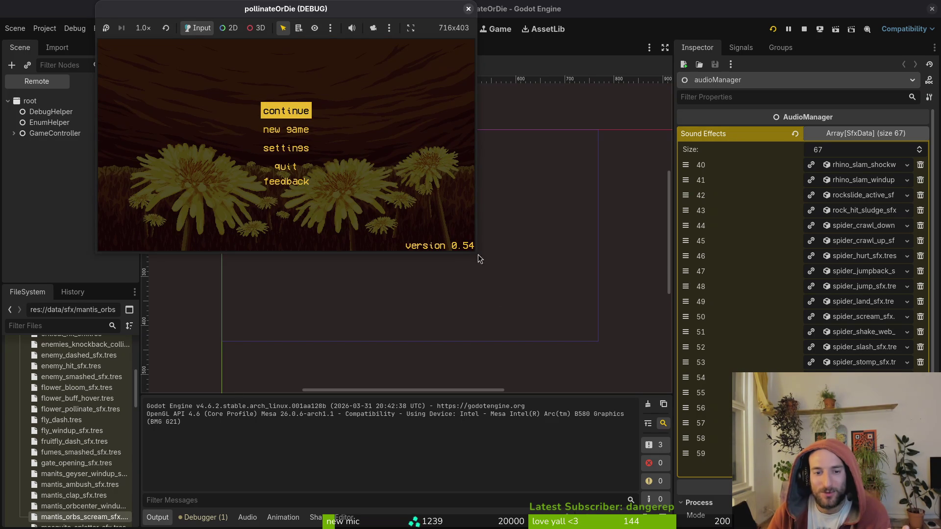
left_click_drag(473, 253, 559, 347)
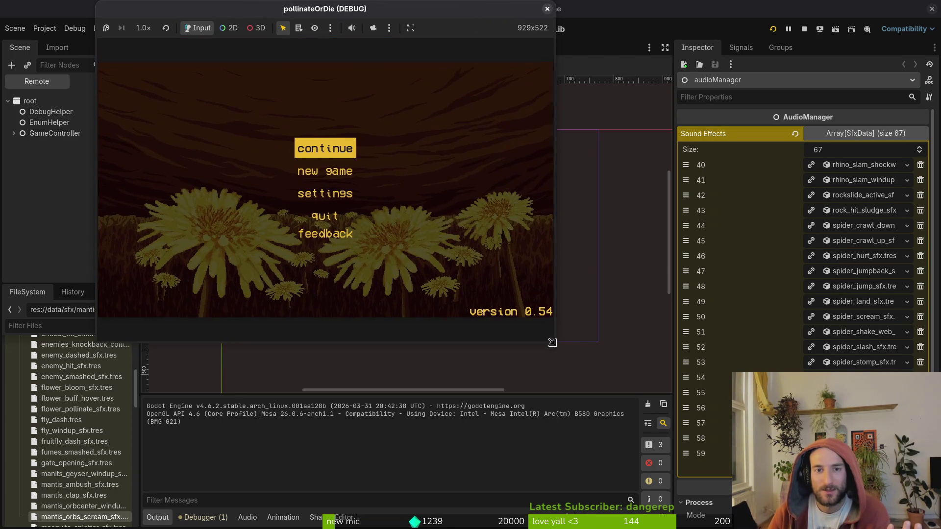
left_click(803, 30)
left_click(773, 30)
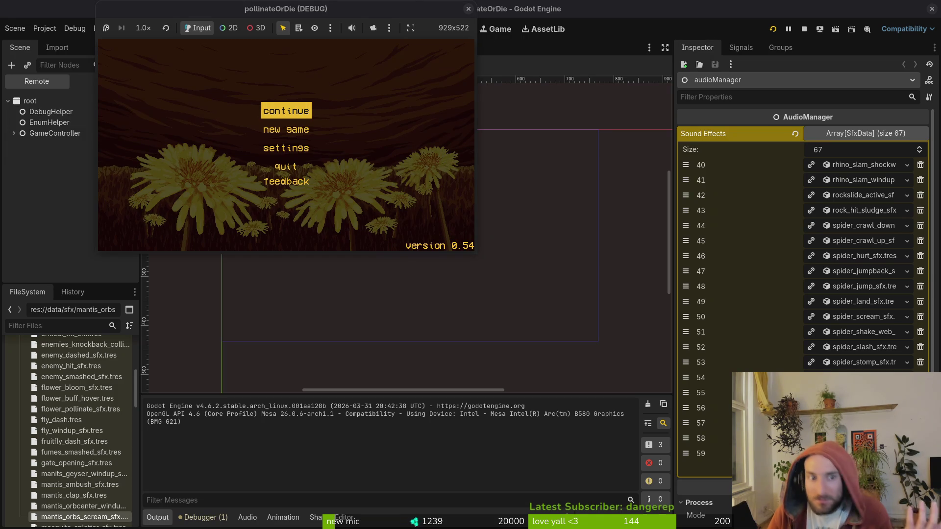
left_click(411, 28)
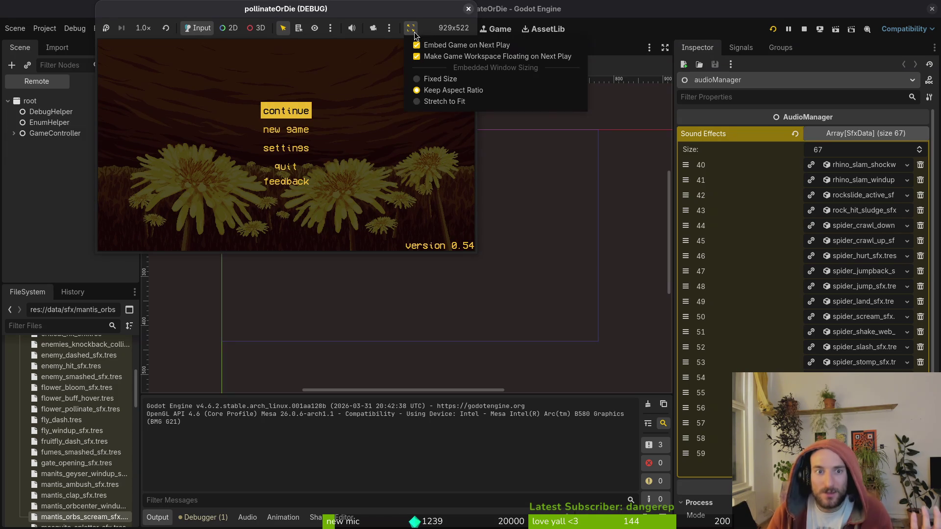
left_click(457, 93)
left_click(803, 29)
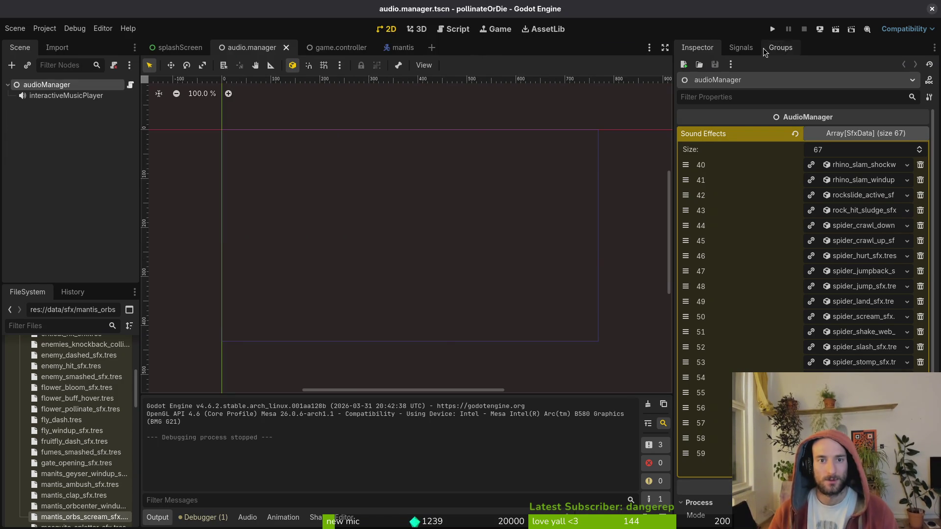
left_click(773, 30)
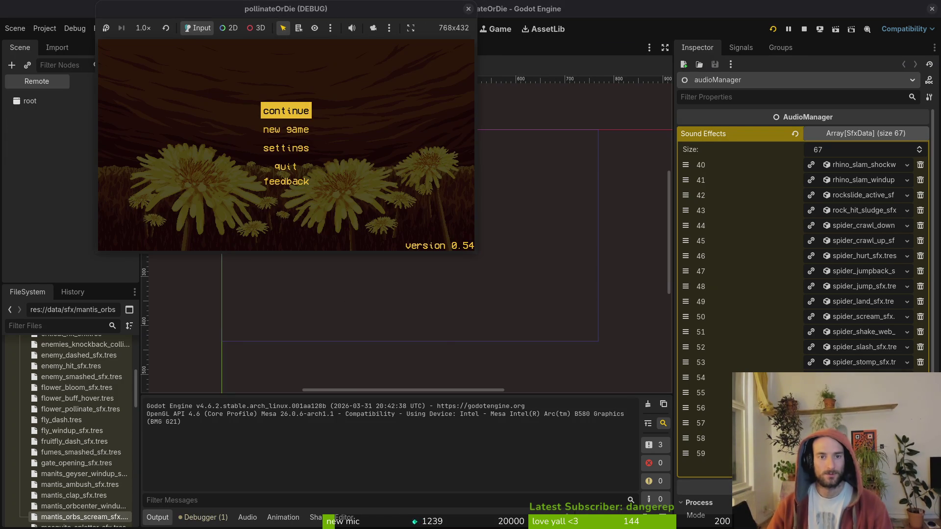
- Turn off embedding on next play and resize the floating game window to 1233x712
left_click(410, 28)
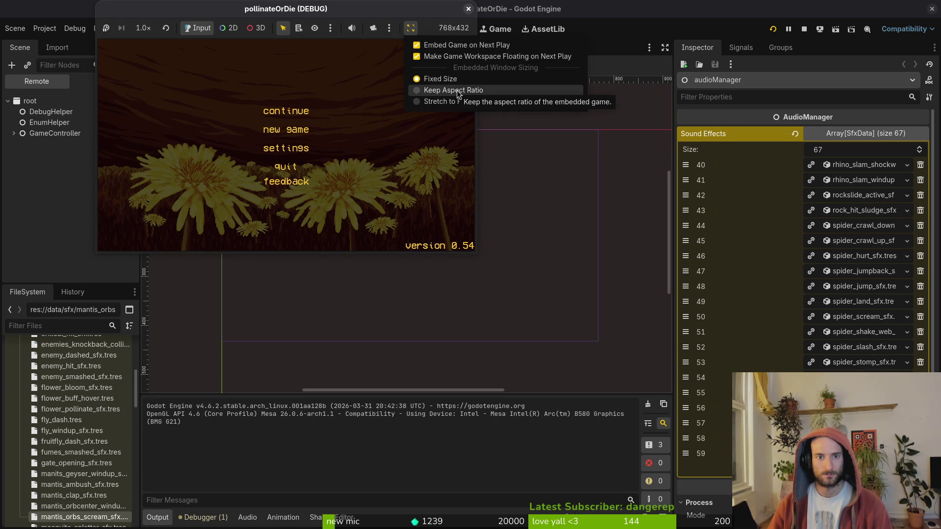
left_click(455, 45)
left_click(410, 28)
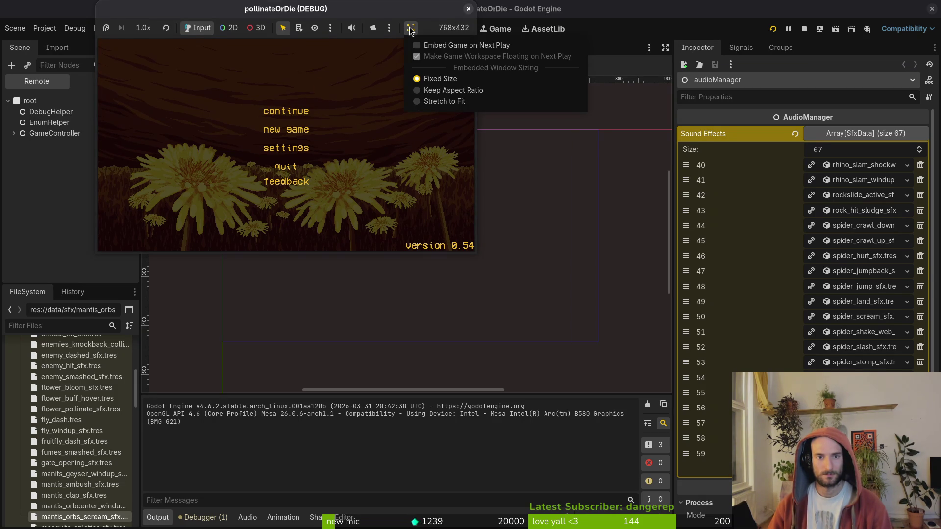
left_click(447, 100)
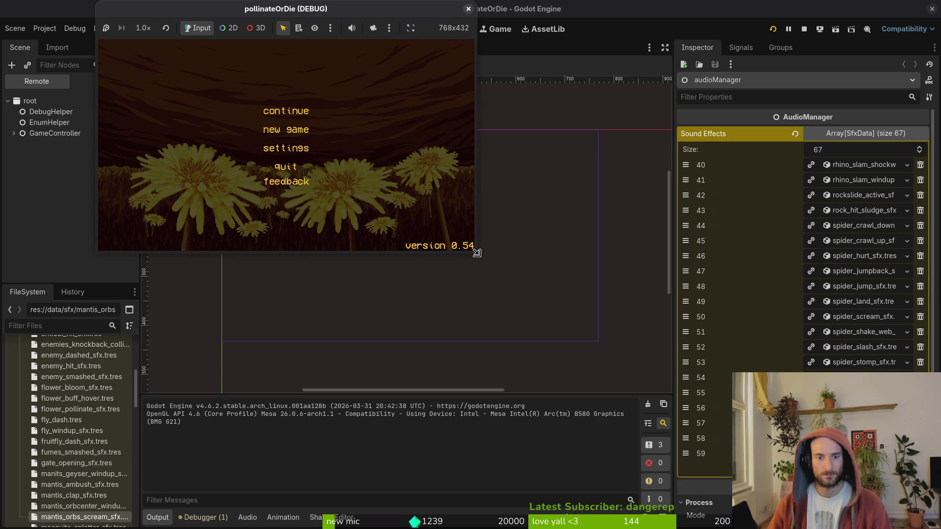
mouse_move(476, 253)
left_mouse_down()
mouse_move(620, 294)
mouse_move(704, 387)
left_mouse_up()
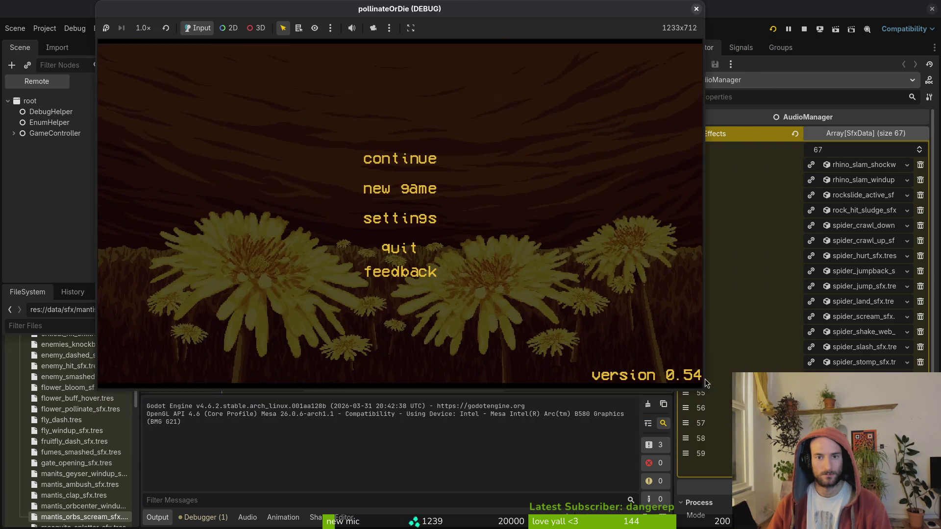
left_click(696, 10)
left_click(773, 29)
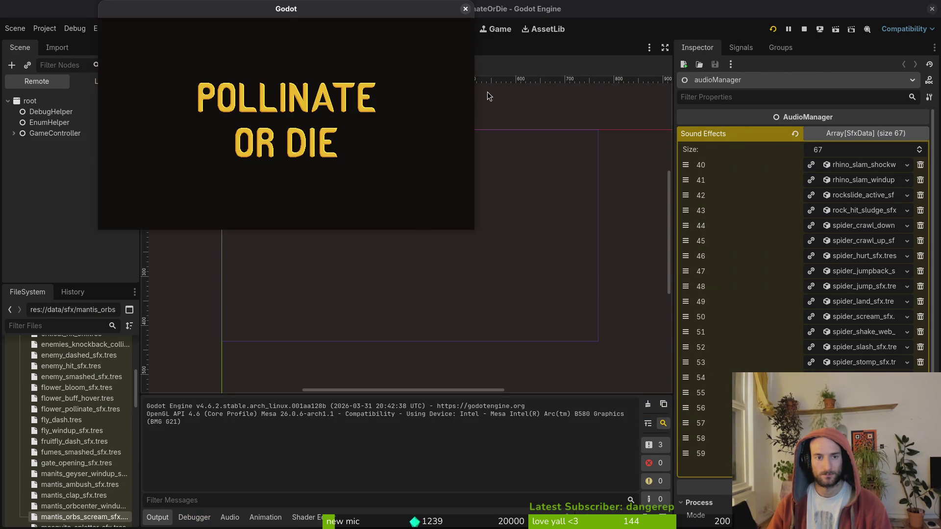
left_click(469, 10)
- Re-enable game embedding, run the game again, and continue from the title menu
left_click(483, 33)
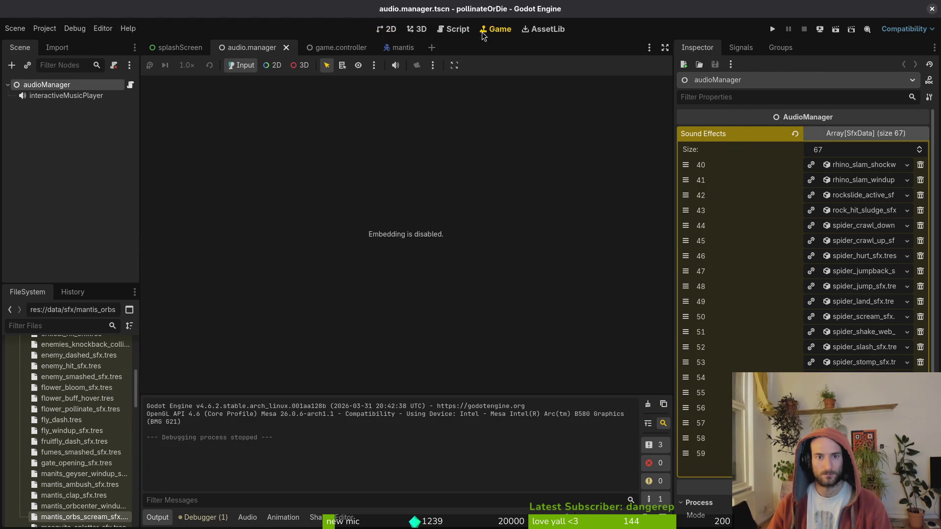
left_click(435, 65)
left_click(485, 76)
left_click(773, 28)
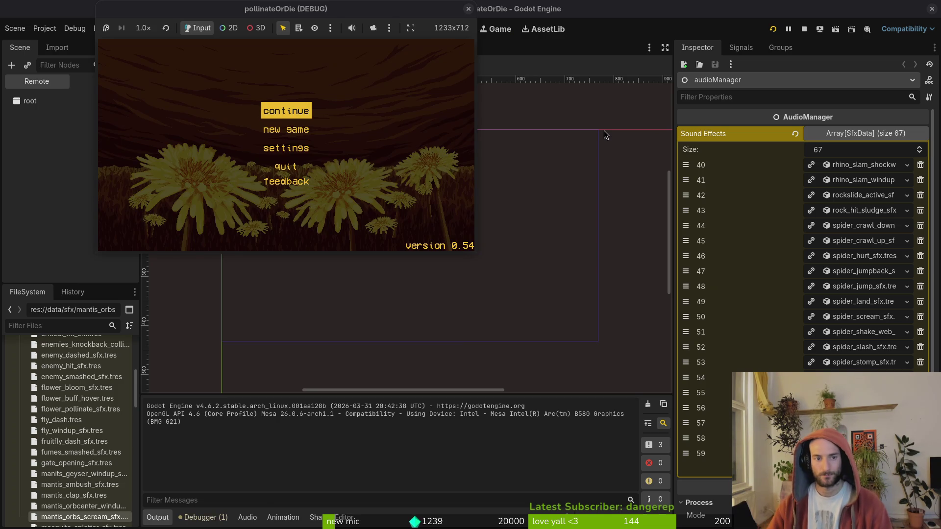
key("Return")
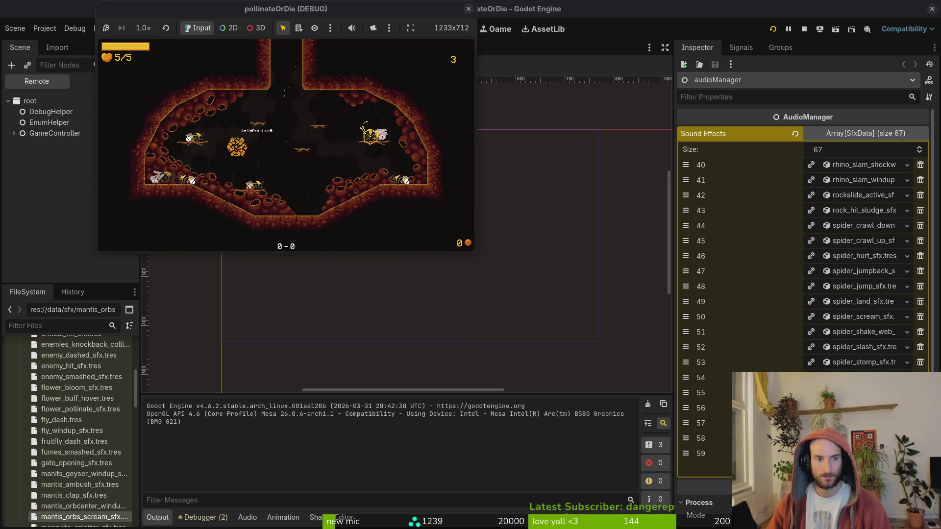
key("Escape")
key("Down")
key("Return")
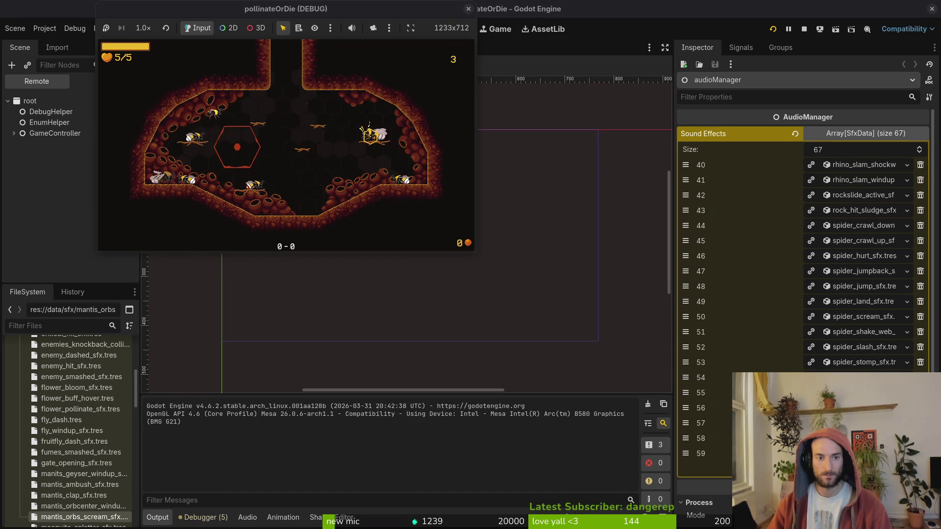
- Return to the hive level and grant 10000 honey from the debug menu
key("Escape")
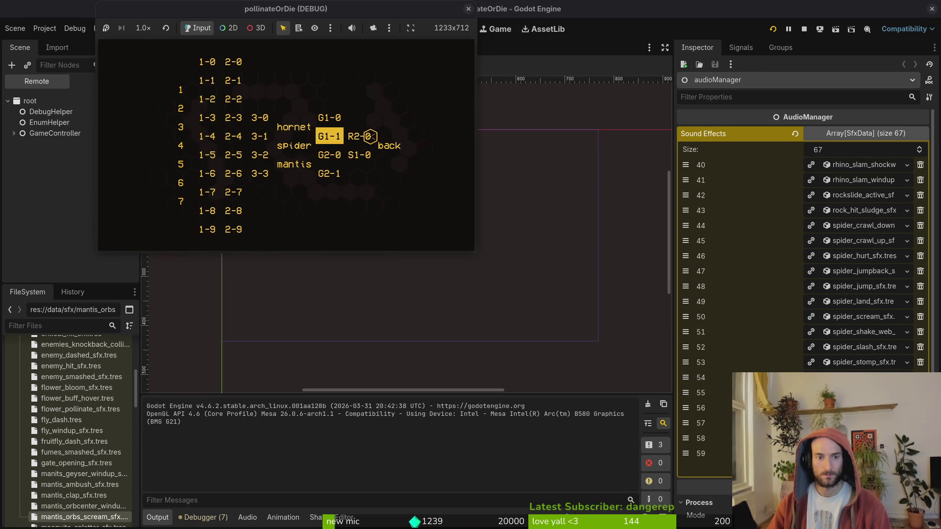
left_click(368, 136)
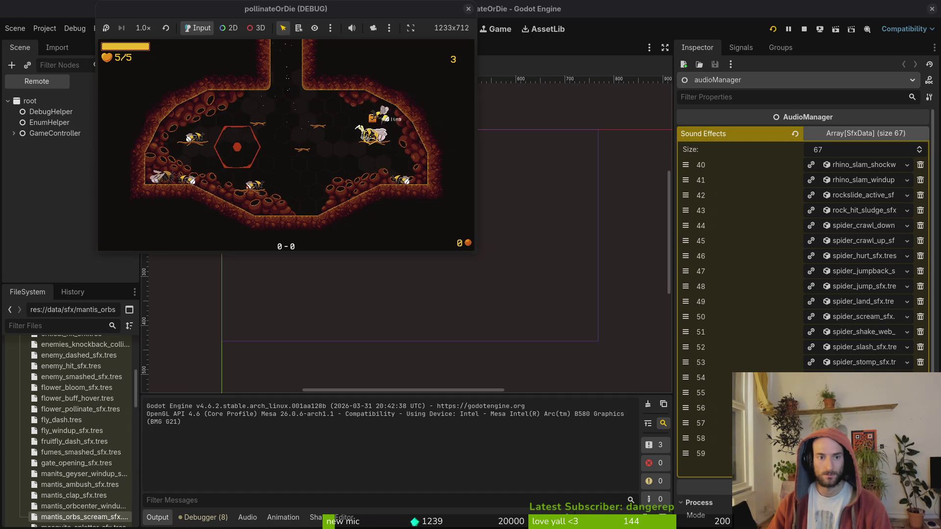
key("Tab")
key("Right")
key("Right")
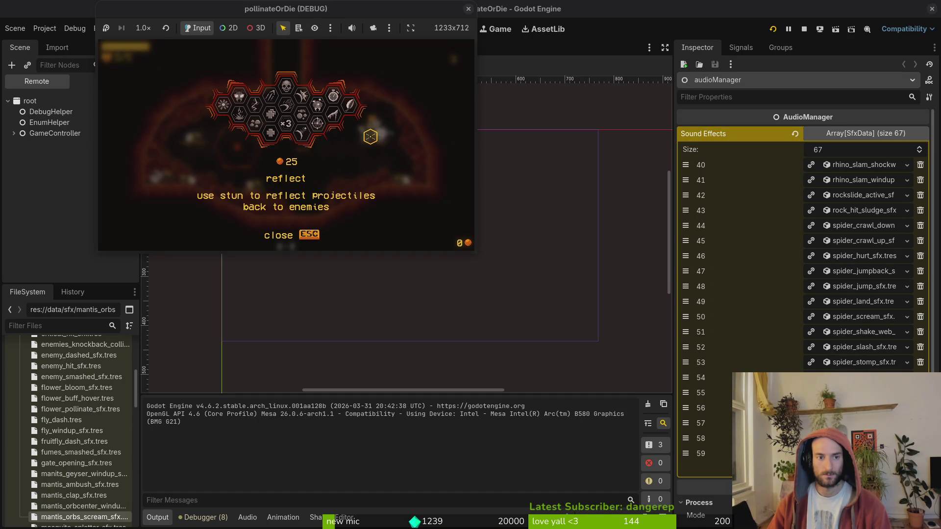
key("Escape")
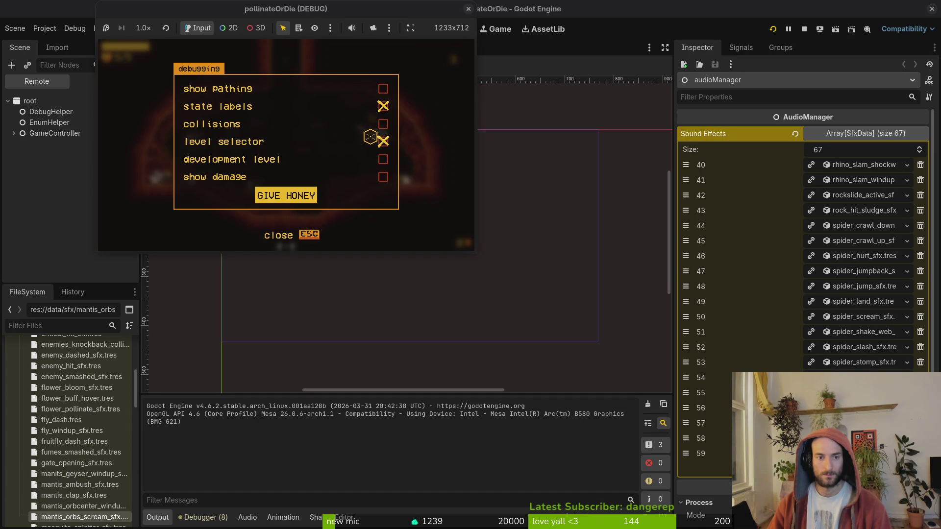
key("Return")
- Buy the reflect upgrade for 25 honey in the upgrade menu
key("Tab")
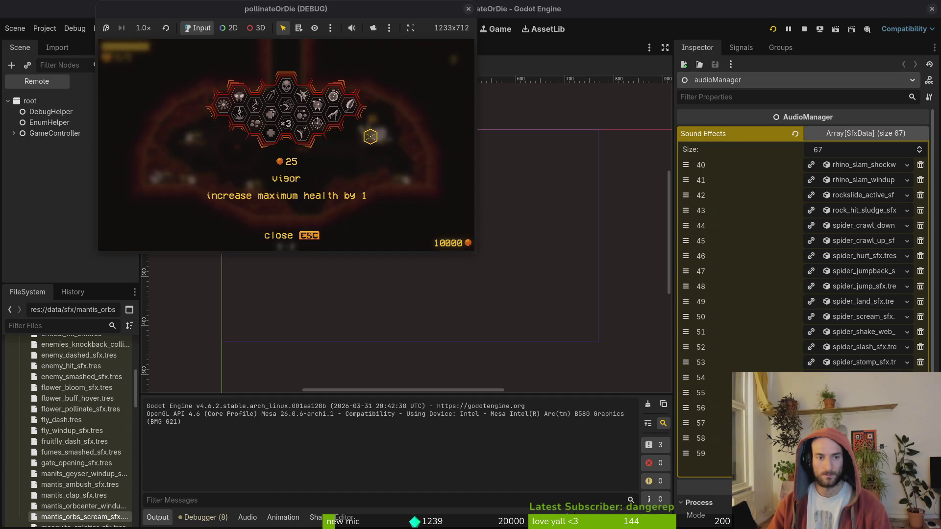
key("Right")
key("Down")
key("Up")
key("Return")
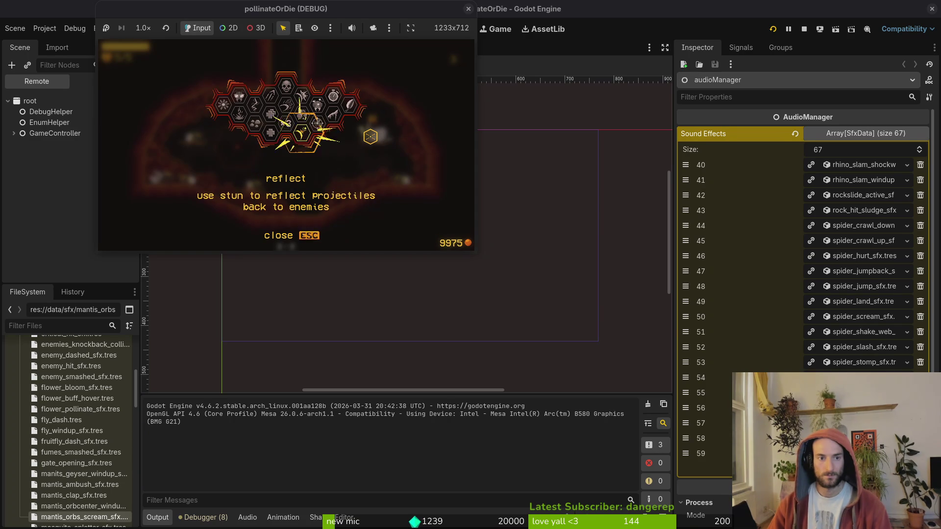
key("Escape")
key("Escape")
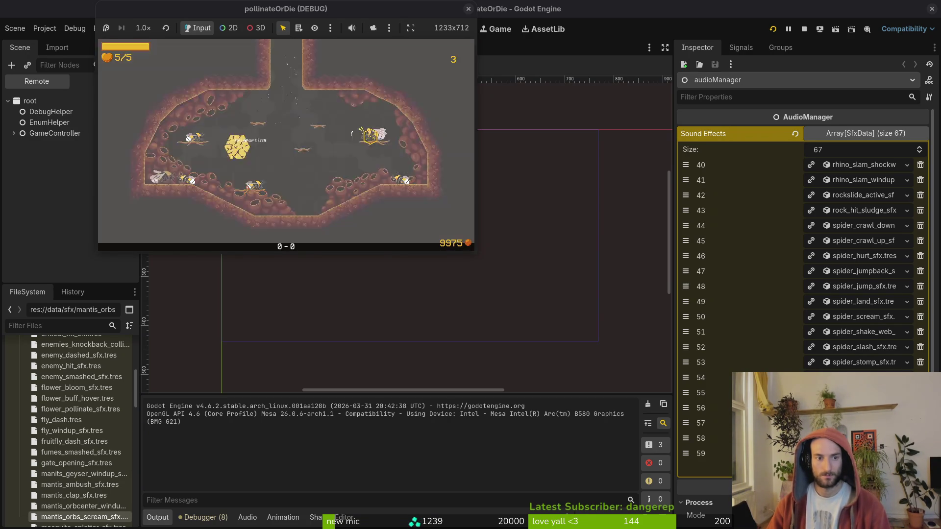
- Load the Mantis boss arena from the debug level select, then pause the game
key("Return")
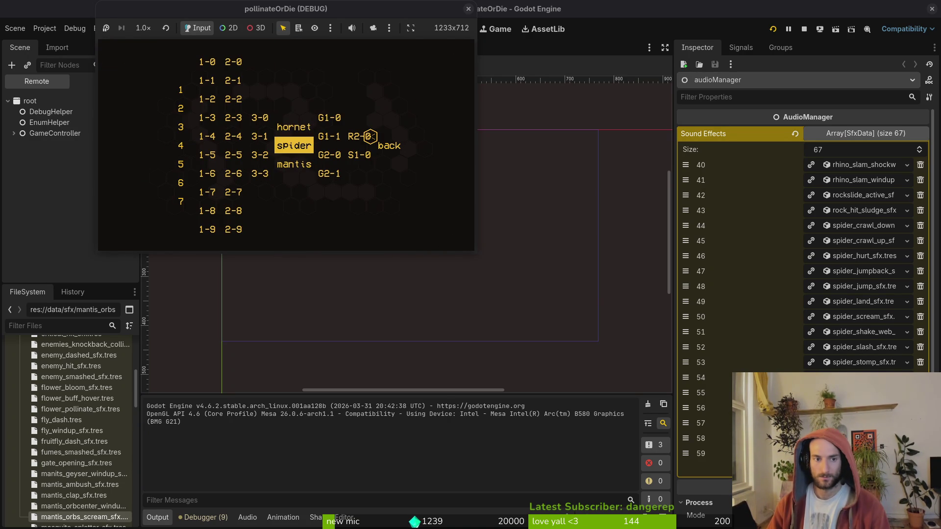
key("Return")
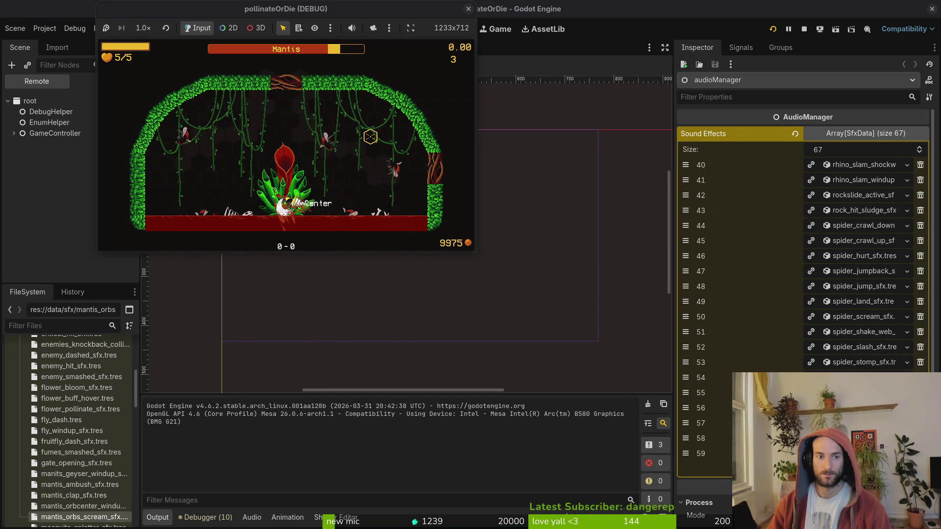
key("Escape")
- Open bloodorb.gd in Neovim through the project file finder
key("alt+Tab")
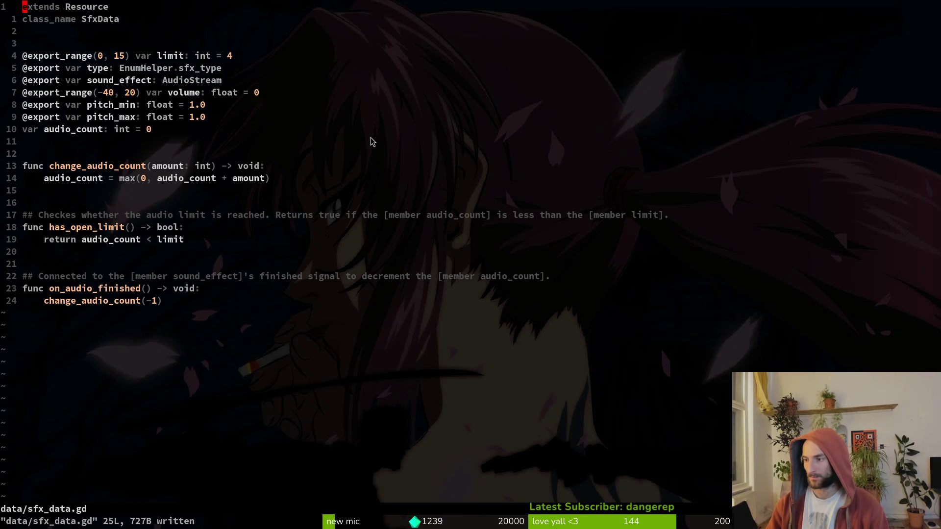
key("space")
key("f")
key("f")
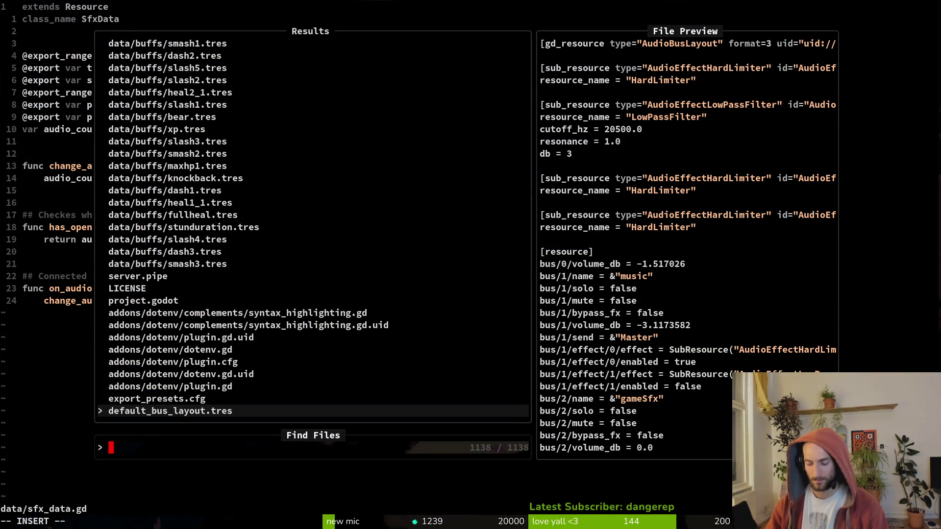
type("bloodorb")
key("Return")
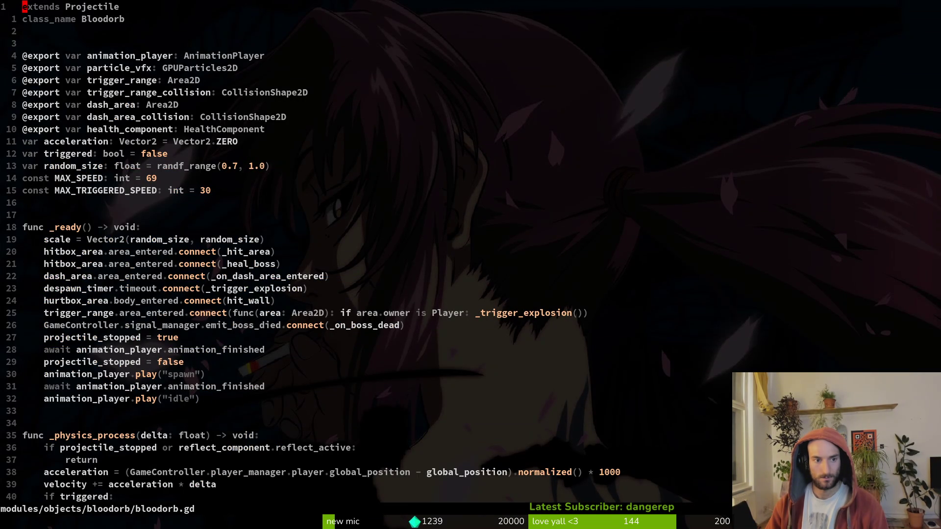
- Jump to release_projectile and select its reflect_active check, then start a new file search
key("2")
key("9")
key("shift+g")
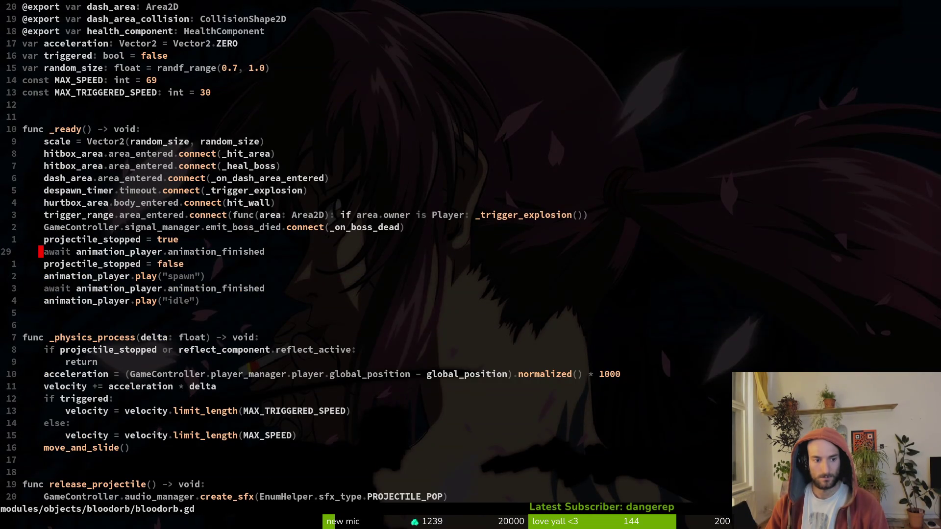
key("ctrl+d")
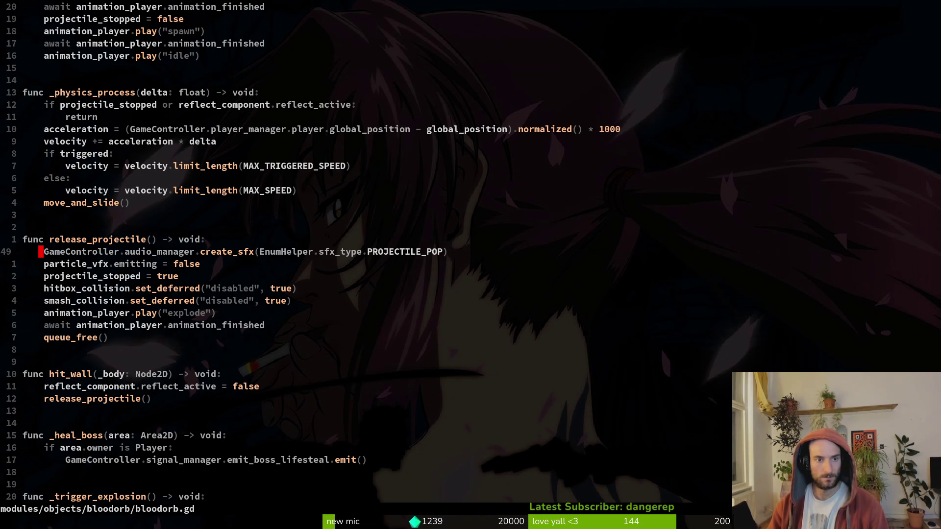
key("k")
key("k")
key("k")
key("k")
key("shift+v")
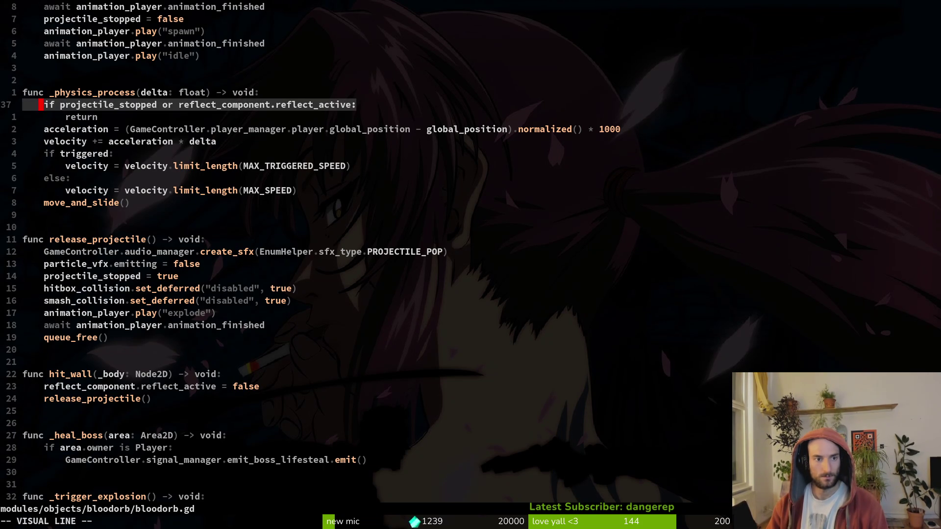
key("space")
- Open reflect_component.gd, undo the accidental speed-line delete, and save
key("f")
key("f")
type("reflec")
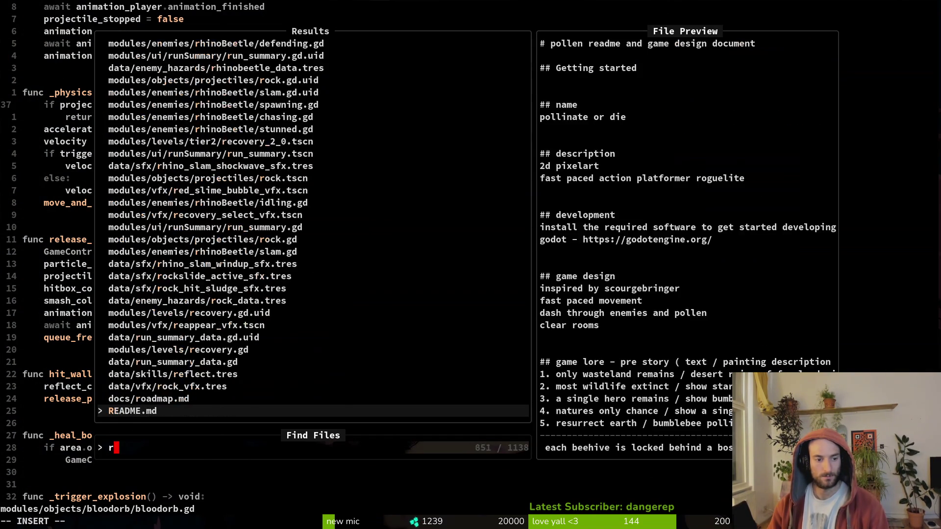
key("Up")
key("Return")
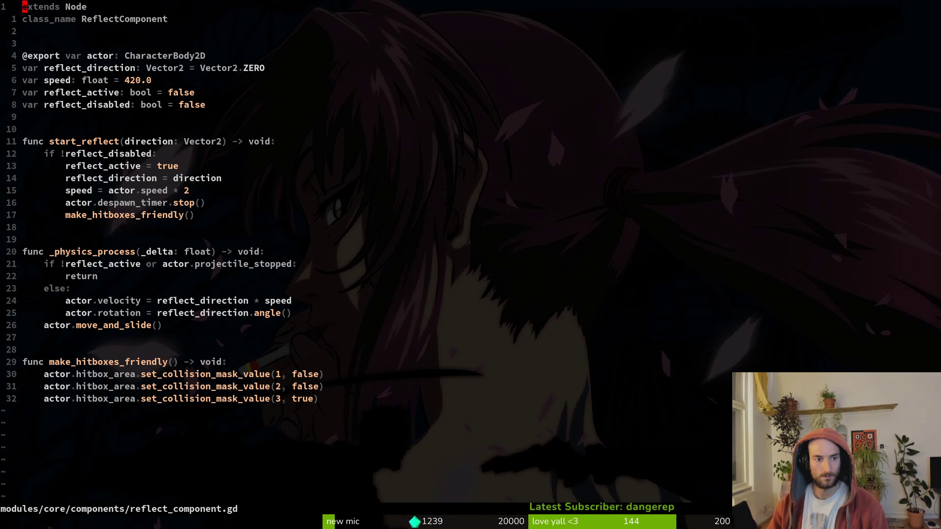
key("j")
key("j")
key("j")
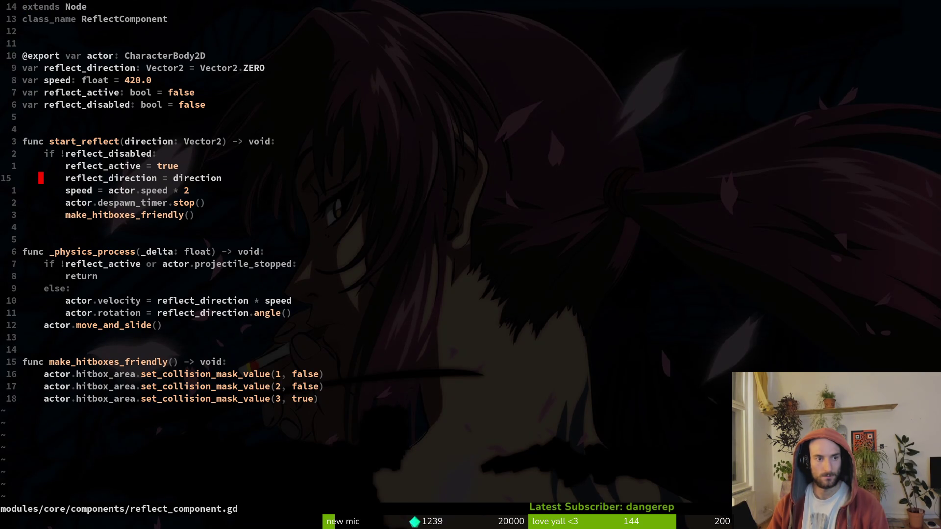
key("k")
key("k")
key("k")
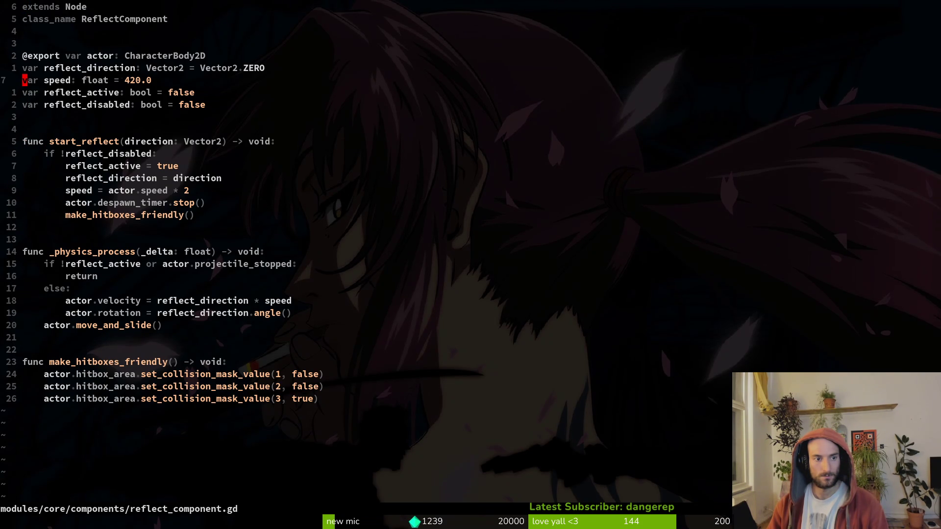
key("d")
key("d")
type("u:w")
key("Return")
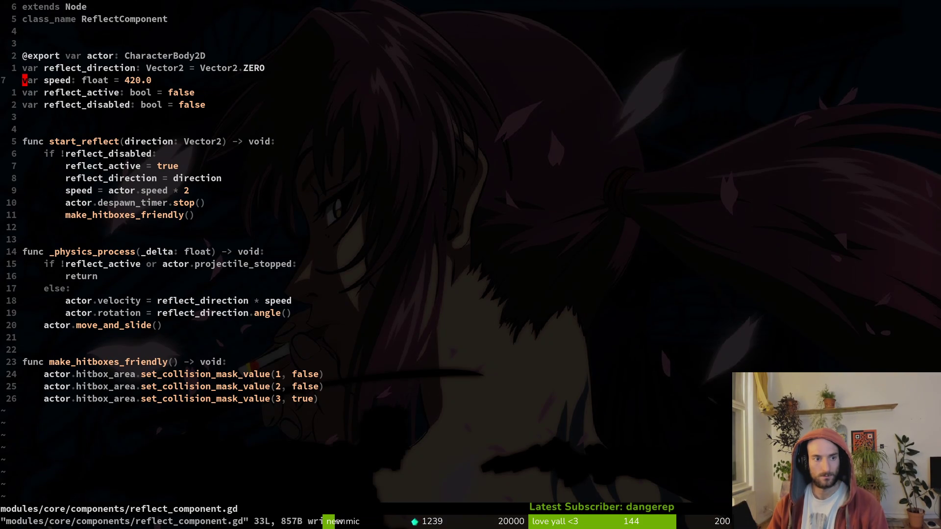
- Add print_debug(speed) above and below the speed-doubling line and save
key("j")
key("j")
key("j")
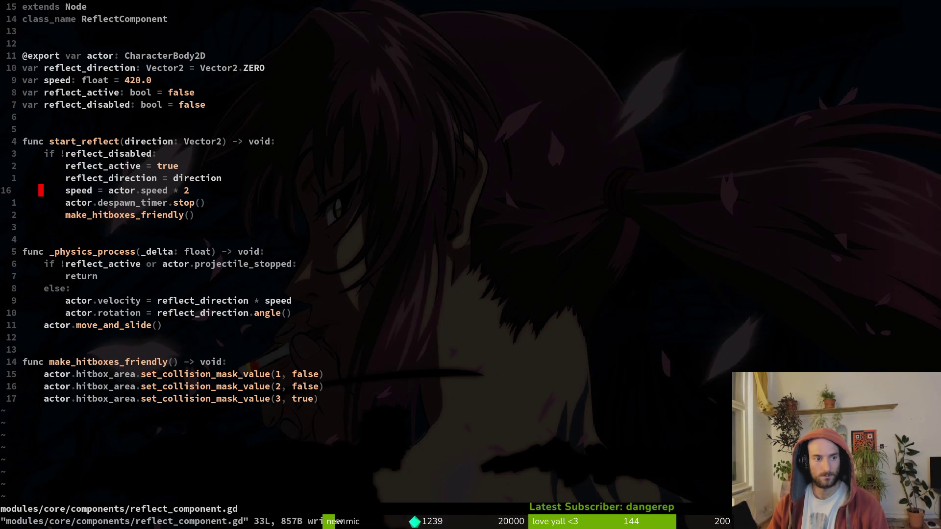
type("oprint_debug(")
type("peed)")
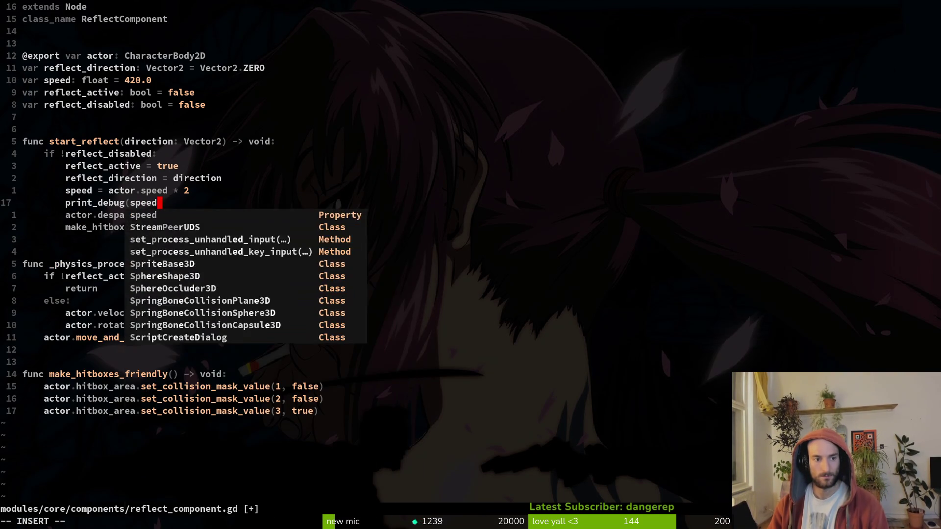
key("Escape")
key("alt+k")
key("y")
key("y")
type("jp")
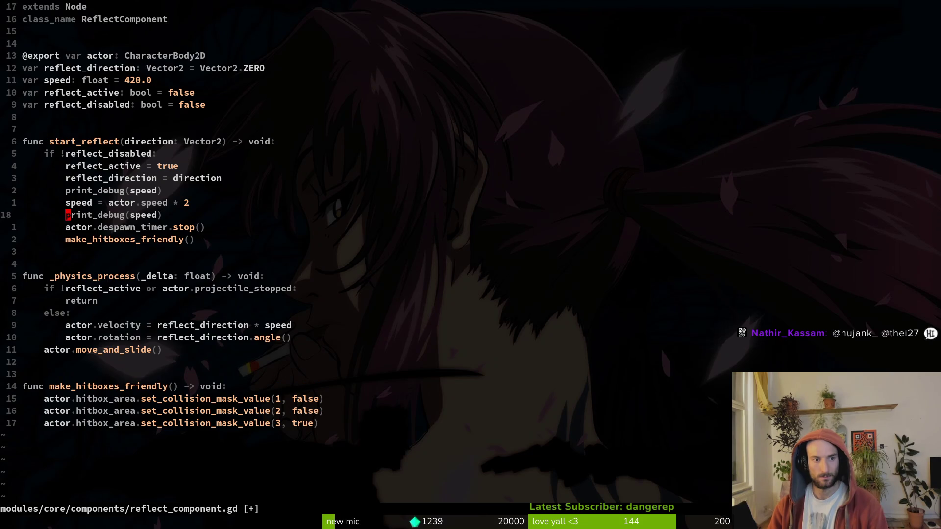
type(":w")
key("Return")
- Run the game in debug and playtest the ambush level, logging reflect speeds 420.0 and 840.0
key("alt+Tab")
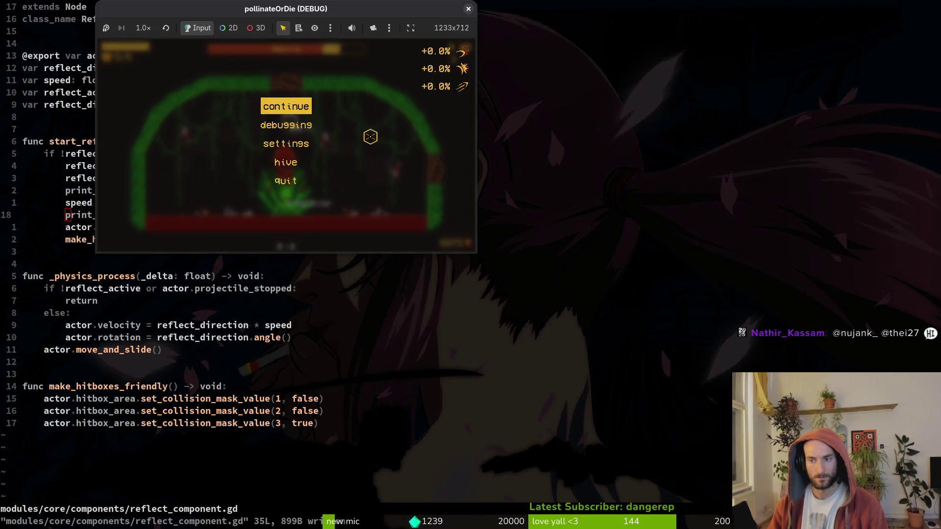
key("alt+Tab")
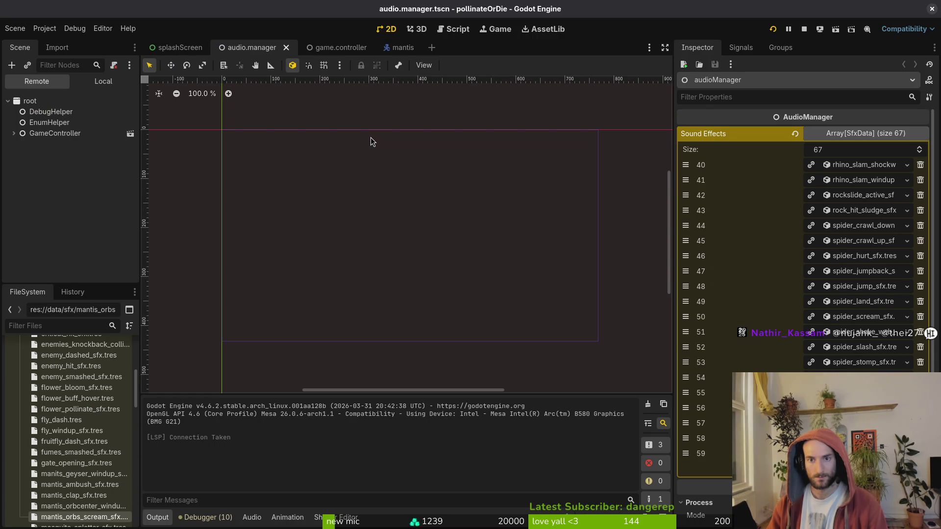
key("F5")
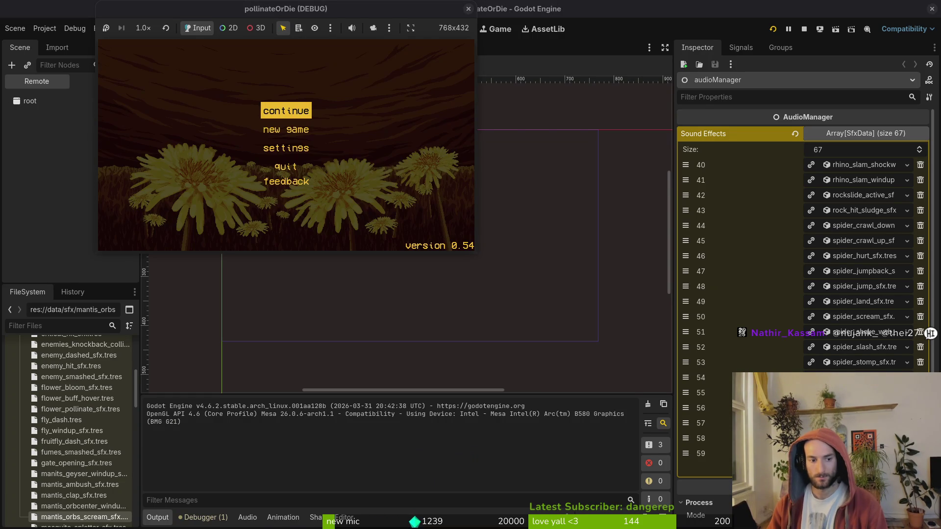
key("Return")
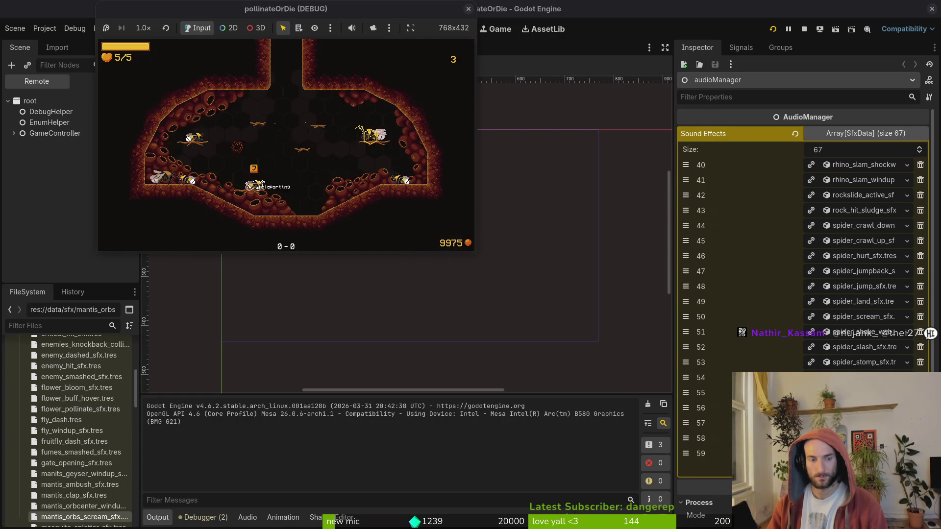
key("Tab")
key("Down")
key("Return")
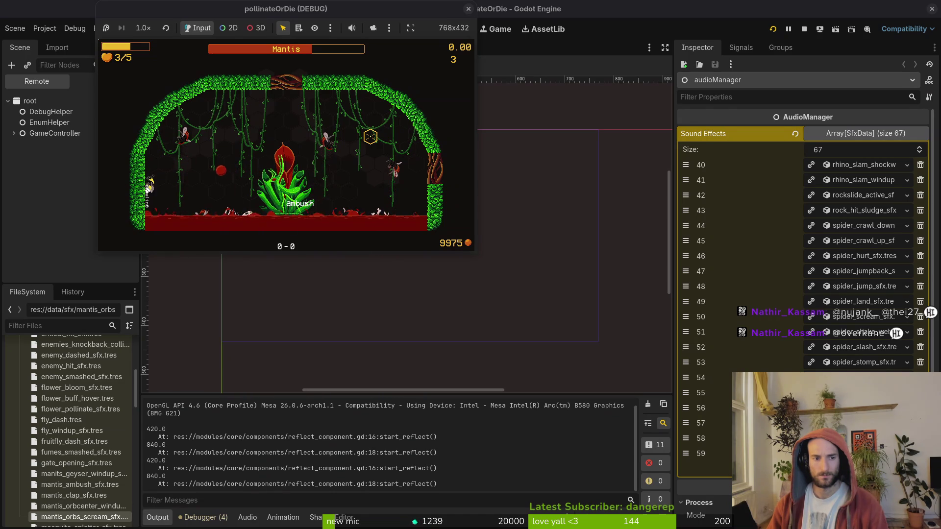
key("Escape")
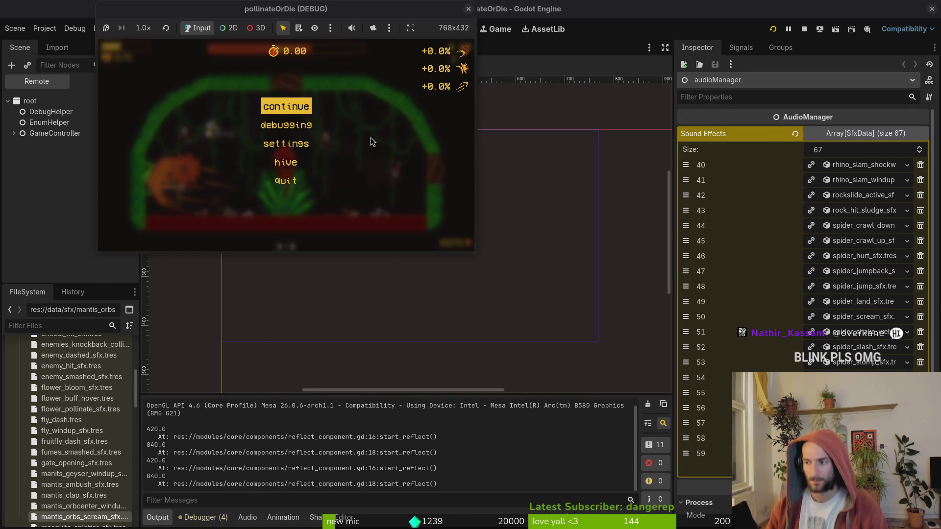
- Quick Open bloodorb.tscn and select its root node to inspect its Speed of 420
key("super+1")
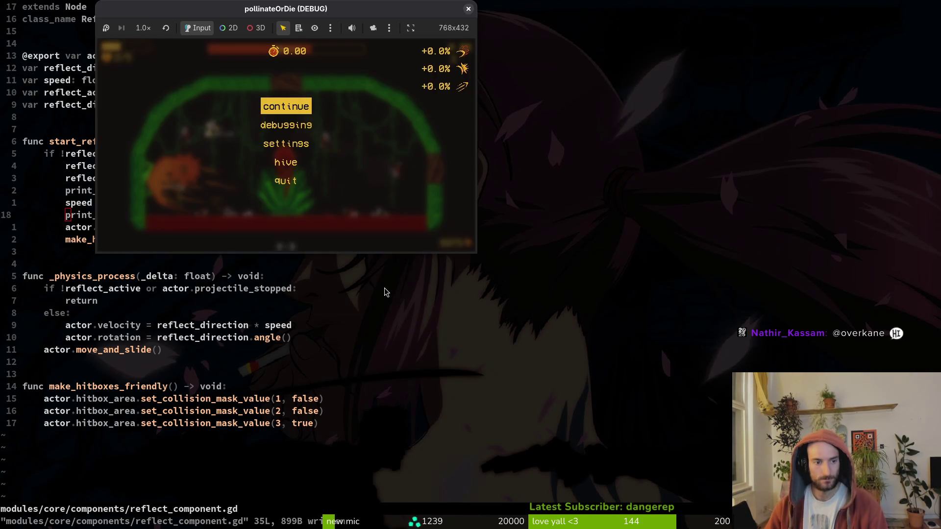
key("super+2")
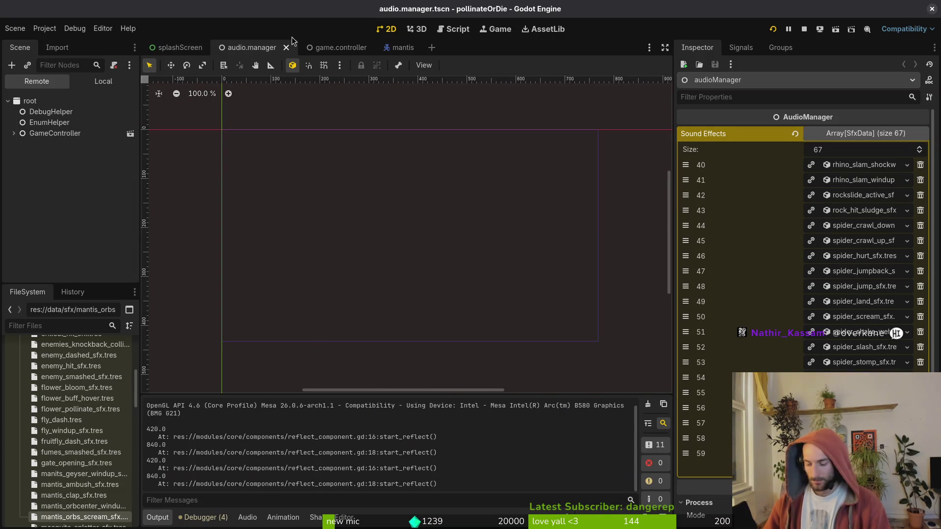
key("alt+shift+o")
type("blodorbts")
key("Return")
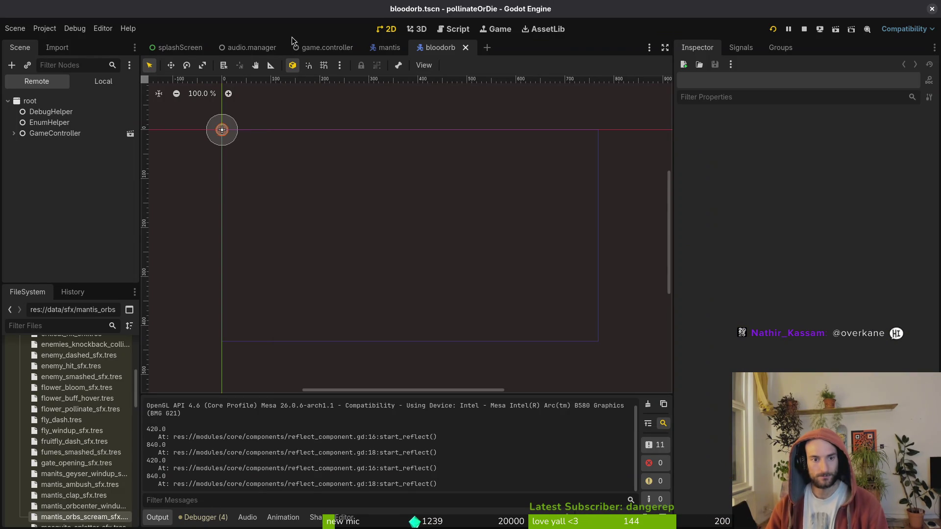
left_click(102, 81)
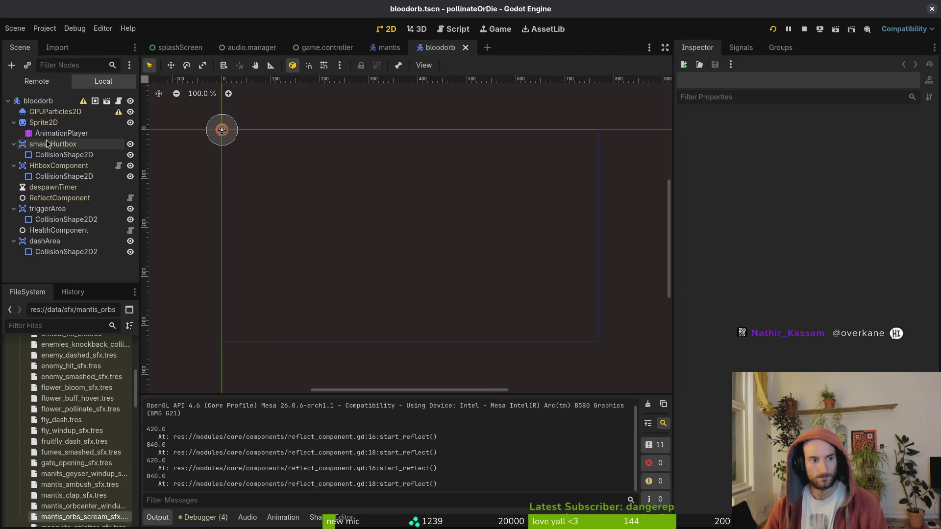
left_click(30, 101)
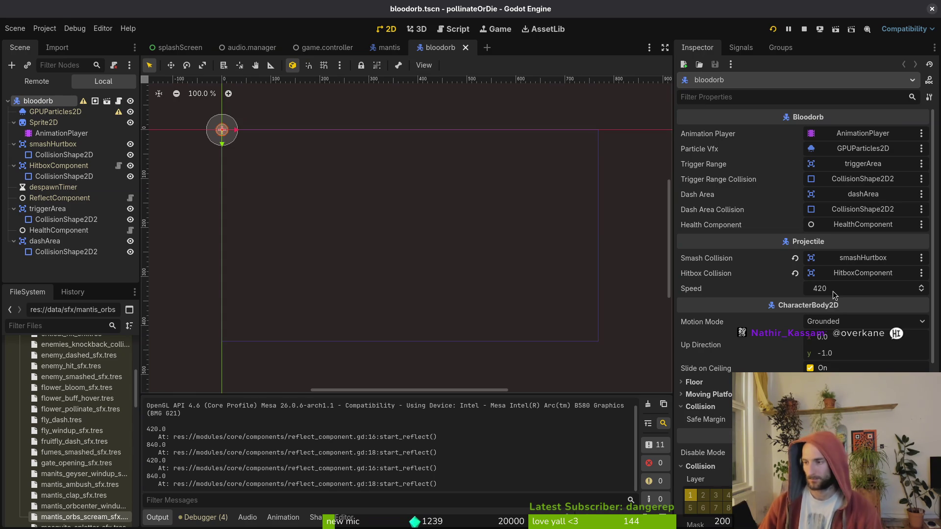
key("alt+Tab")
key("space")
- Open bloodorb.gd via the file finder after briefly landing on blood_geyser.gd
key("f")
key("f")
type("bloo")
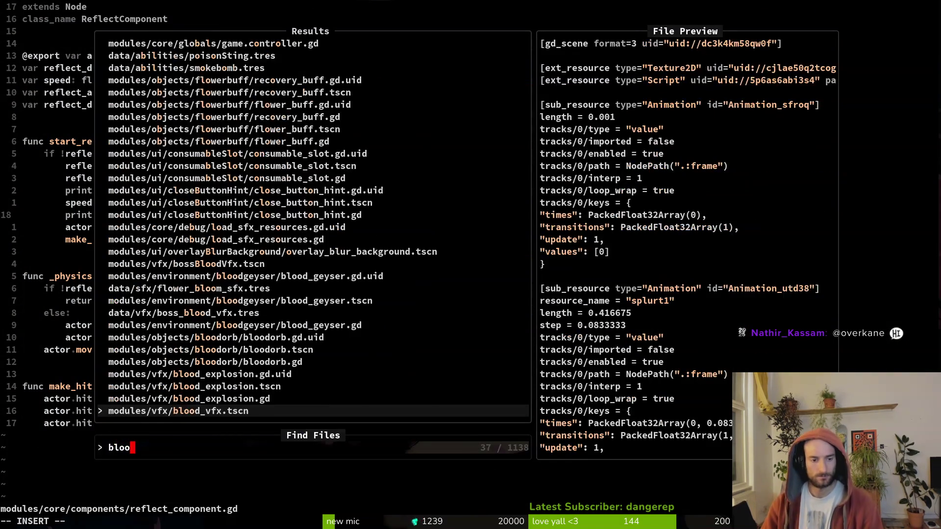
type("gey")
key("Return")
key("space")
key("f")
key("f")
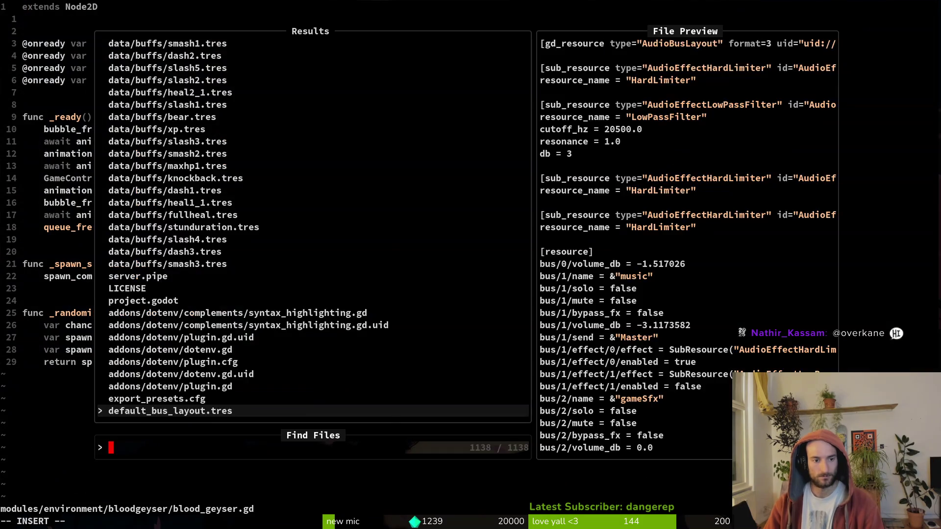
type("bloorb")
key("Return")
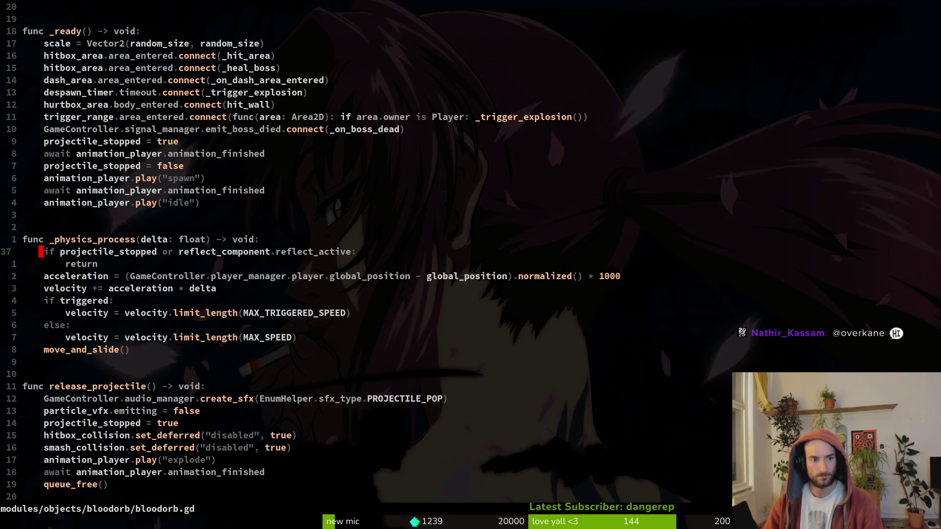
- Locate the MAX_SPEED constant among bloodorb.gd's speed declarations
key("2")
key("1")
key("k")
key("j")
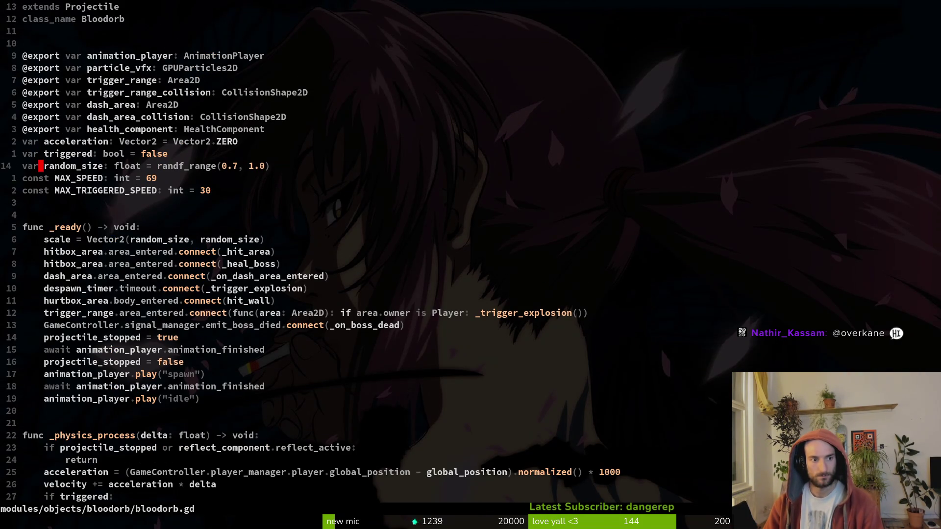
key("shift+v")
key("Escape")
key("j")
key("shift+v")
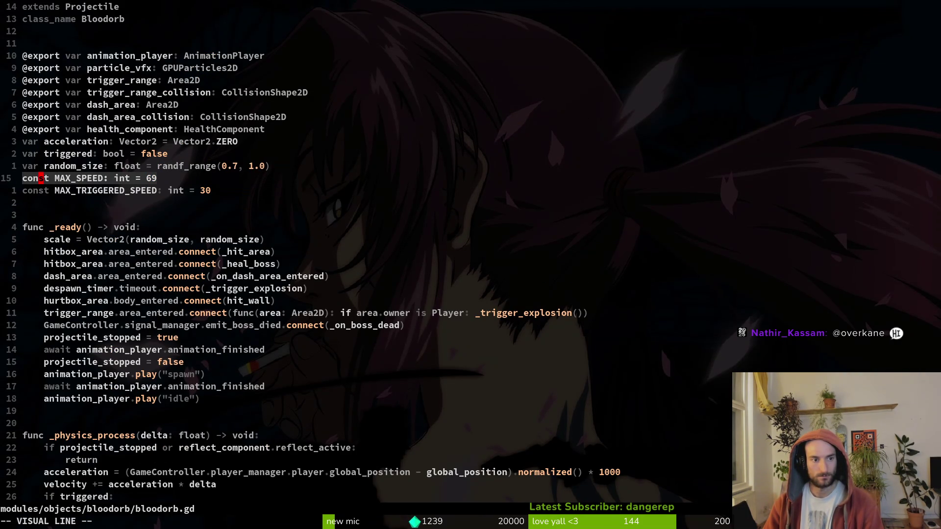
key("Escape")
key("shift+v")
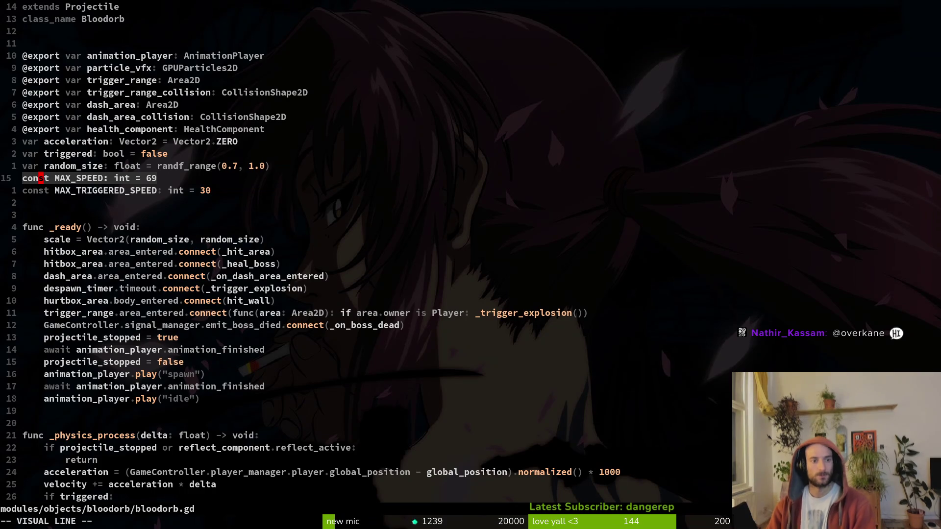
key("Escape")
key("w")
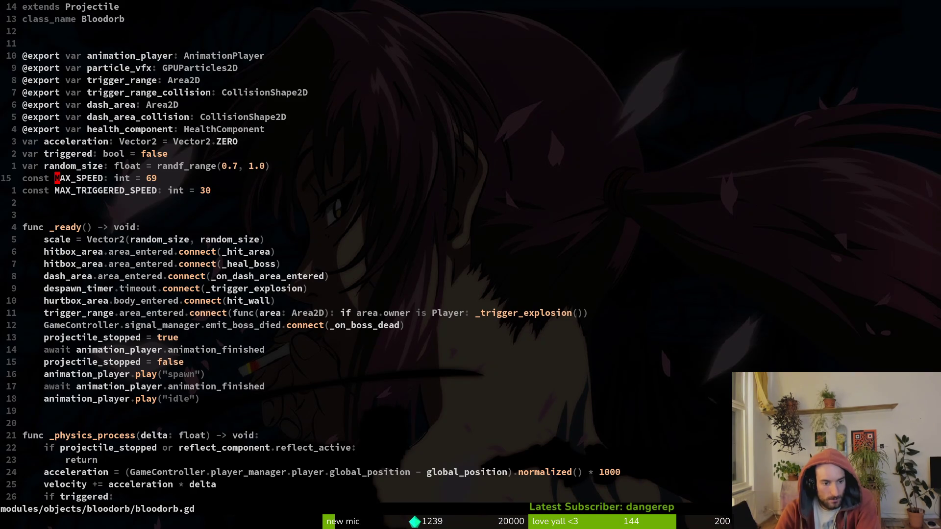
- Add speed = MAX_SPEED as the first line of _ready and save bloodorb.gd
type("ospeed")
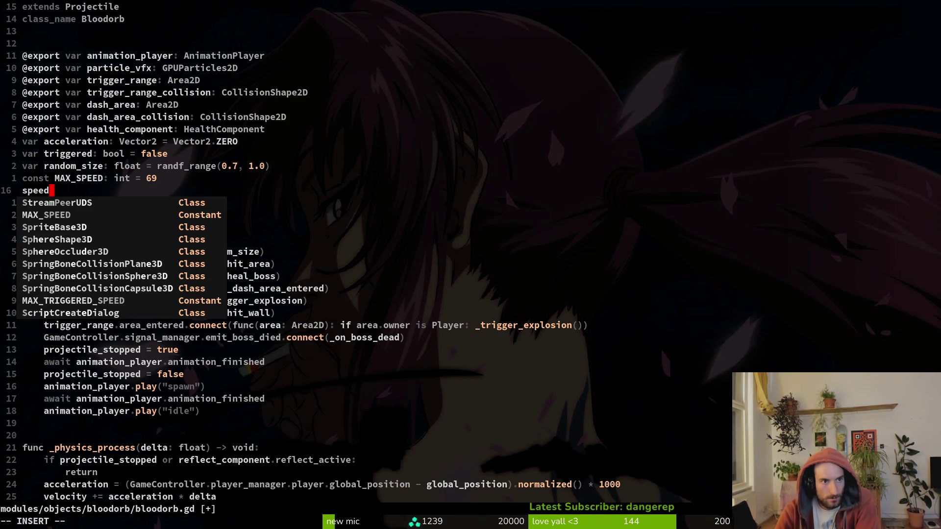
key("Escape")
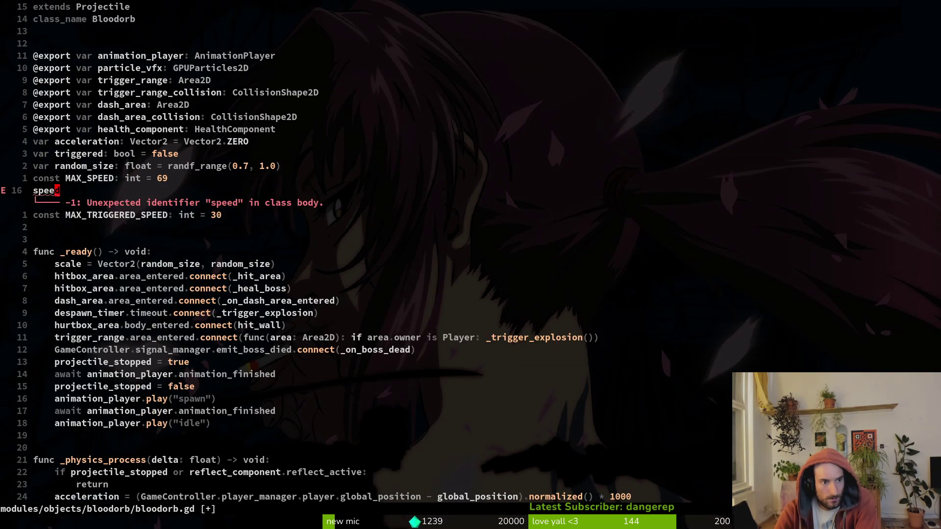
key("d")
key("d")
key("j")
key("j")
key("j")
type("ospeed = ma")
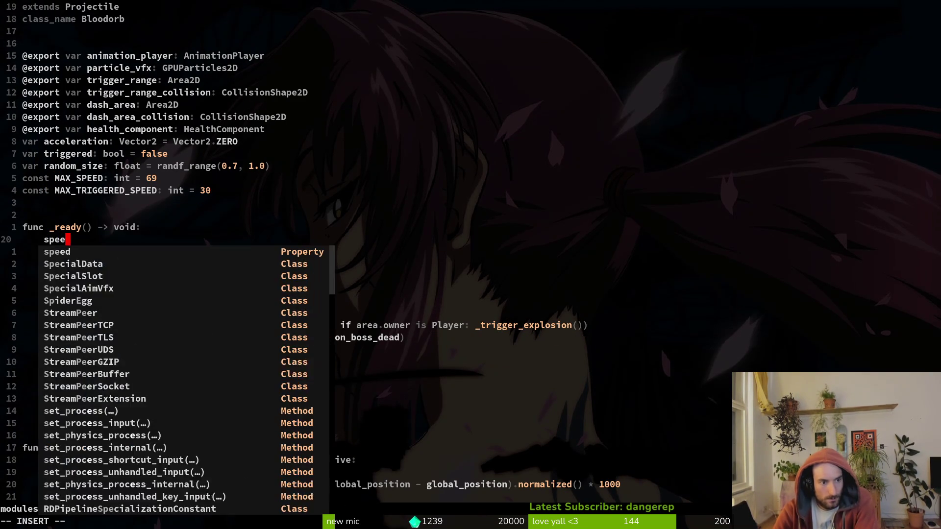
type("xsp")
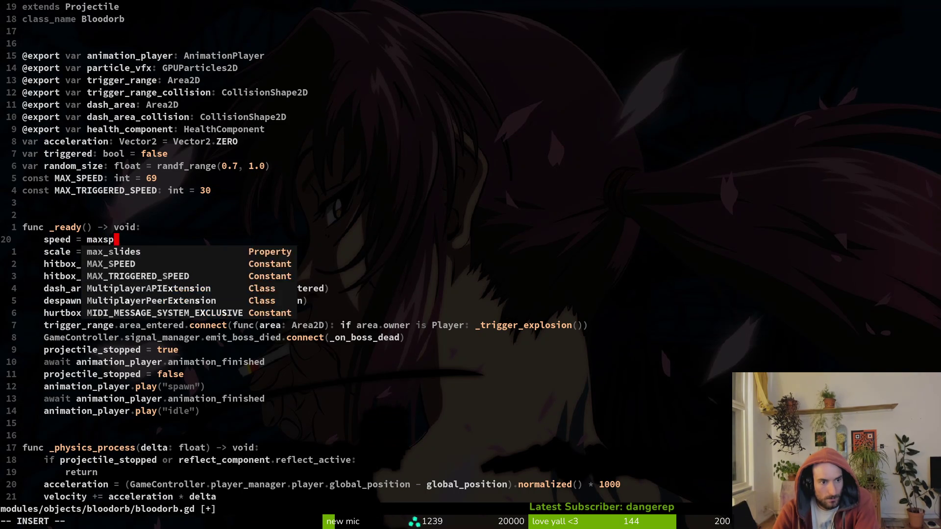
key("Tab")
key("Return")
key("Escape")
type(":w")
key("Return")
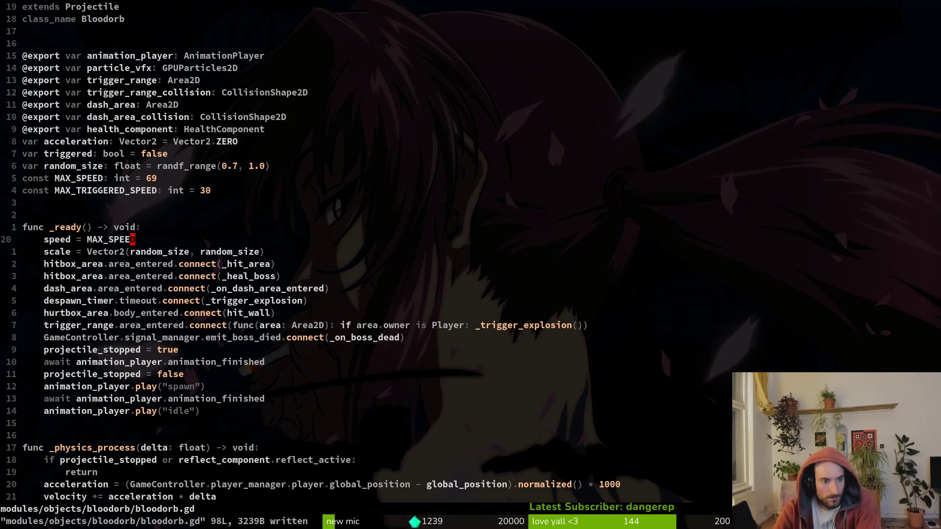
- Run the game with F5 and playtest the mantis level, logging reflect speeds 138.0 and 420.0
key("alt+Tab")
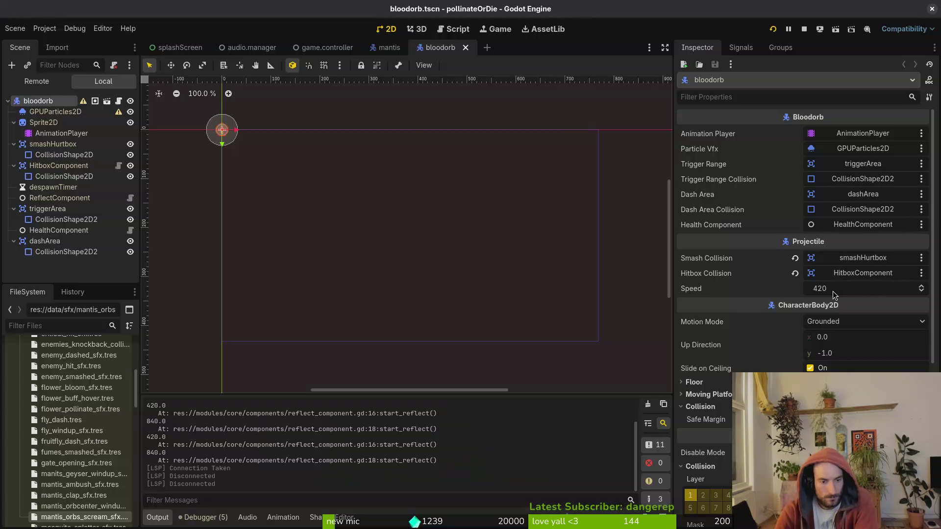
key("F5")
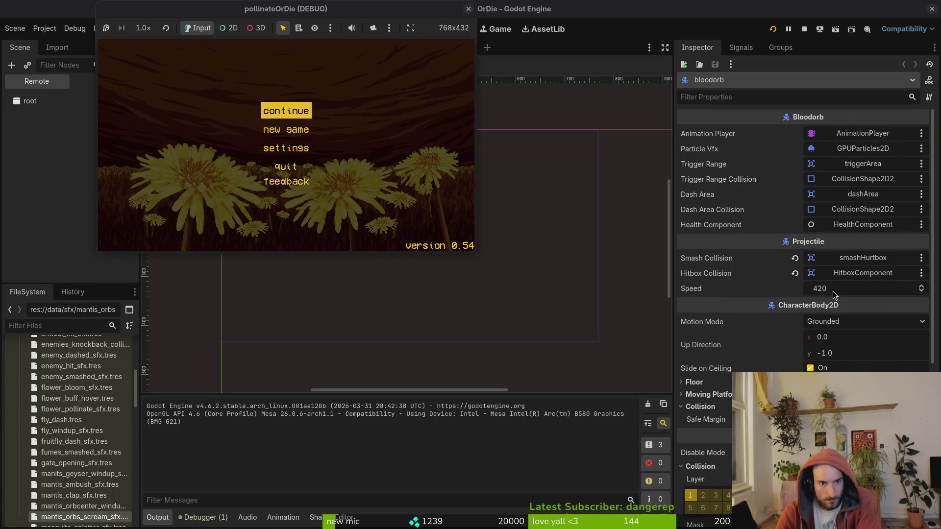
key("Return")
key("Escape")
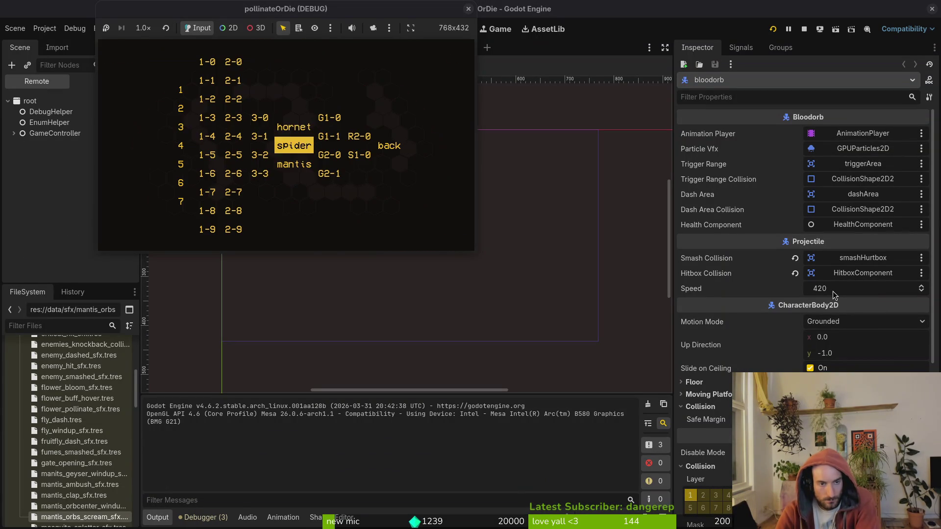
key("Down")
key("Return")
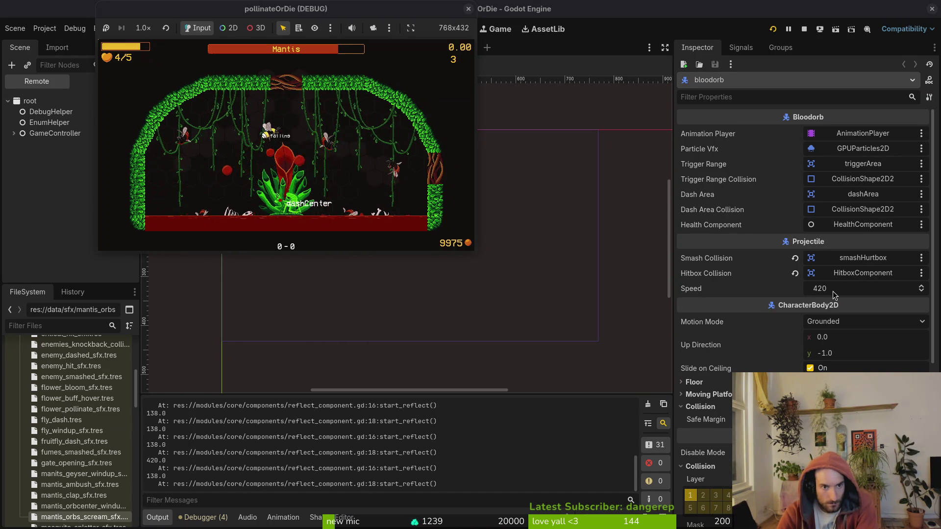
key("Escape")
- Close the game, relaunch Vim in the terminal, and open bloodorb.gd
key("alt+F4")
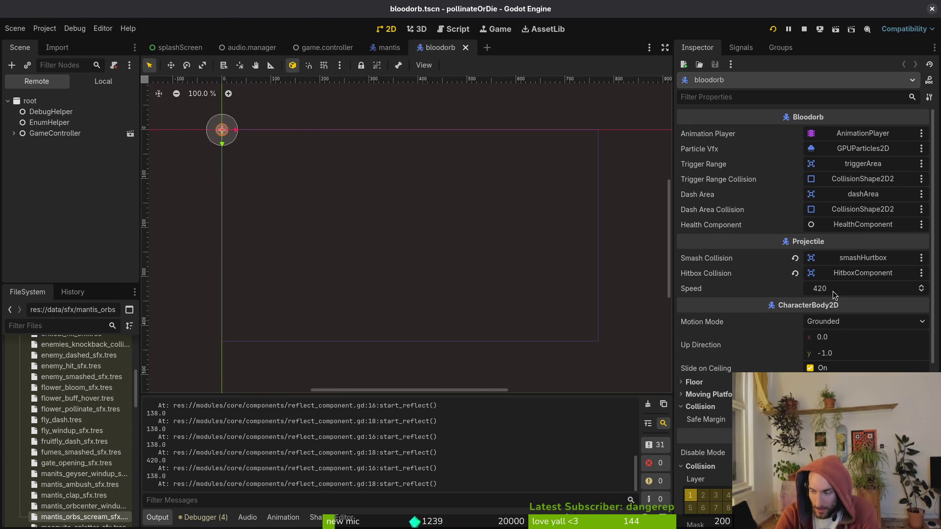
key("alt+Tab")
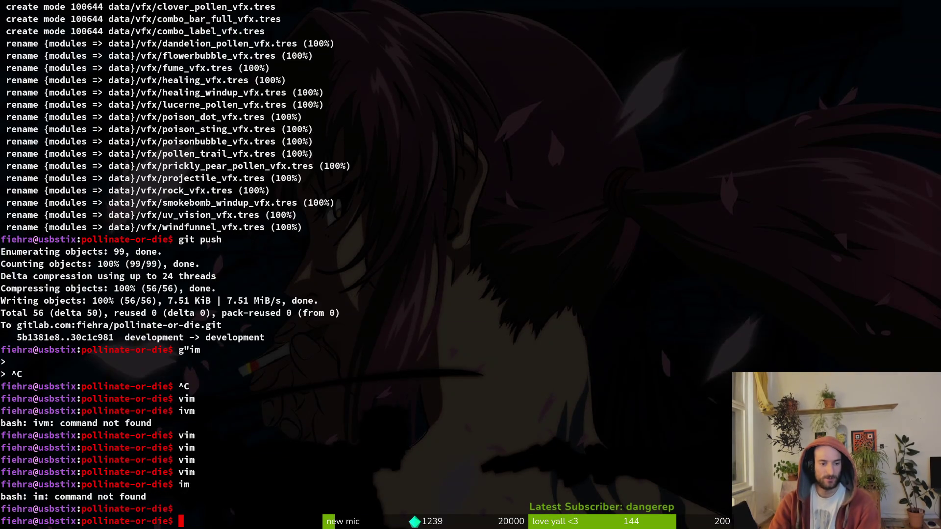
type("vim")
key("Return")
type("bloo")
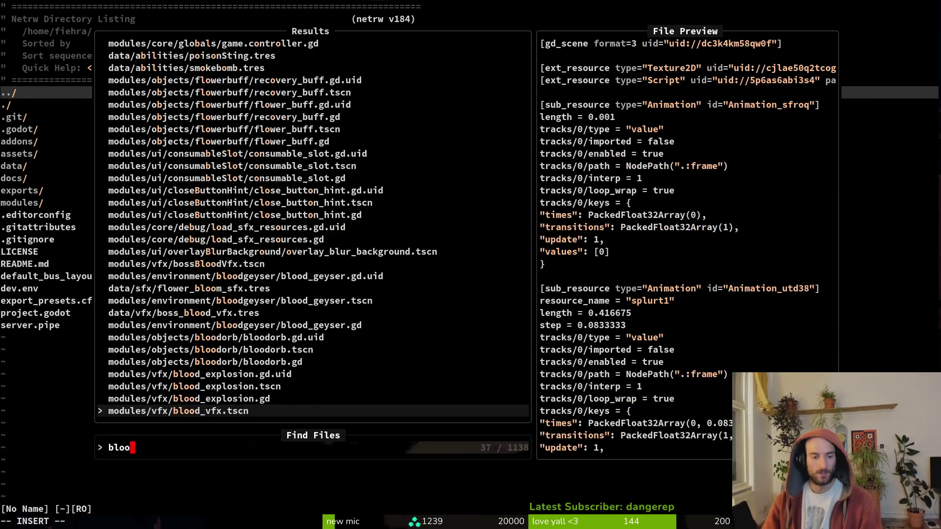
key("Return")
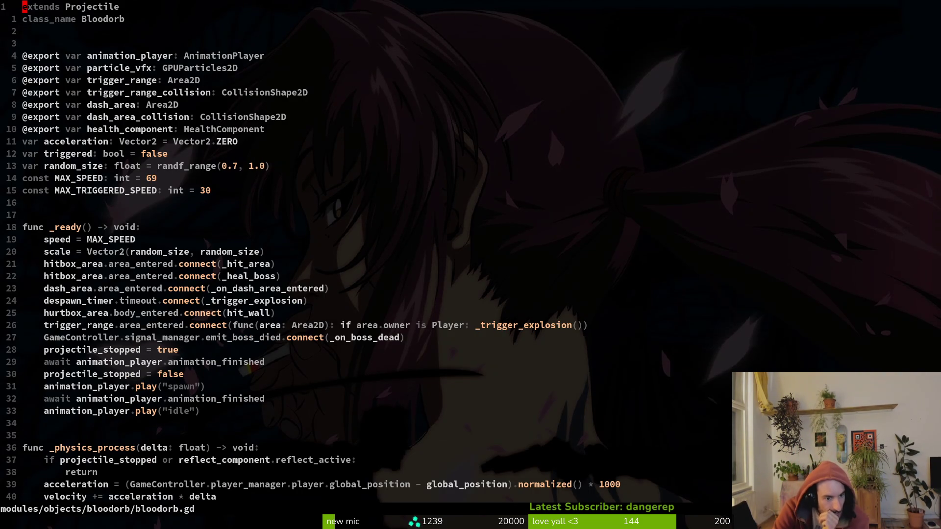
- Delete the speed = MAX_SPEED line from _ready and save bloodorb.gd
key("ctrl+d")
key("ctrl+d")
key("k")
key("k")
key("k")
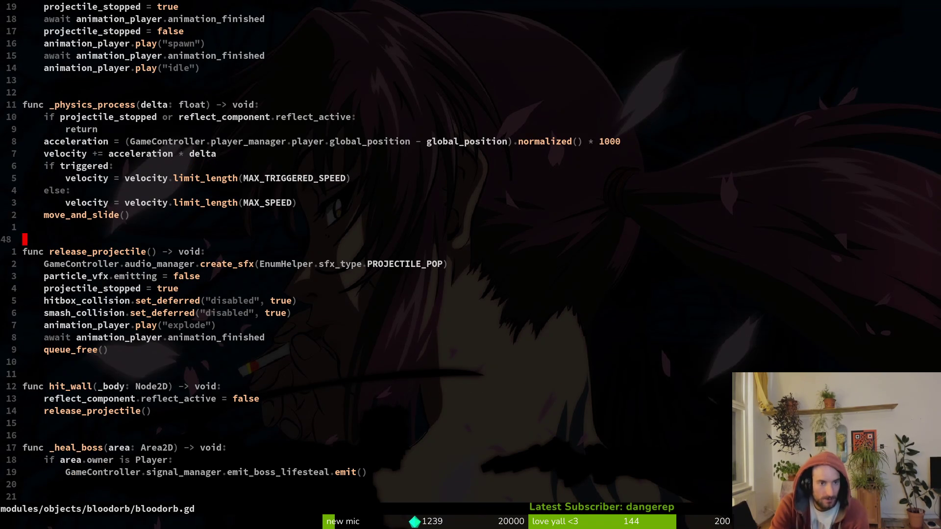
key("k")
key("k")
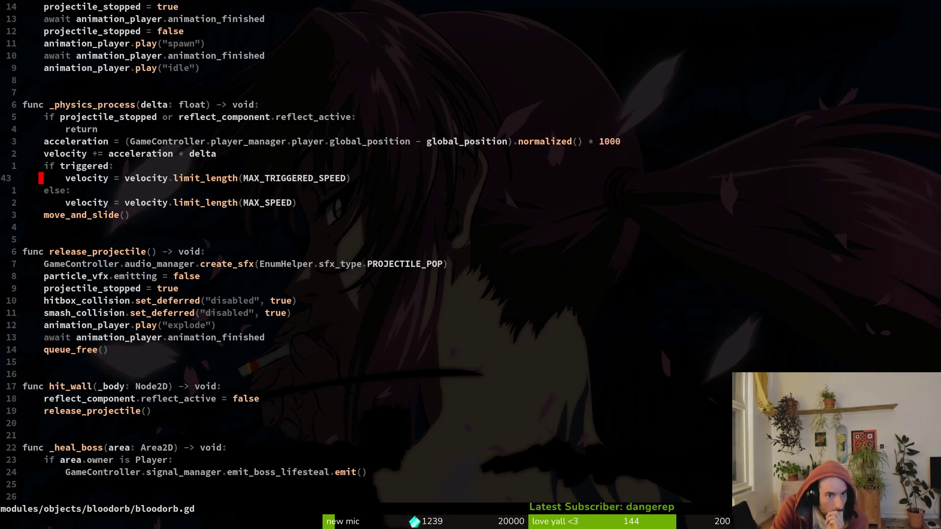
key("k")
key("k")
key("k")
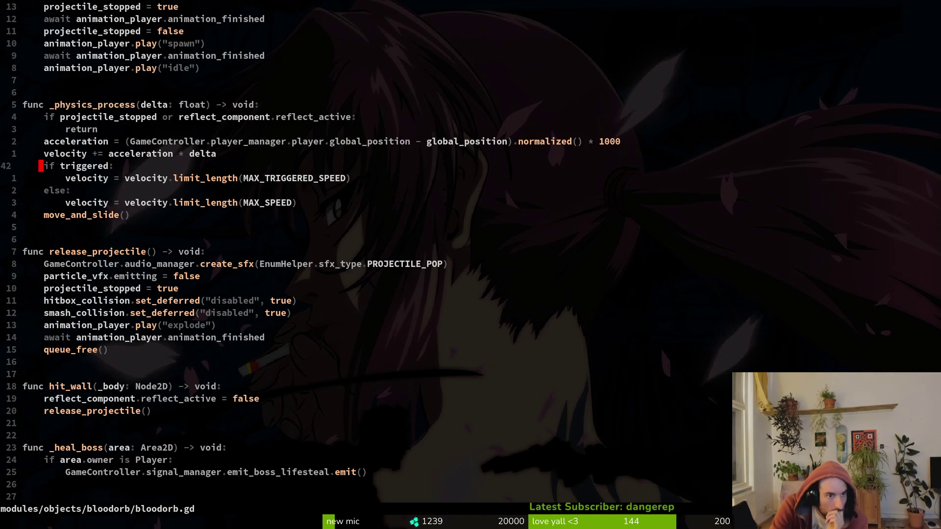
key("j")
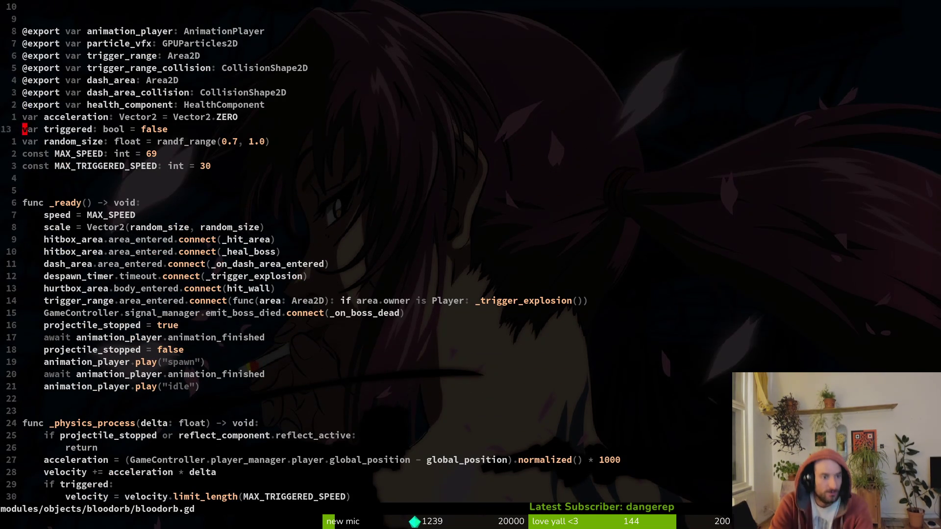
key("7")
key("j")
key("d")
key("d")
type(":w")
key("Return")
- Quit Vim and open the tig status view
key("k")
key("k")
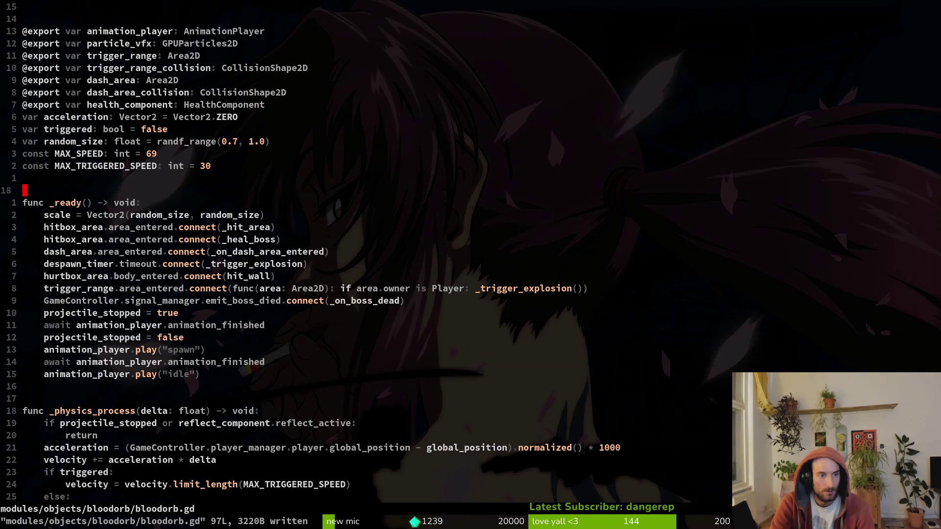
key("k")
key("k")
type(":q")
key("Return")
type("tig status")
key("Return")
- Stage enum.helper.gd, the controller, audio and spawn scripts, and the new mantis sfx .tres files
key("j")
key("j")
key("j")
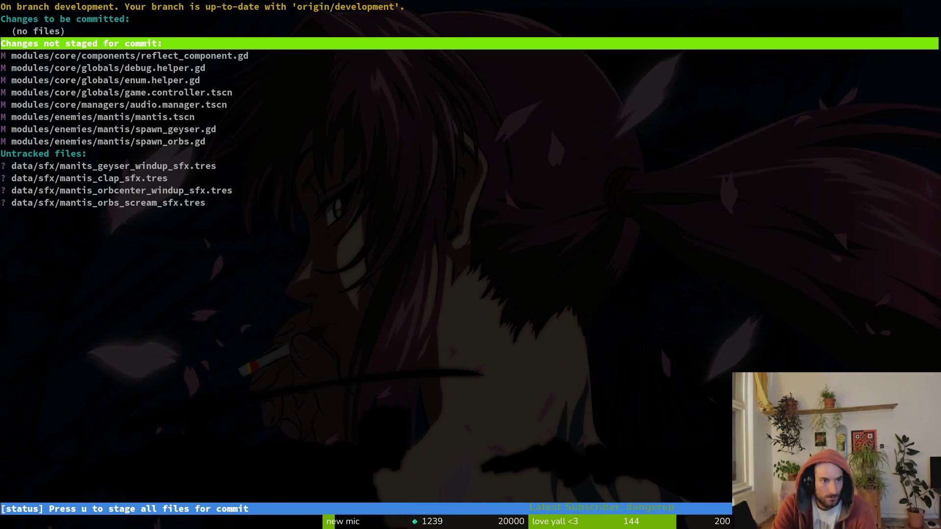
key("j")
key("j")
key("j")
key("j")
key("k")
key("k")
key("k")
key("Return")
key("u")
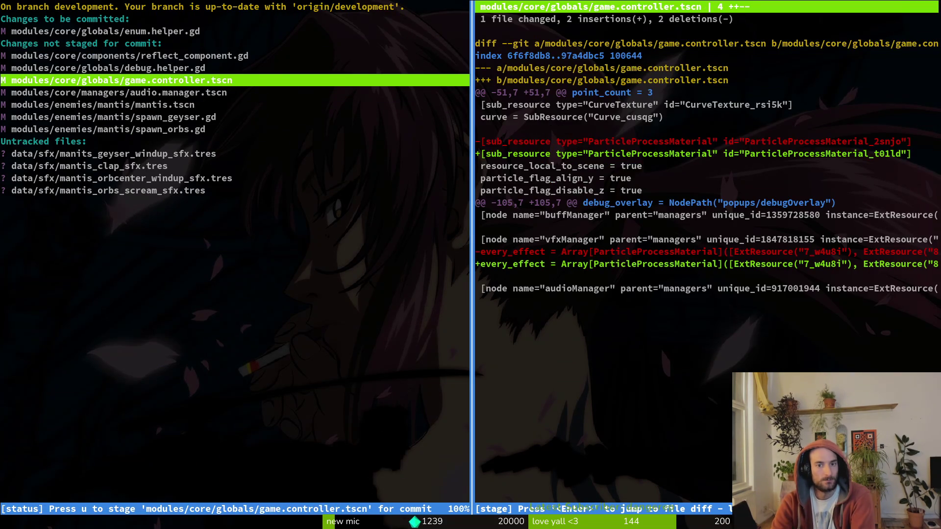
key("u")
key("u")
key("j")
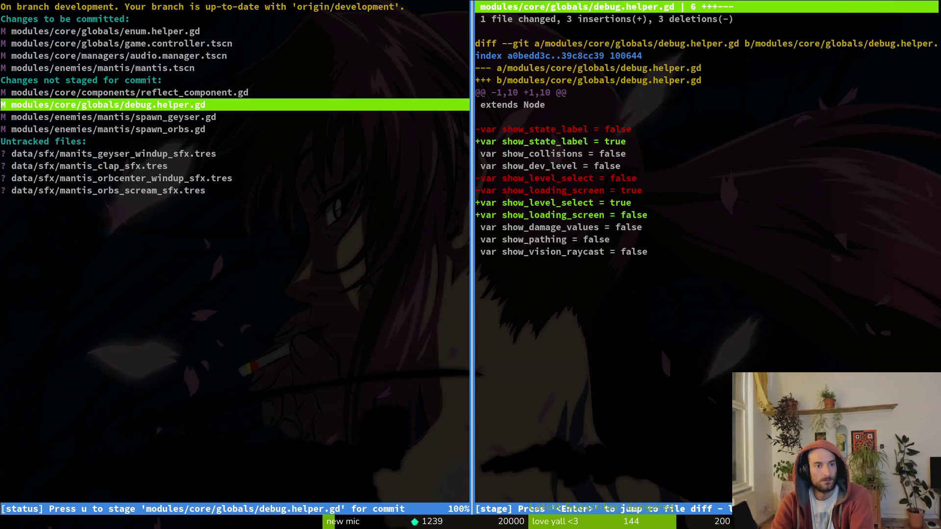
key("u")
key("u")
key("j")
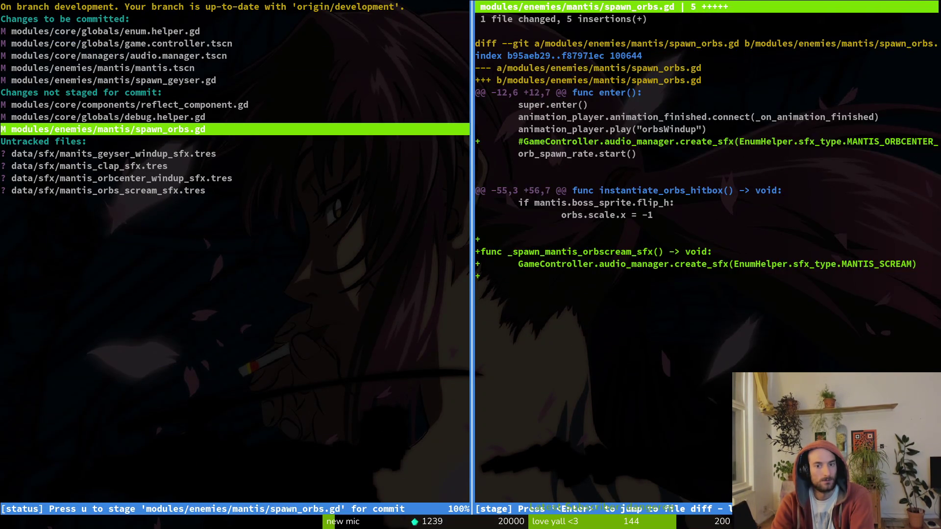
key("u")
key("j")
key("j")
key("j")
key("j")
key("j")
key("u")
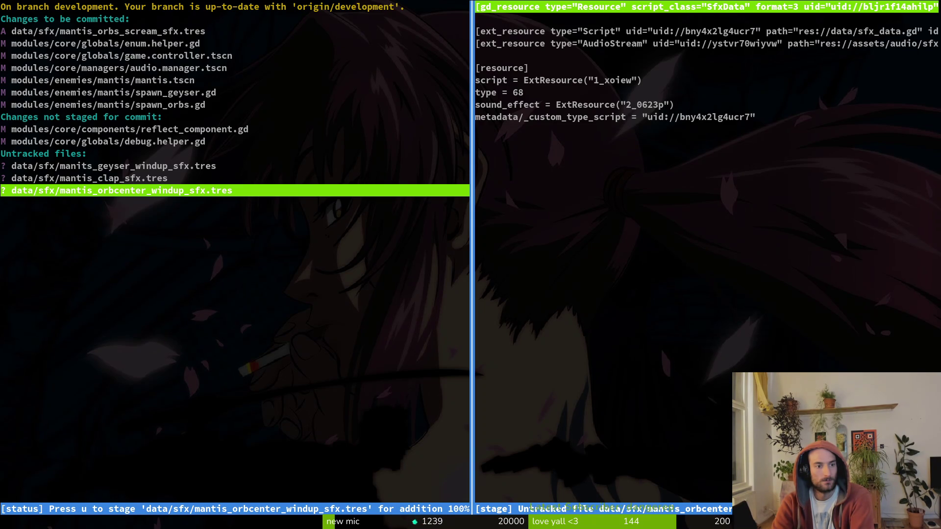
key("u")
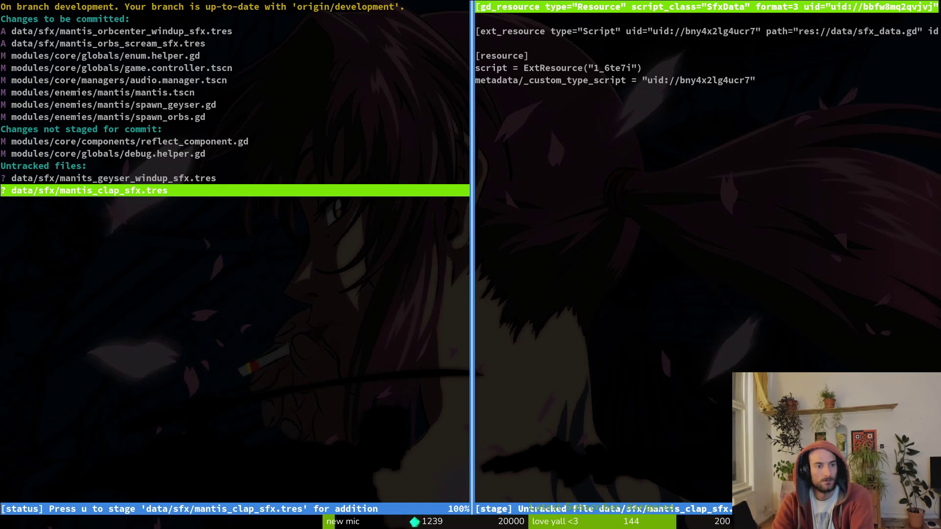
key("u")
key("u")
key("k")
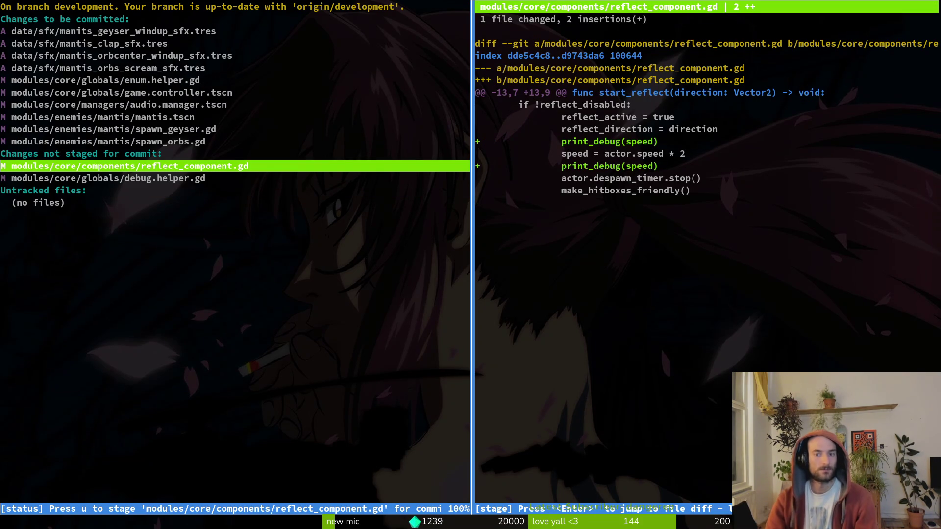
- Commit as 'added some mantis sfx' and push to the development branch
type("jqgit comit")
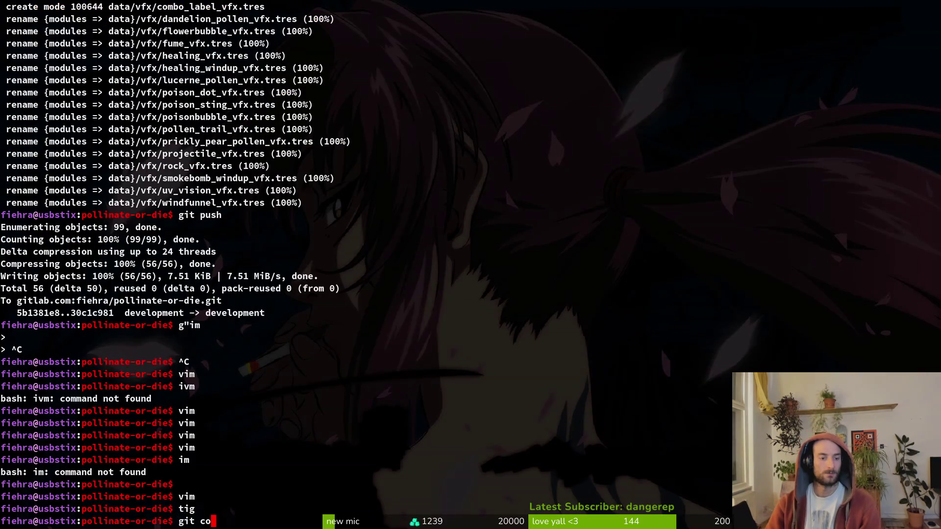
key("BackSpace")
key("BackSpace")
type("mit -m \"a")
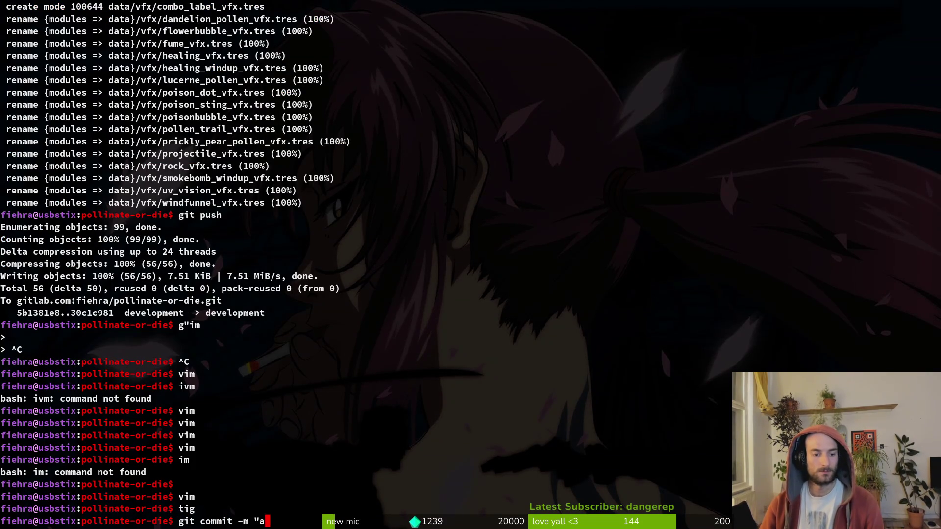
type("dded some mantis sfx\"")
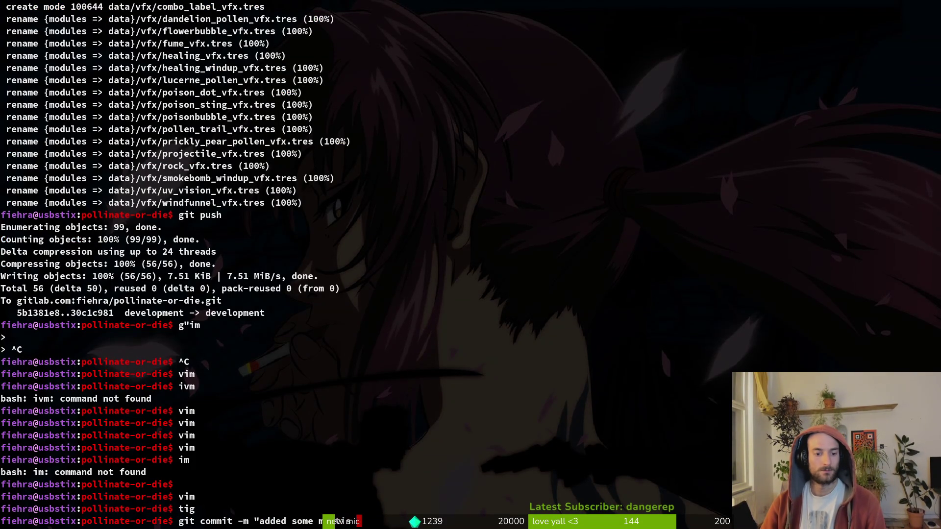
key("Return")
type("git push")
key("Return")
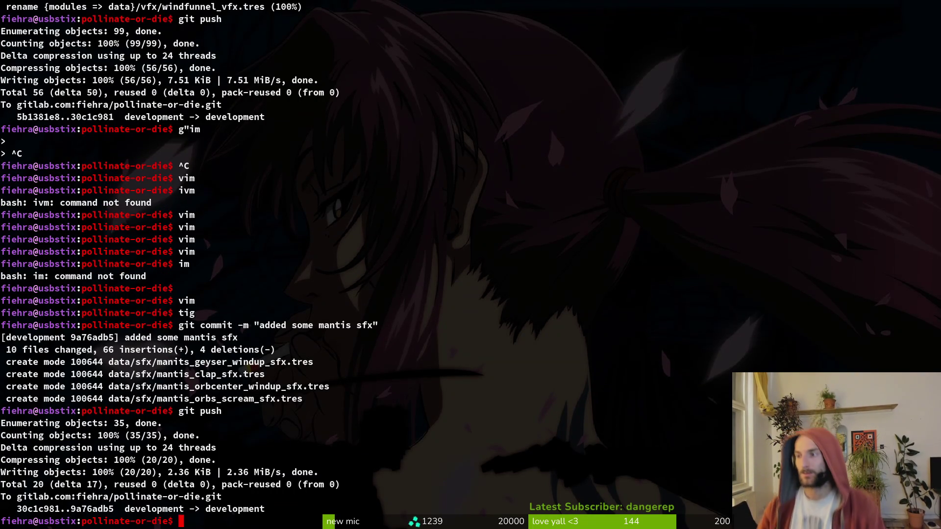
- Toggle the Activities overview off to return to the terminal showing the 'added some mantis sfx' push
key("super")
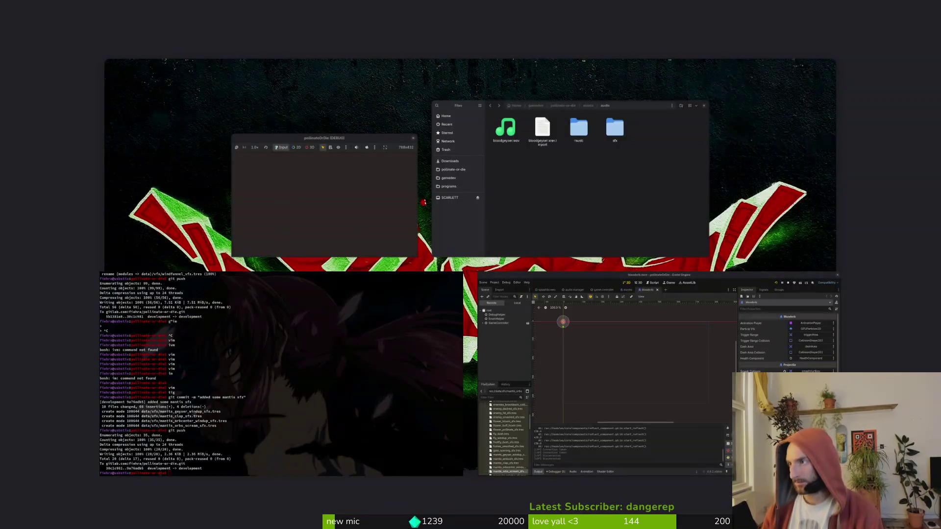
key("super")
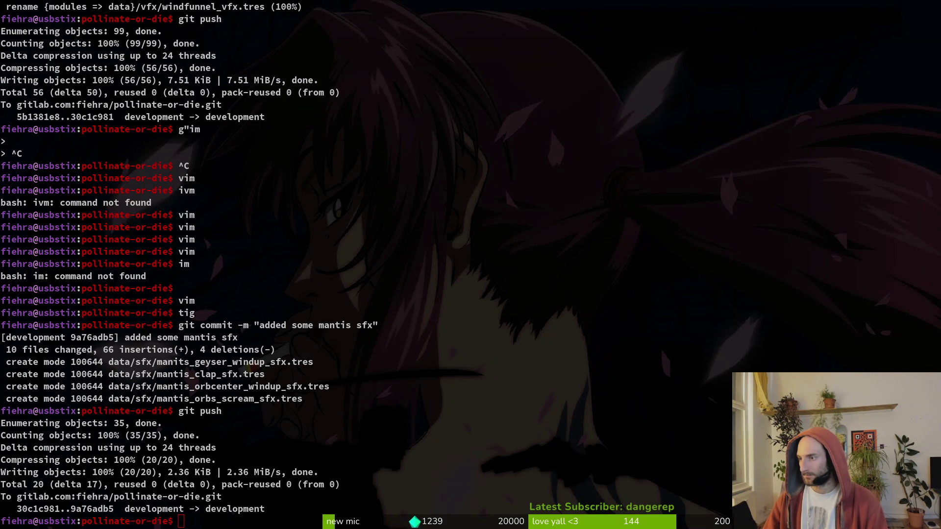
- Review the debug.helper.gd diff in tig, then switch back to the Godot editor
left_click(378, 374)
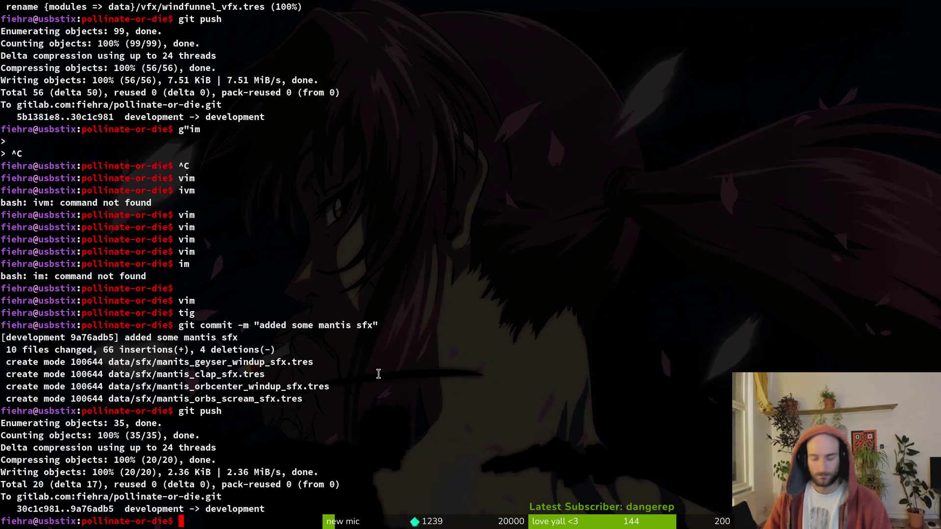
type("tig")
key("Return")
key("Down")
key("Down")
key("Down")
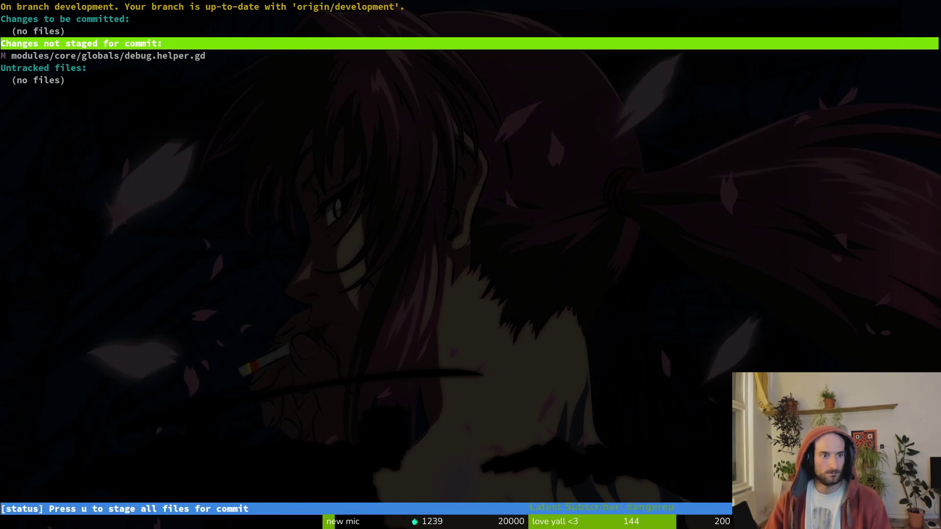
key("Down")
key("Return")
key("q")
key("q")
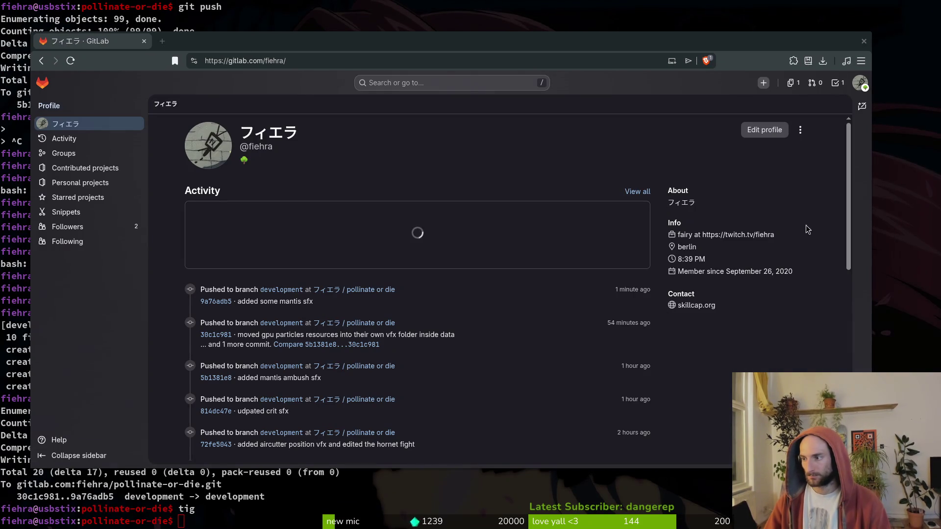
key("alt+Tab")
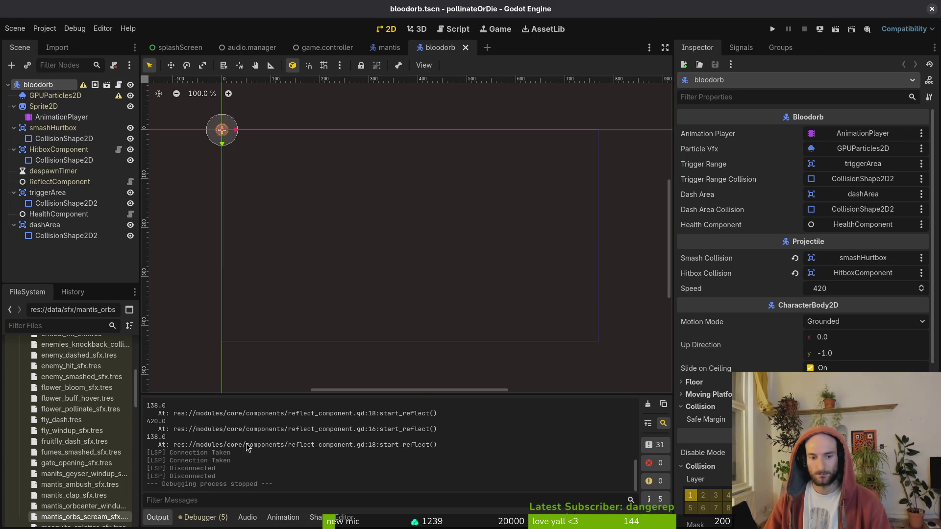
- Bring up the file manager at the assets/audio folder alongside Godot
key("alt+Tab")
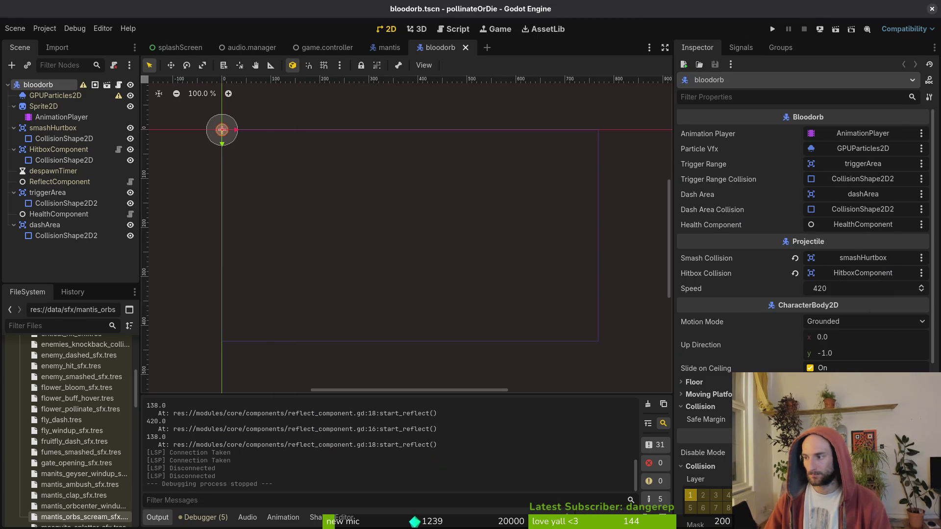
key("alt+Tab")
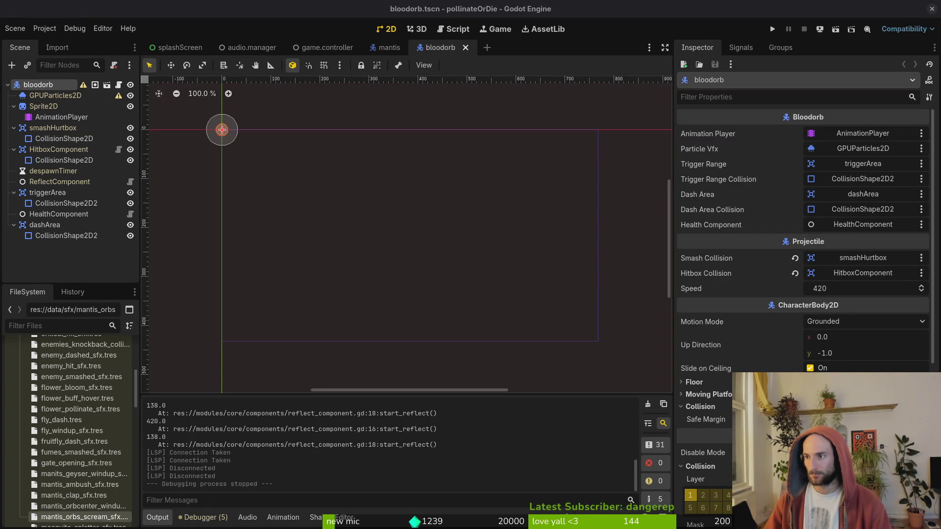
key("alt+Tab")
mouse_move(364, 198)
left_mouse_down()
mouse_move(39, 301)
mouse_move(73, 392)
left_mouse_up()
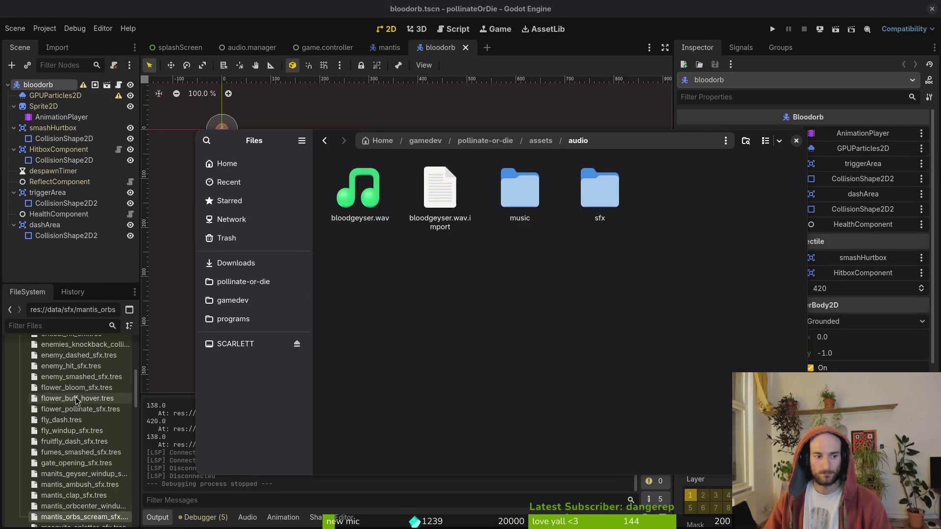
scroll(82, 494, "down", 1)
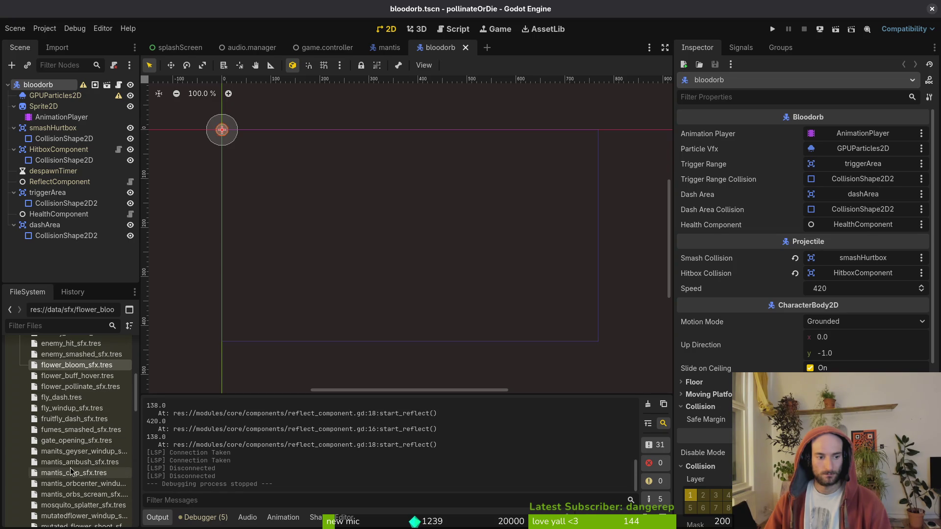
- Open manits_geyser_windup_sfx.tres and preview its 4.91 s bloodgeyser.wav sound effect
left_click(81, 451)
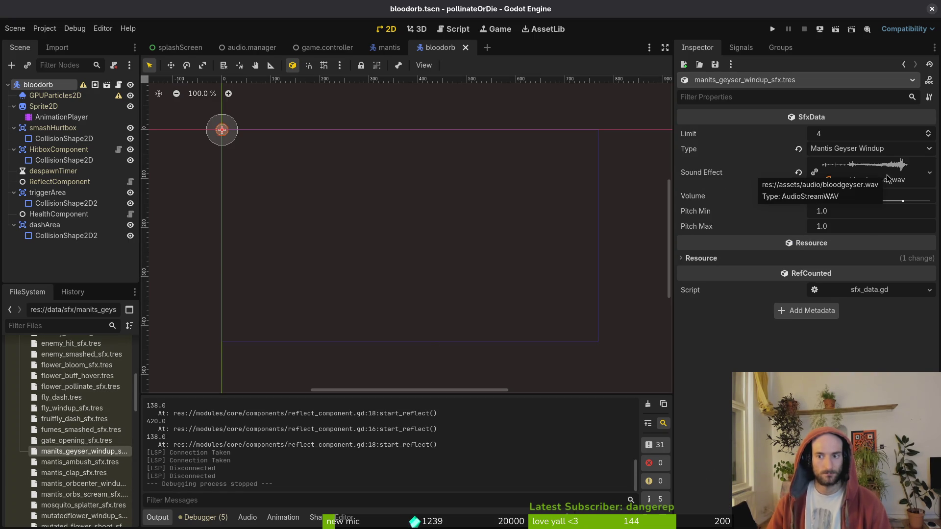
left_click(843, 178)
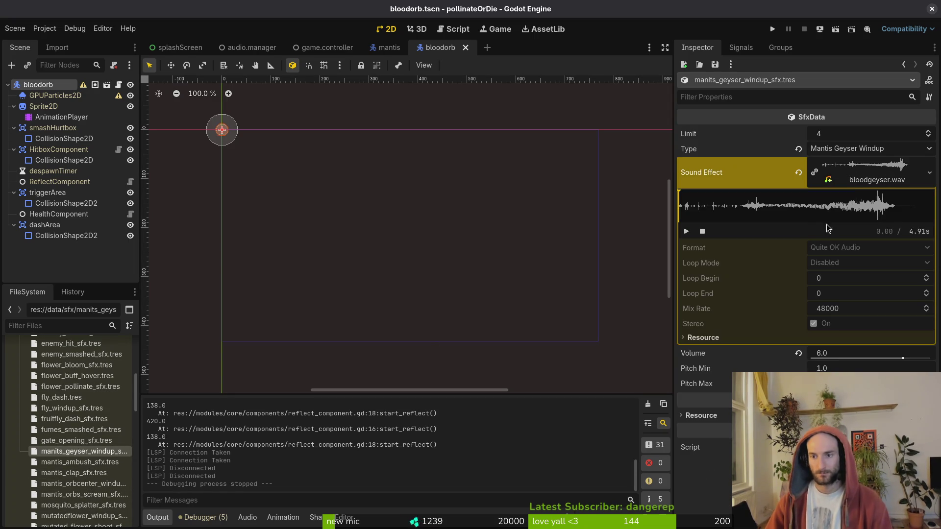
left_click(686, 231)
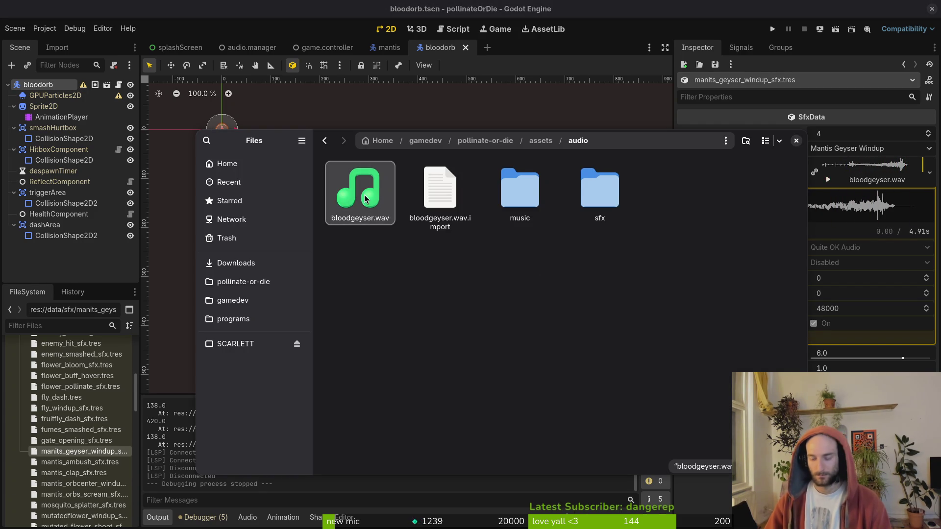
- Rename bloodgeyser.wav to mantis_geyser_sfx.wav and move it into the sfx folder
key("F2")
type("spaw")
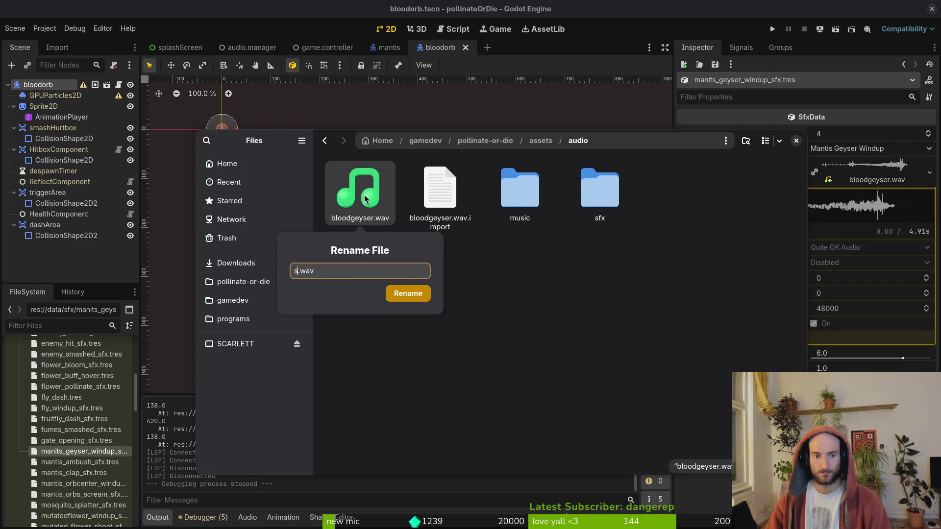
key("BackSpace")
type("bloo")
key("BackSpace")
key("BackSpace")
key("BackSpace")
type("mantis_geyser_sfx")
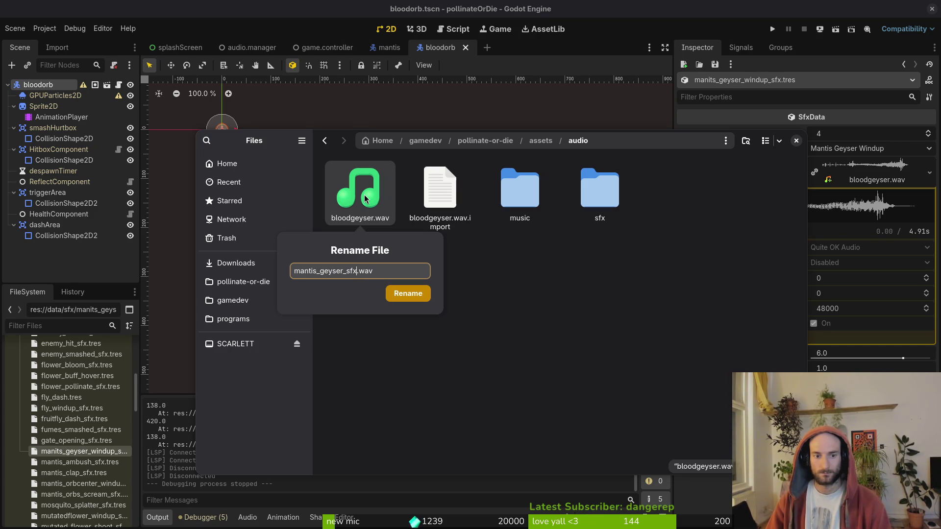
key("Return")
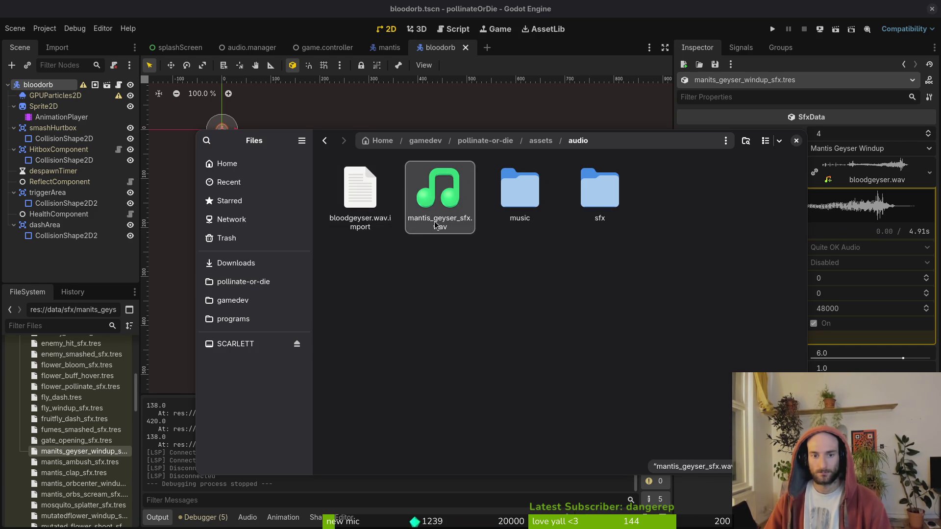
left_click_drag(441, 189, 586, 187)
- Quick-load mantis_geyser_sfx.wav (search 'gey') as the windup resource's Sound Effect and save
left_click(796, 141)
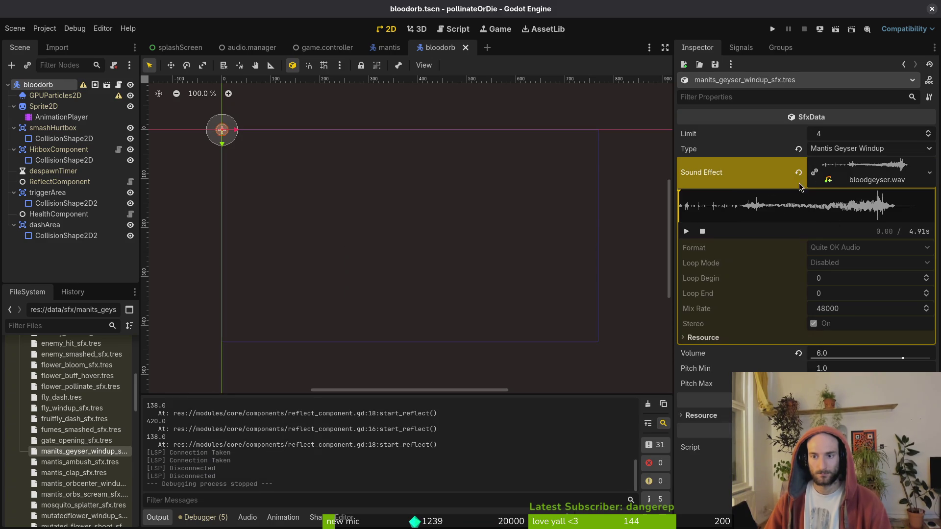
left_click(858, 166)
left_click(875, 319)
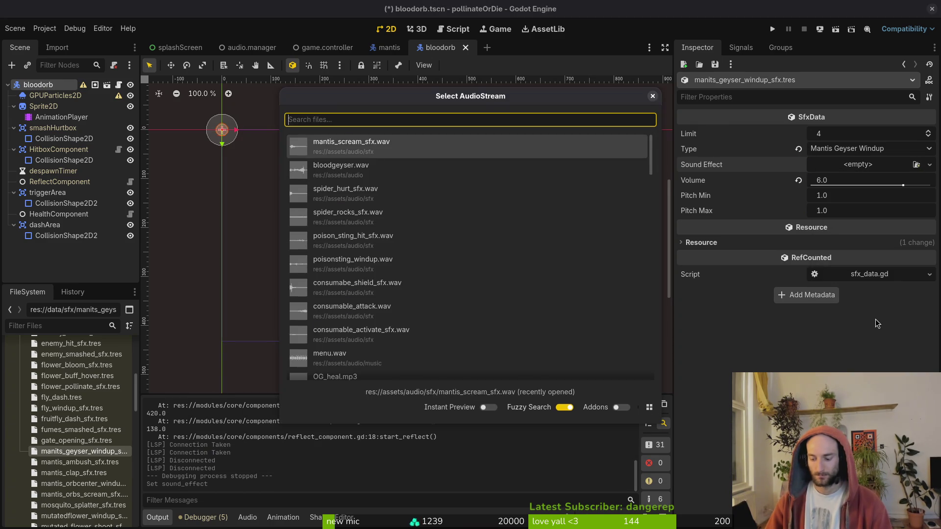
type("gey")
key("Return")
key("ctrl+s")
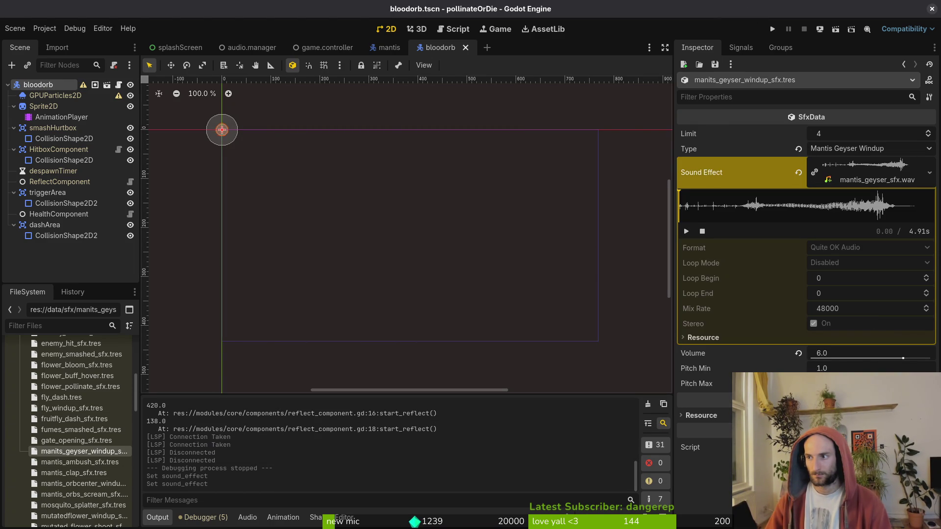
- Stage the changed mantis geyser windup .tres file in tig
key("super+2")
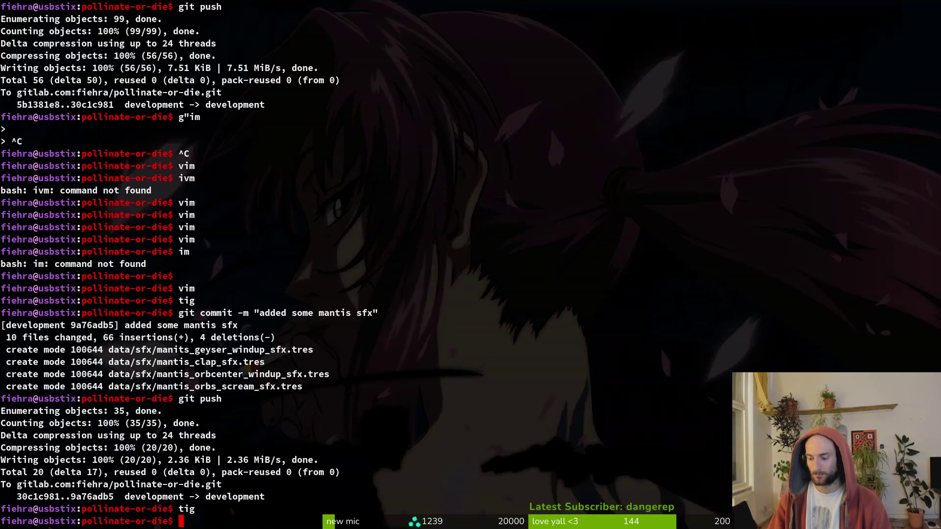
key("Return")
key("s")
key("Down")
key("u")
key("q")
key("q")
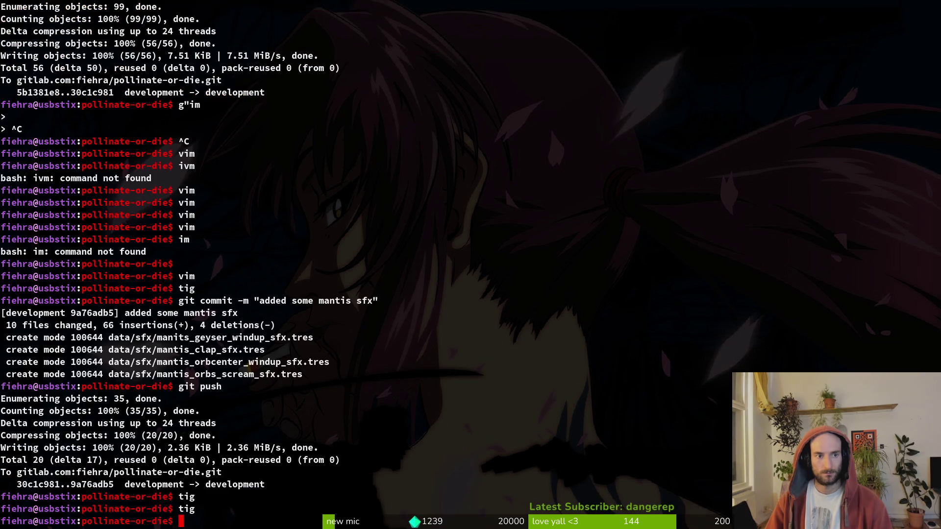
- Commit as "updated file path for mantis geyser sfx" and git push
type("git commit -m \"updated fil")
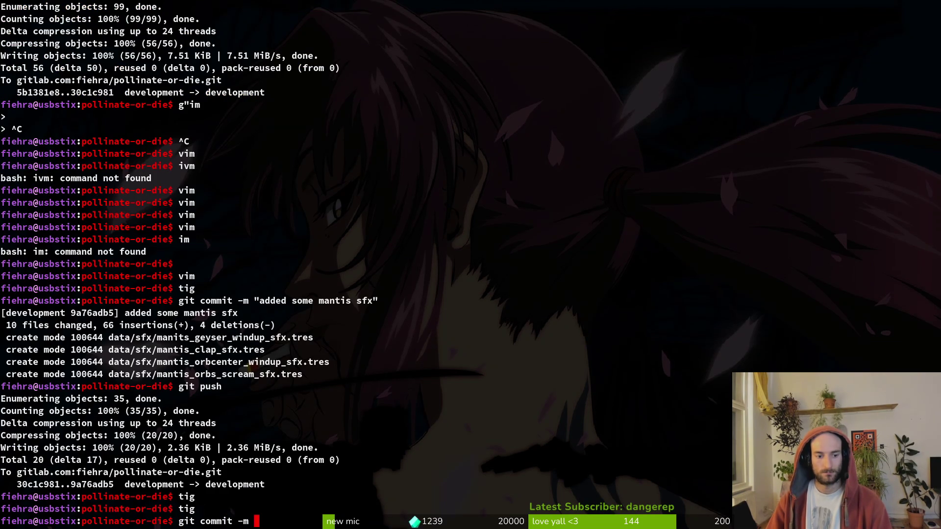
type("e path")
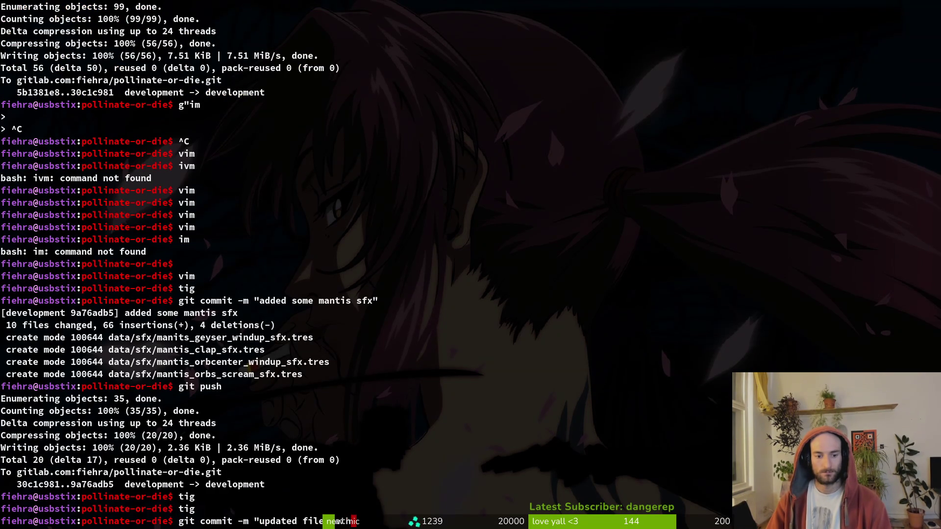
type(" for mantis geyser sfx\"\"")
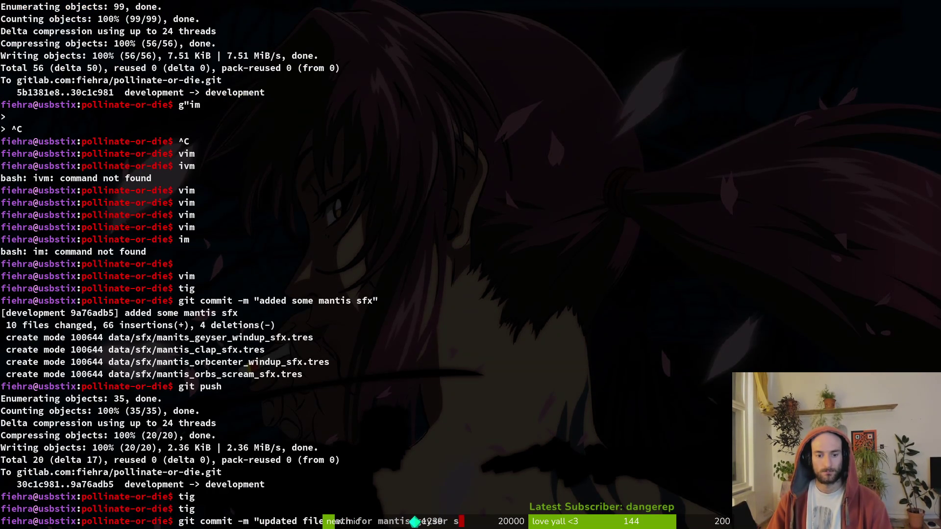
key("Return")
type("git push")
key("Return")
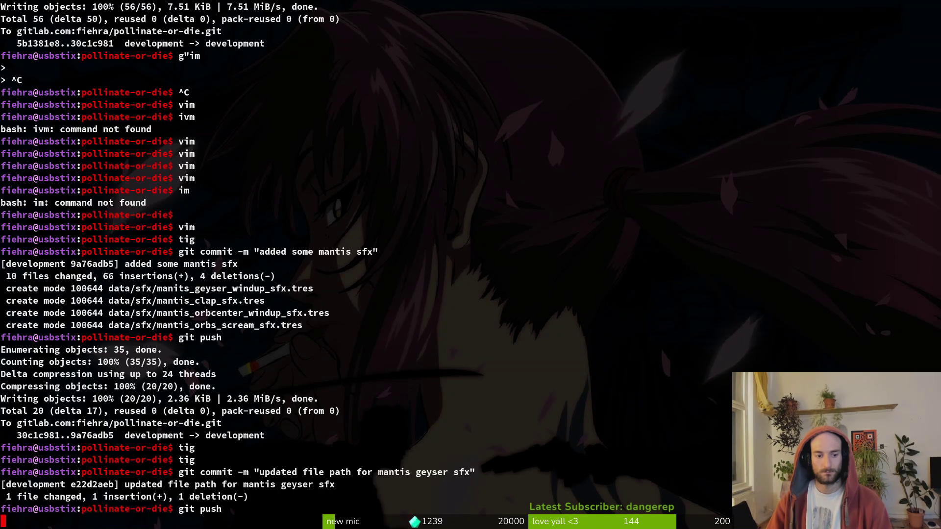
- Go to the pollinate or die project's milestones list in GitLab
key("super+b")
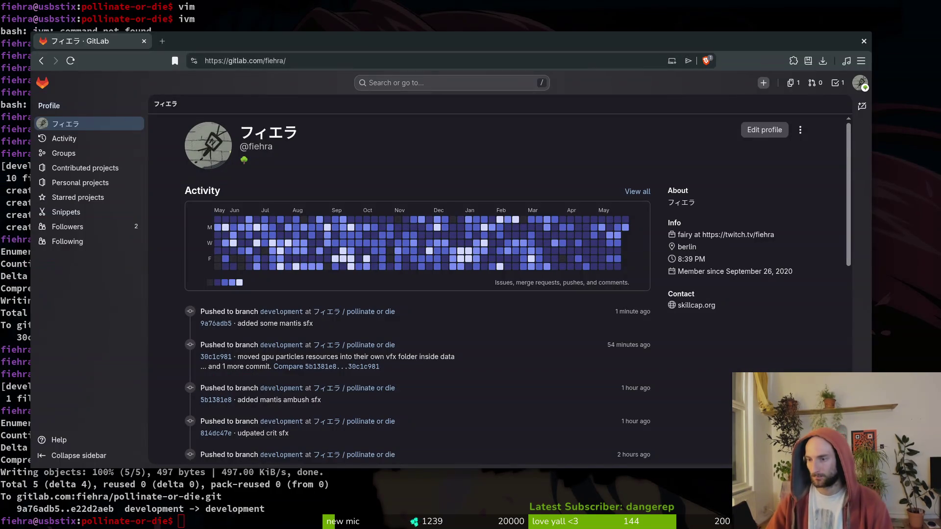
left_click(371, 312)
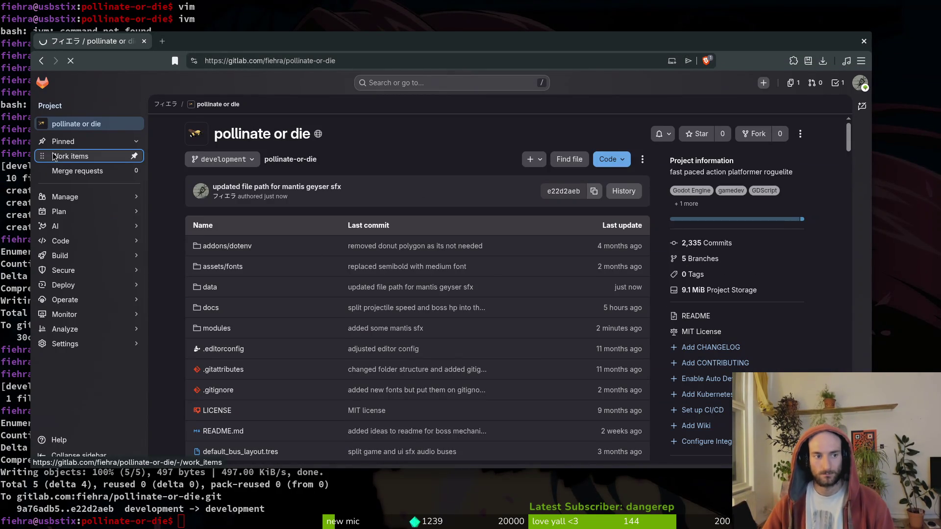
left_click(70, 156)
mouse_move(77, 217)
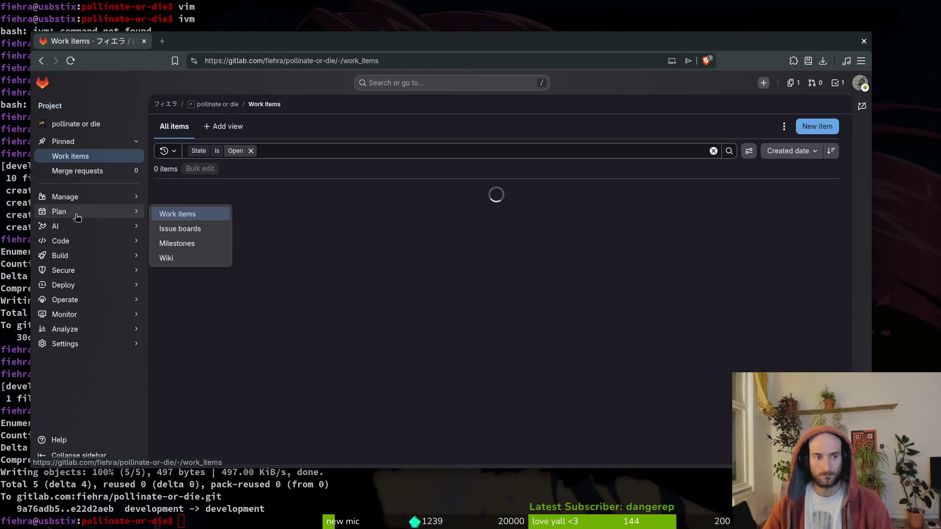
left_click(188, 248)
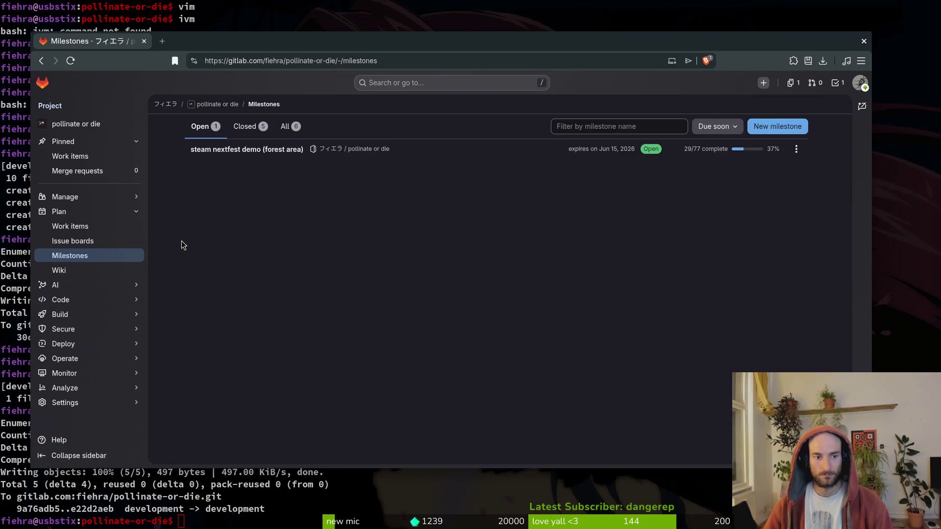
- Open the steam nextfest demo (forest area) milestone and scroll through its work items
left_click(275, 150)
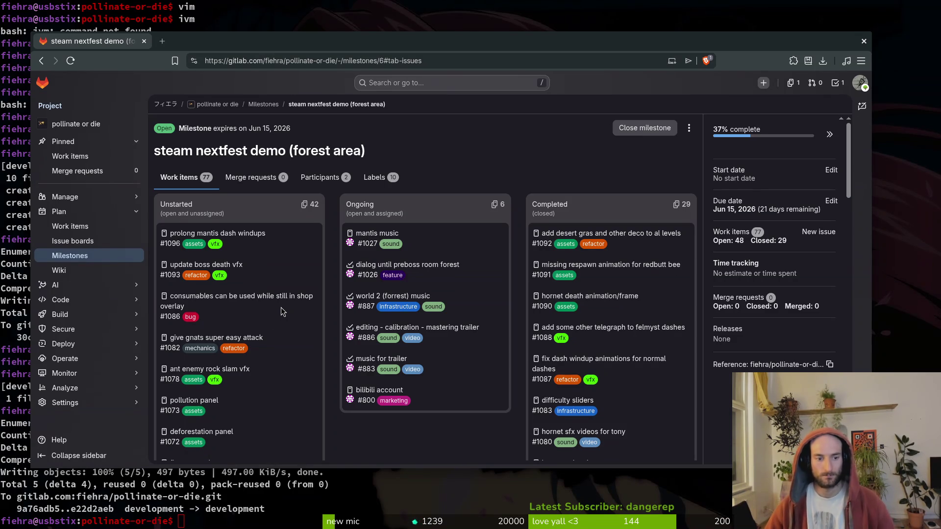
scroll(260, 323, "down", 3)
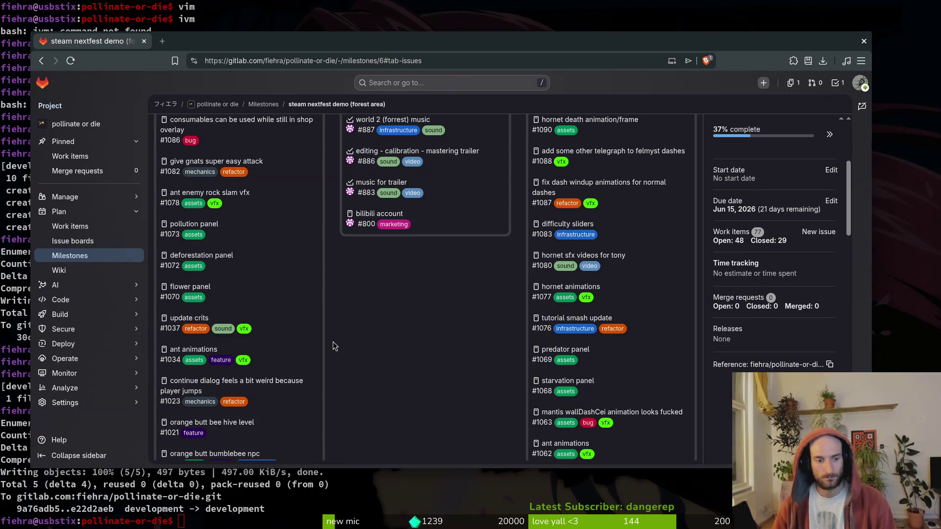
scroll(441, 221, "down", 4)
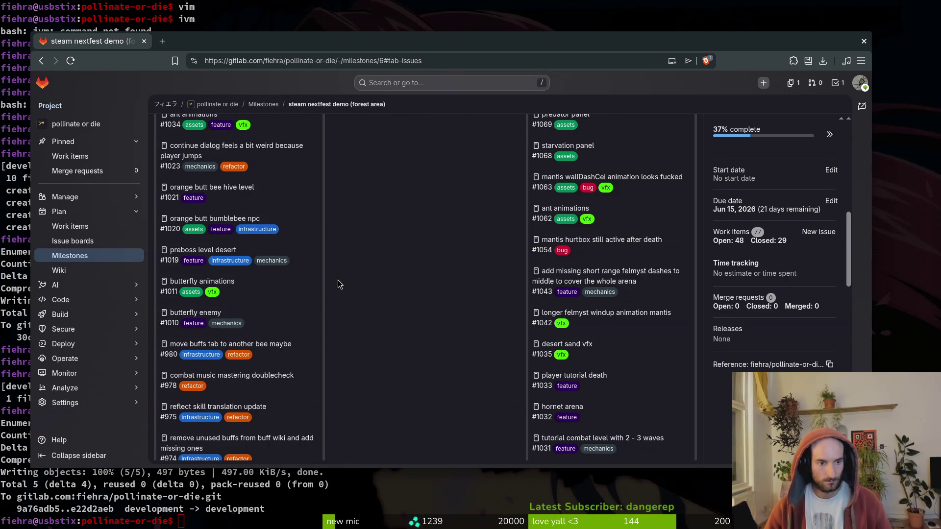
scroll(338, 284, "down", 2)
scroll(339, 286, "down", 1)
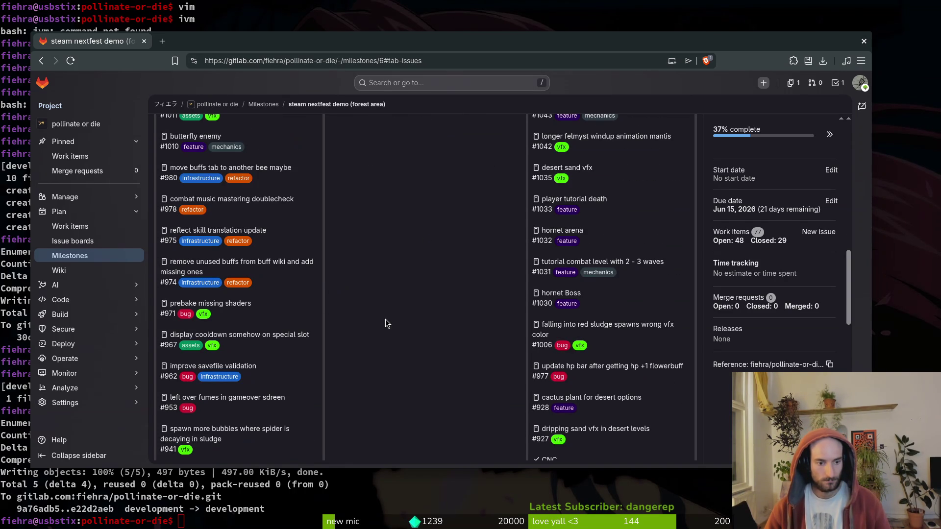
left_click(863, 41)
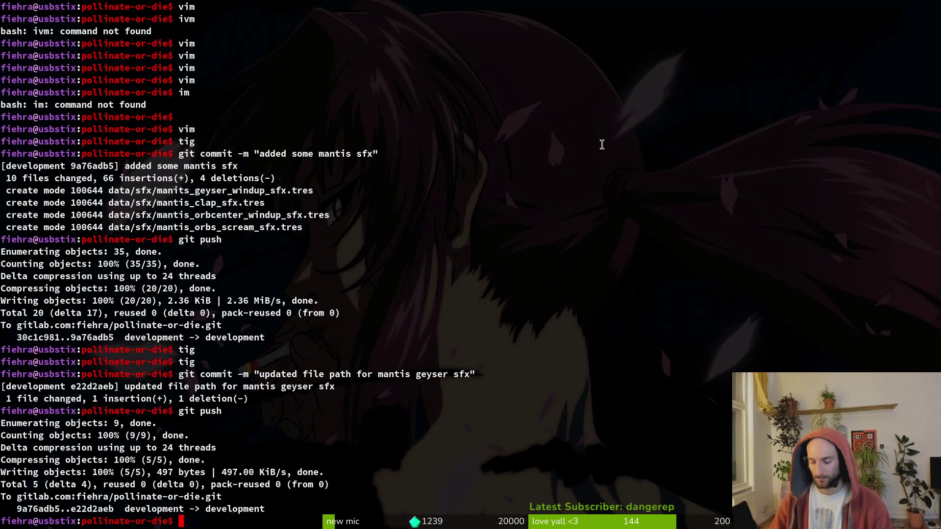
- Create a new 2D scene with its root node named prebossDesert
key("alt+Tab")
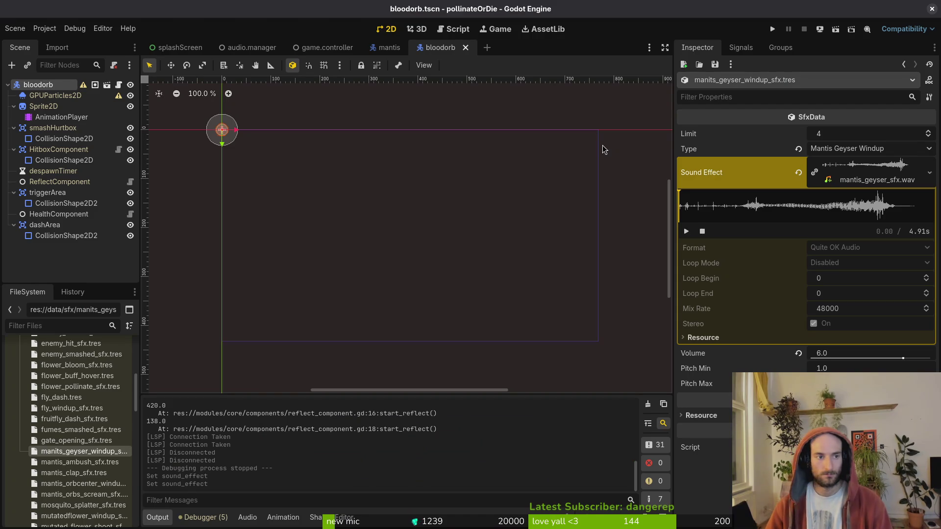
left_click(15, 28)
left_click(30, 42)
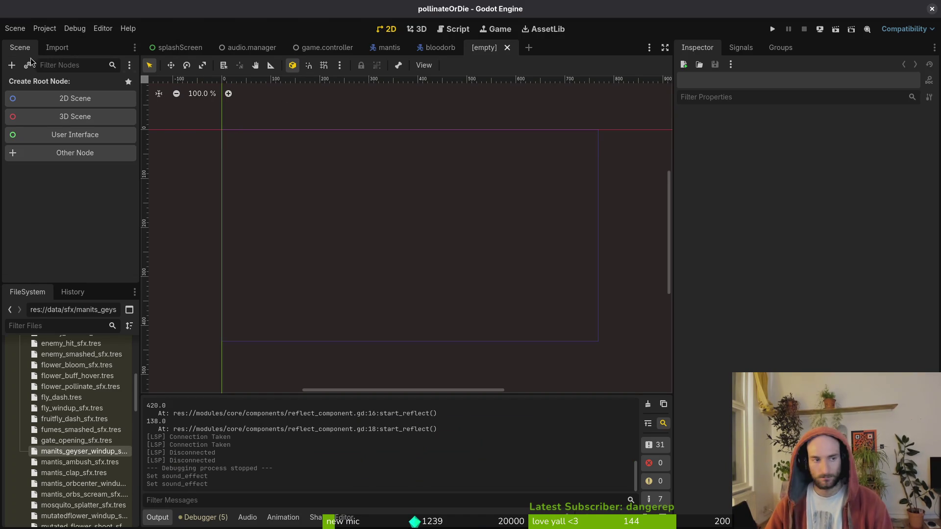
left_click(52, 96)
type("prebossD")
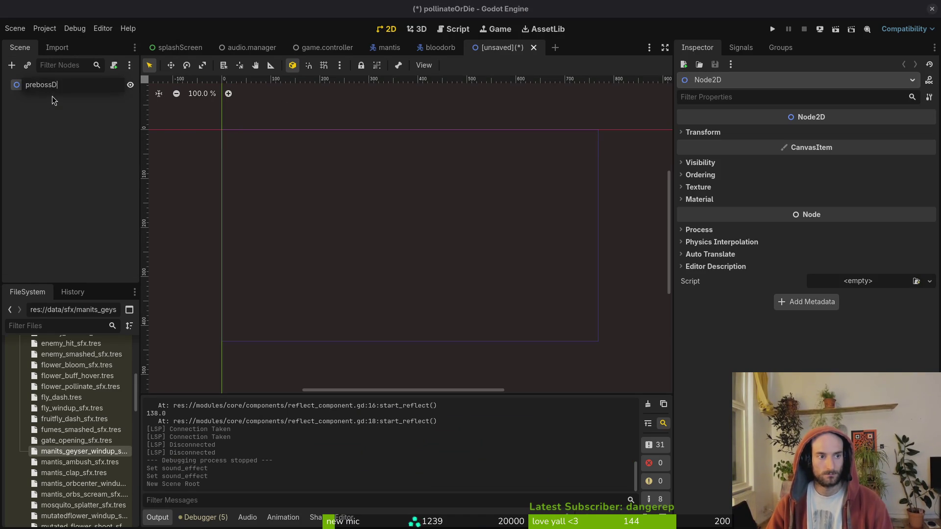
type("esert")
key("Return")
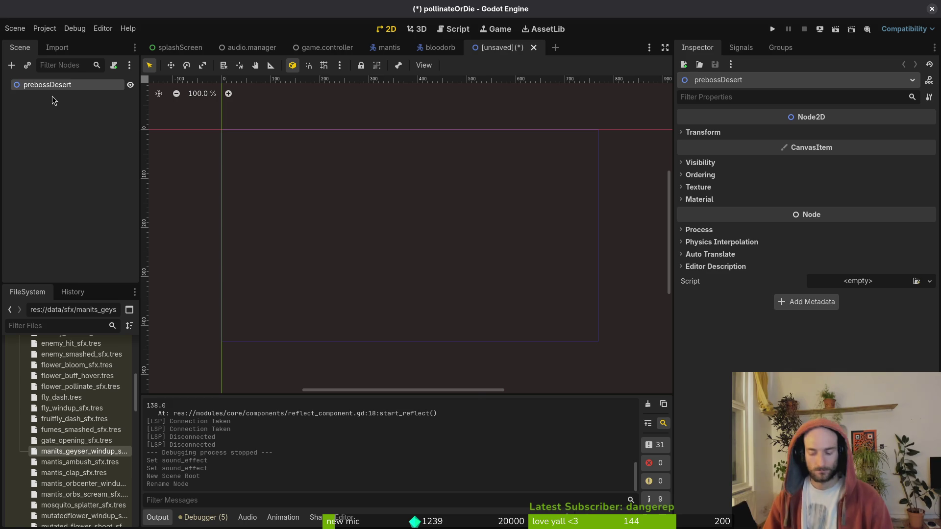
key("ctrl+s")
key("Escape")
- Quick-open the shop_1_0.tscn scene
key("alt+shift+o")
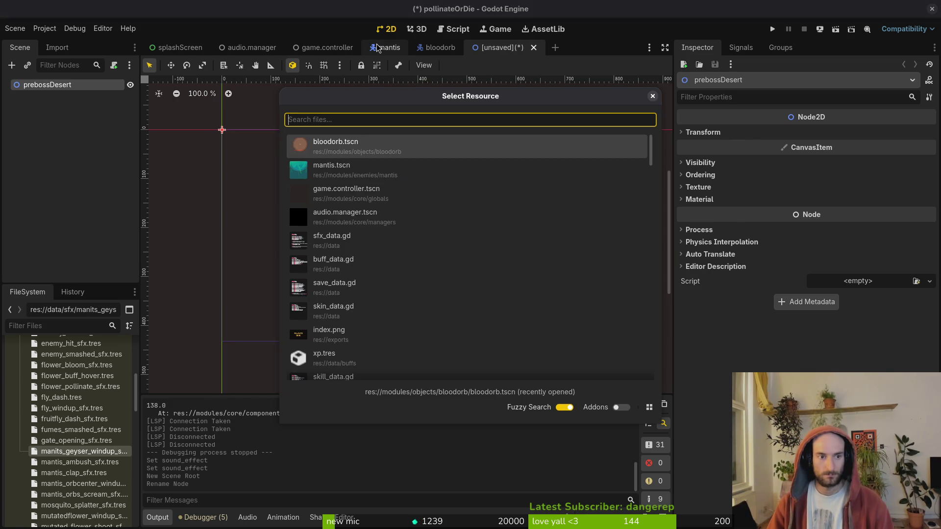
type("shts")
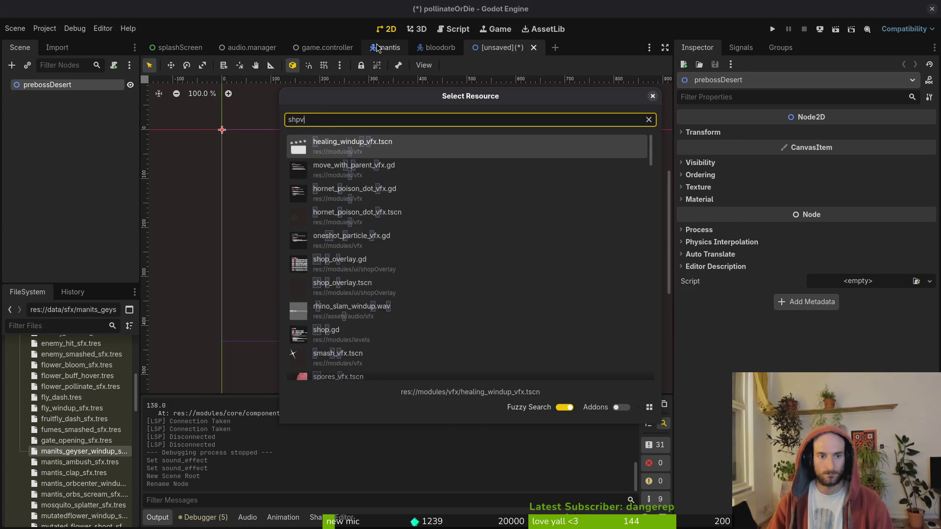
key("BackSpace")
key("BackSpace")
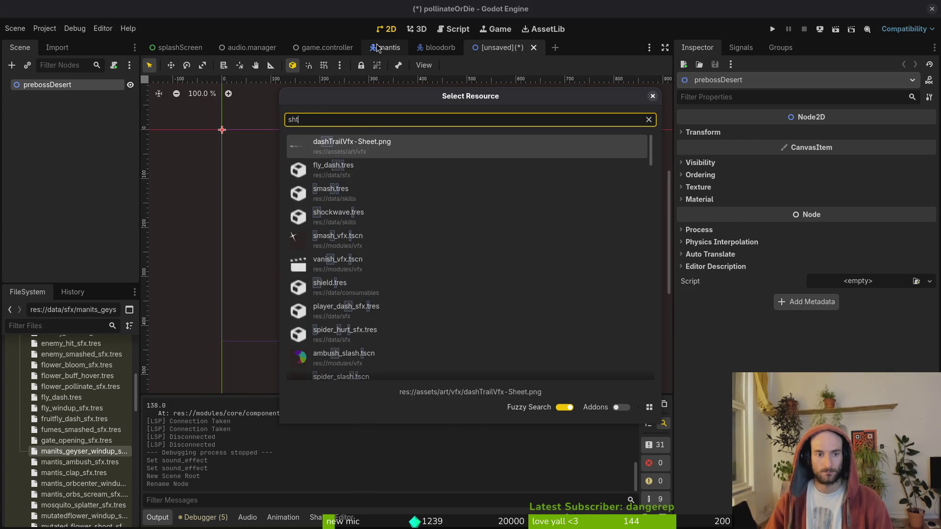
type("opts")
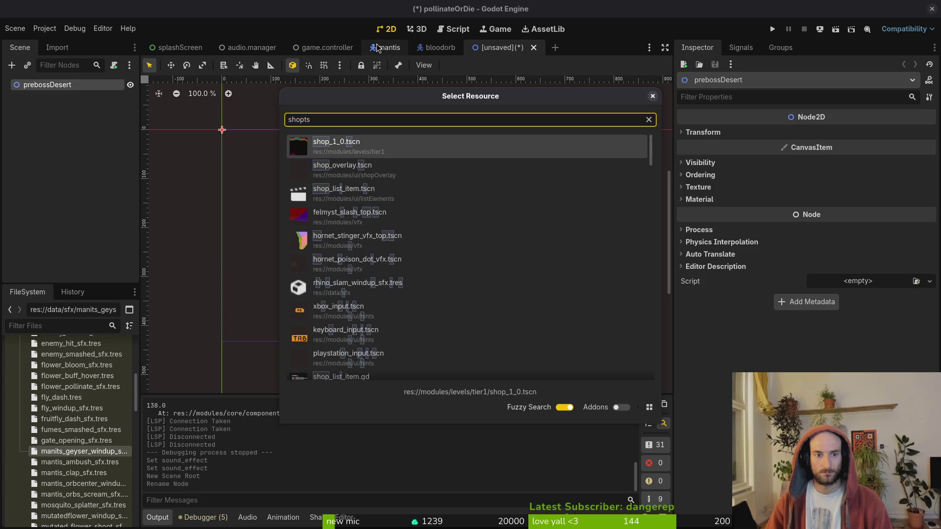
key("Return")
- Copy level_background and desertTilemapLayer from shop_1_0 and paste them under prebossDesert
left_click(509, 51)
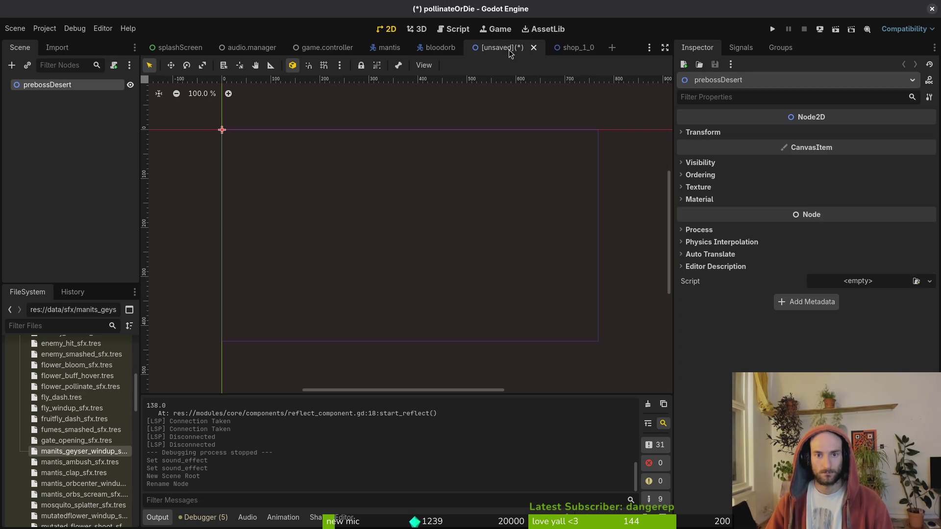
left_click(550, 46)
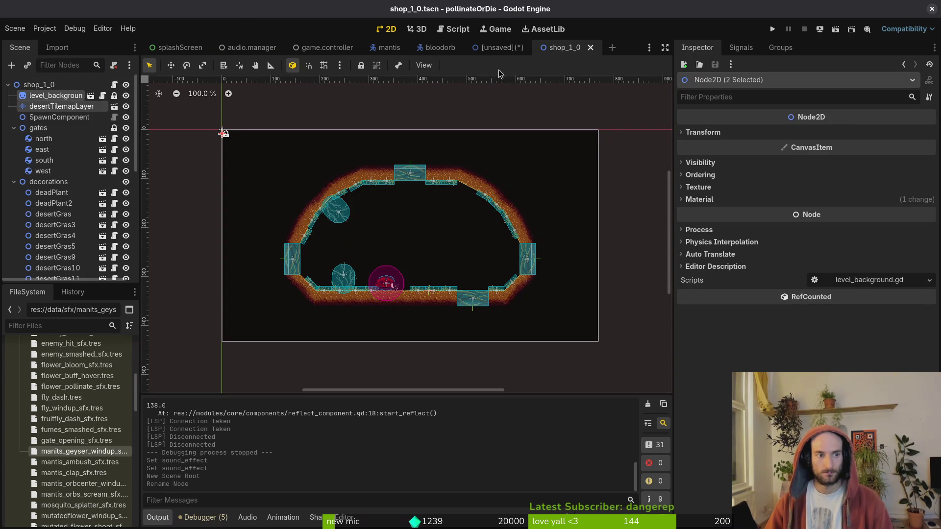
key("ctrl+c")
left_click(502, 47)
key("ctrl+v")
left_click(54, 98)
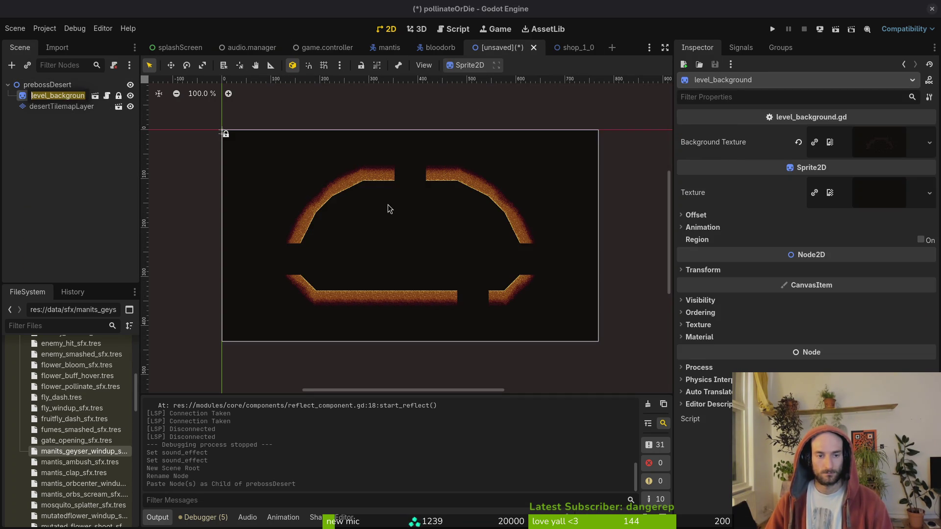
scroll(380, 234, "down", 1)
scroll(380, 233, "up", 2)
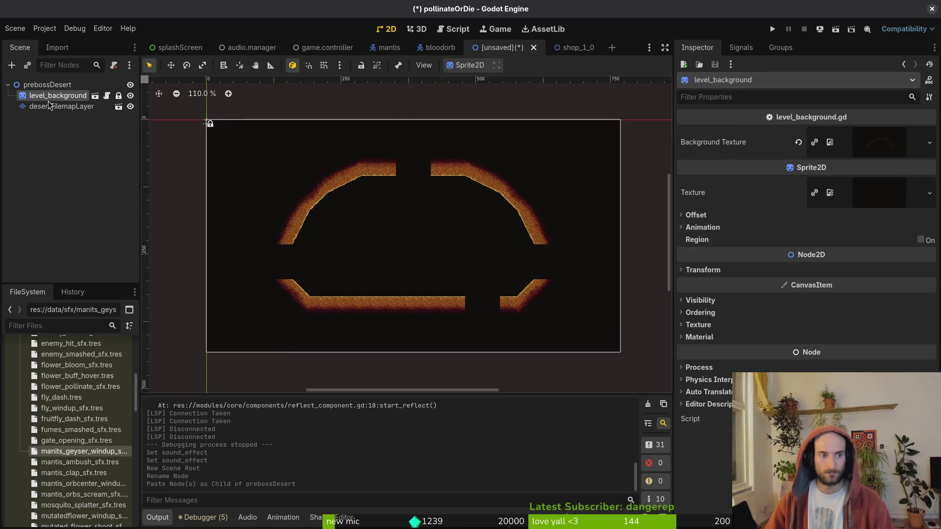
- Clear the node selection in the scene tree before saving
key("ctrl+s")
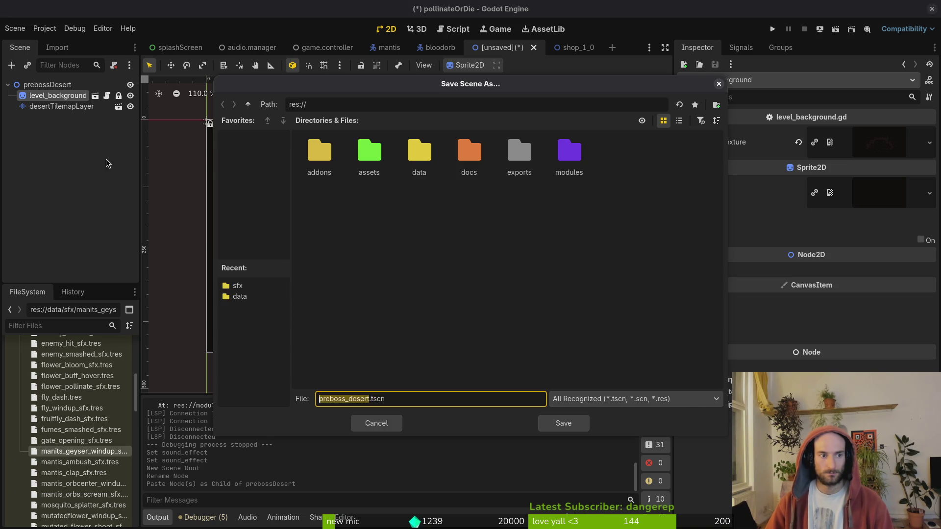
key("Escape")
left_click(83, 148)
key("ctrl+s")
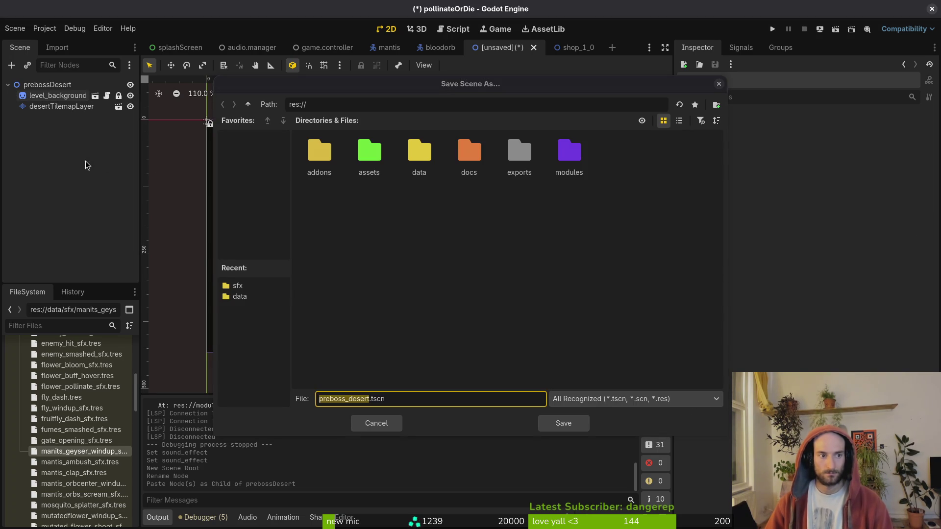
left_click(364, 427)
left_click(59, 106)
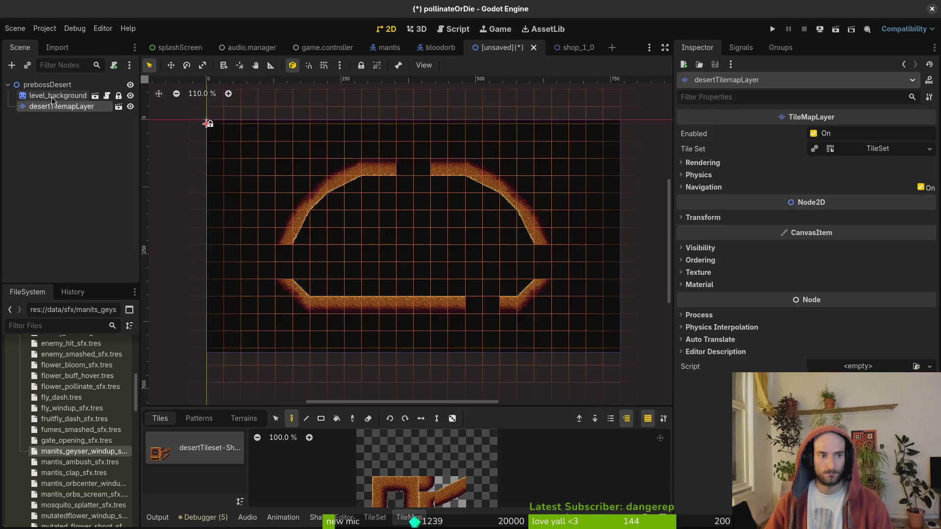
left_click(54, 136)
- In the save dialog, navigate to res://modules/levels
key("ctrl+s")
double_click(517, 171)
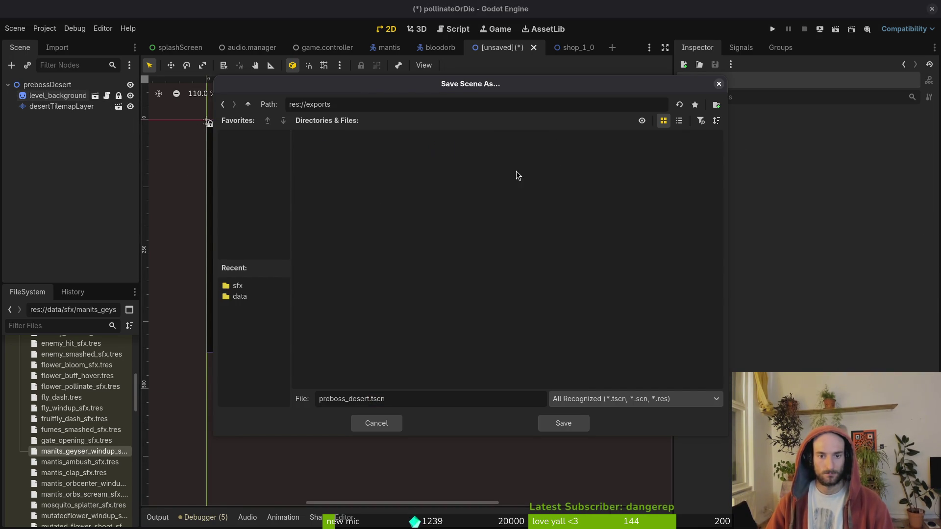
left_click(248, 105)
double_click(563, 162)
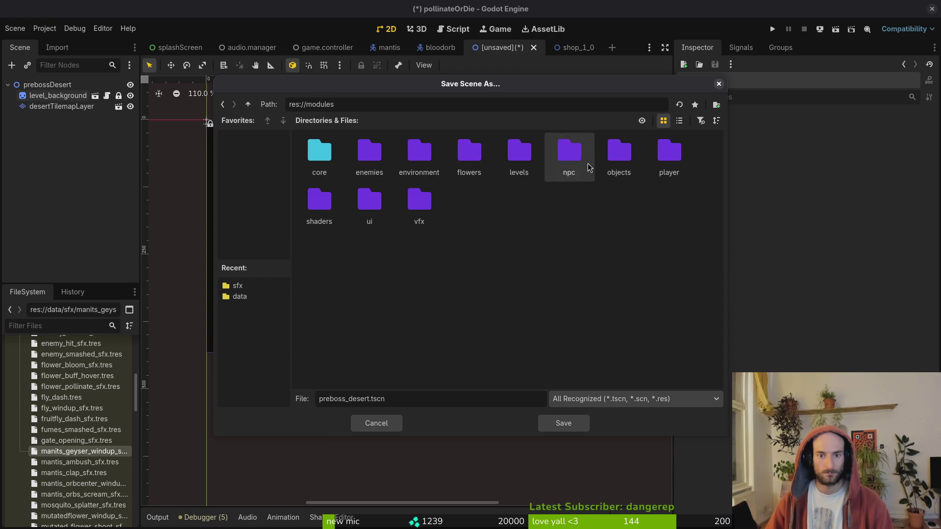
double_click(507, 150)
- Create a 'preboss' folder there and save the scene as preboss_desert.tscn
right_click(387, 239)
left_click(407, 245)
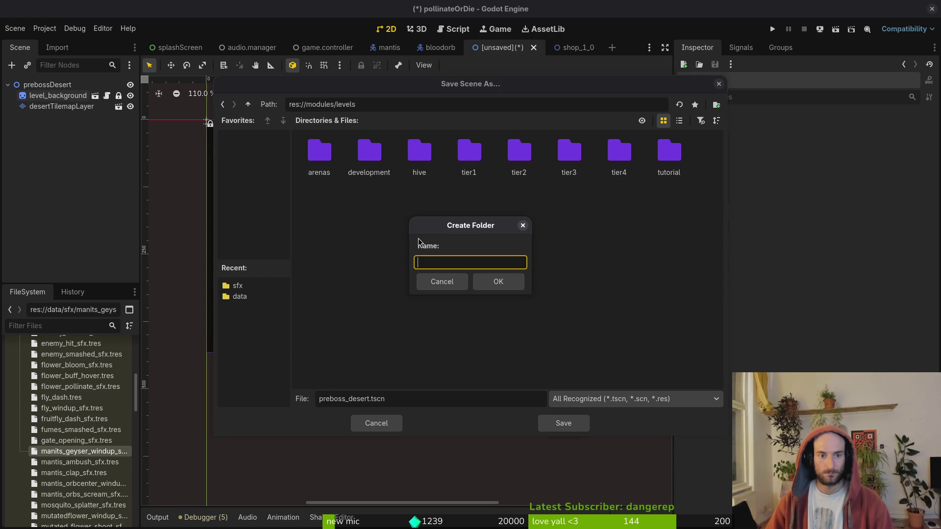
left_click(523, 226)
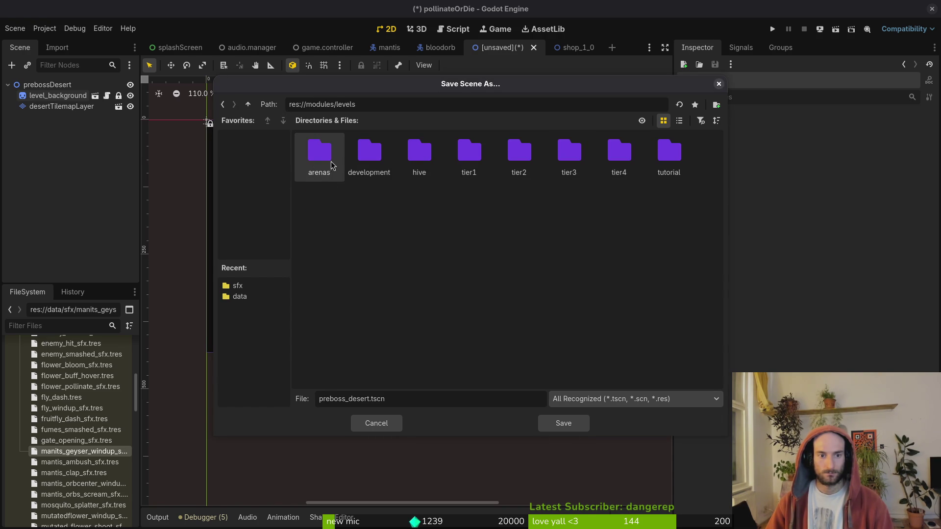
right_click(372, 221)
left_click(392, 228)
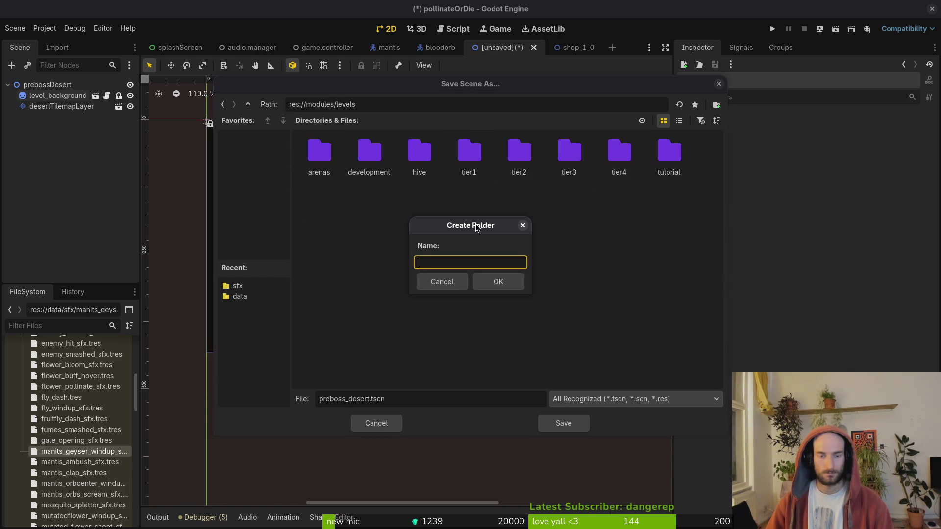
type("preboss")
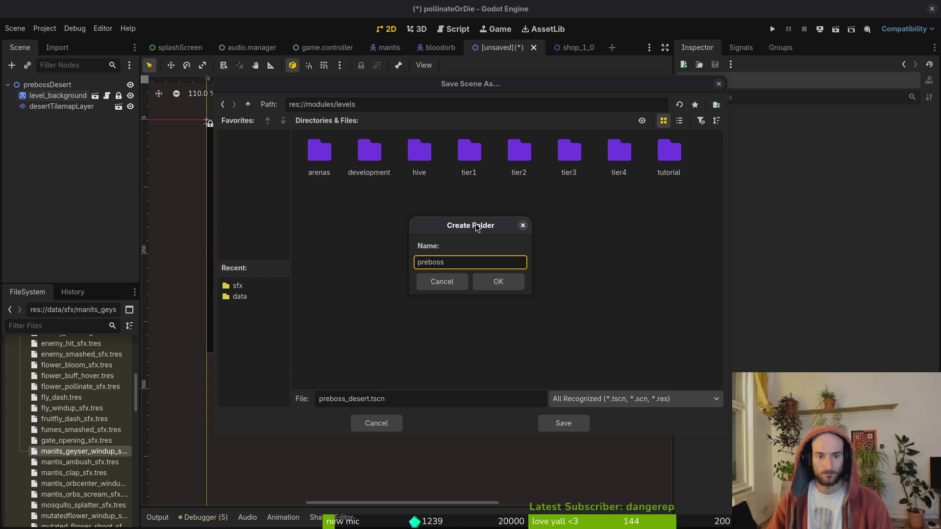
key("Return")
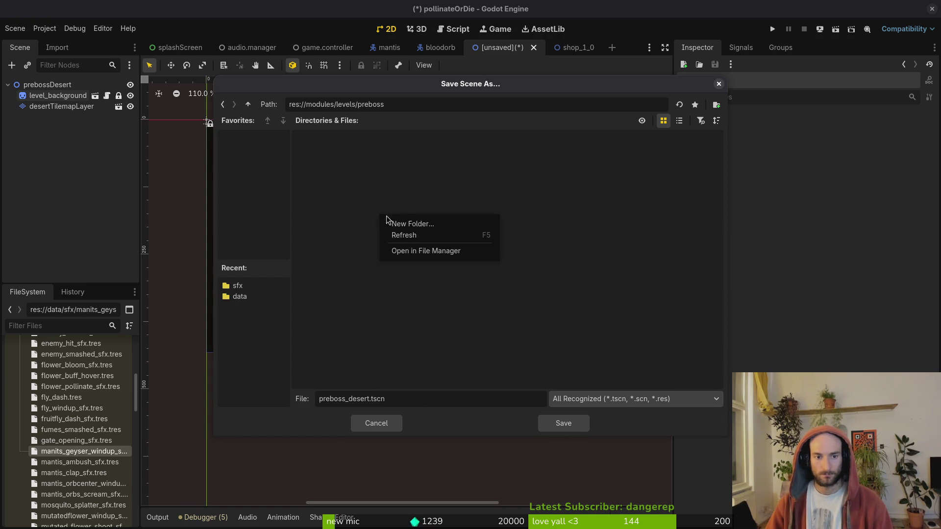
left_click(562, 424)
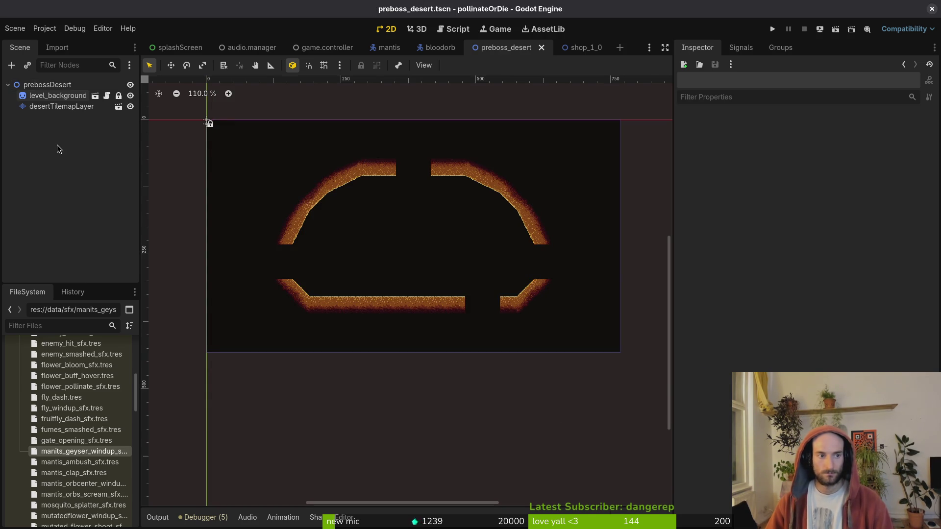
- Delete all existing tiles from desertTilemapLayer and save
left_click(50, 106)
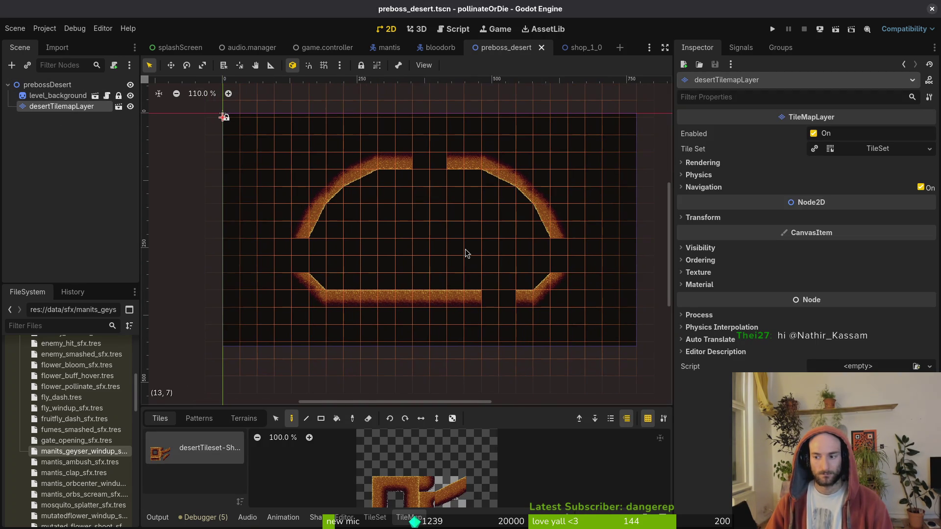
scroll(325, 241, "down", 2)
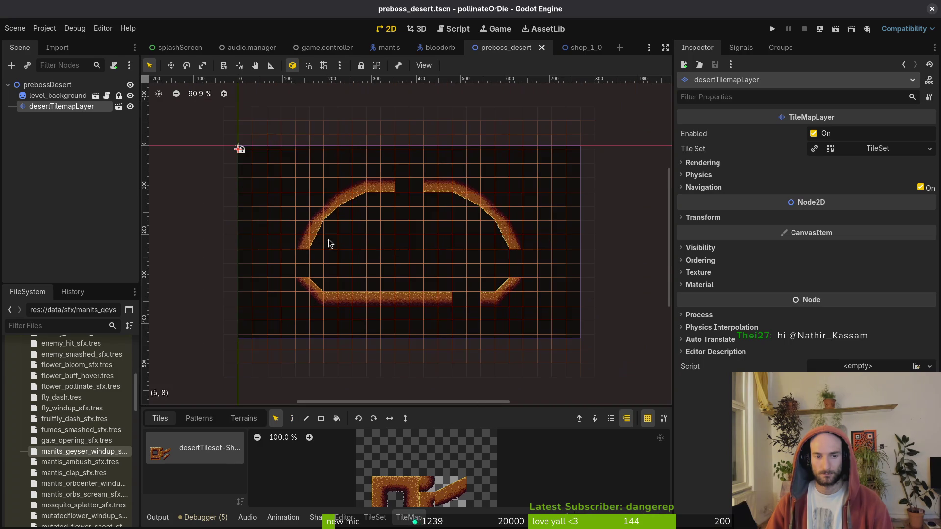
left_click_drag(251, 148, 539, 350)
key("Delete")
key("ctrl+s")
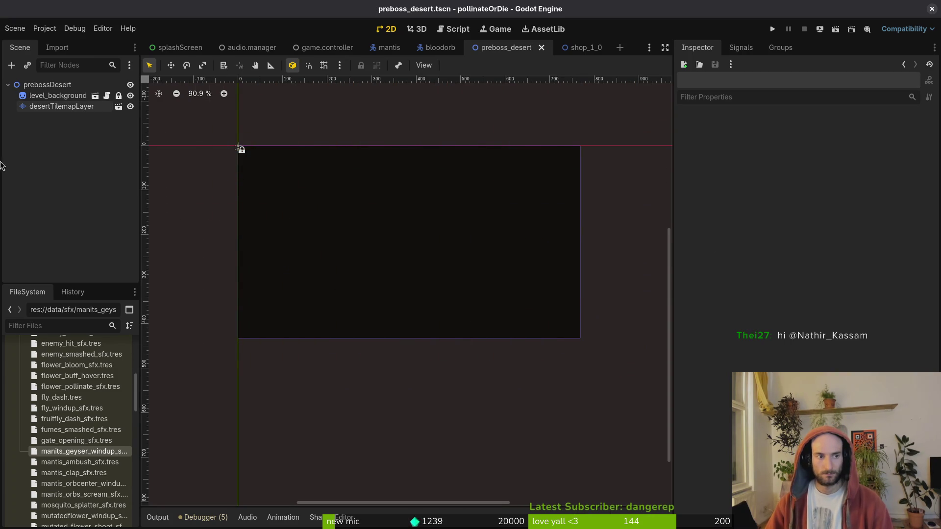
- Enlarge the tile atlas panel, pick a desert wall tile and switch to painting
left_click(53, 107)
left_click_drag(436, 404, 435, 381)
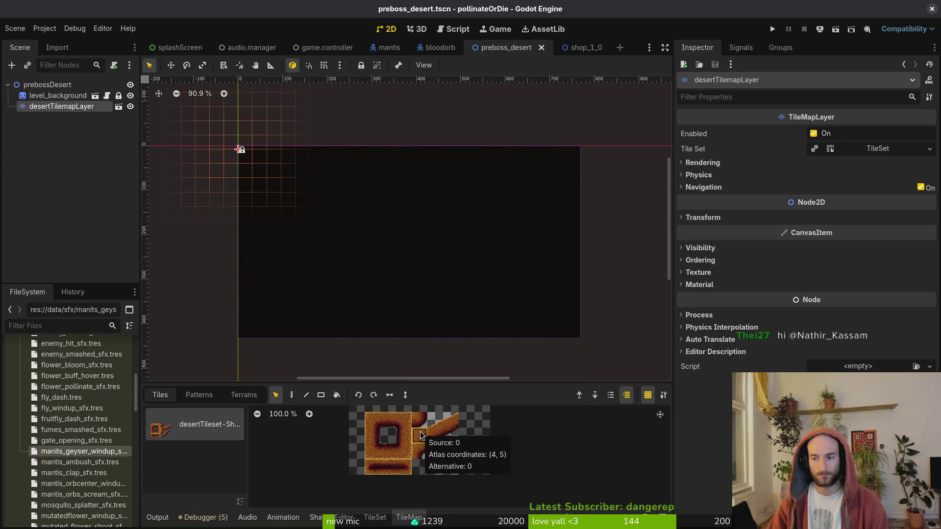
left_click(388, 451)
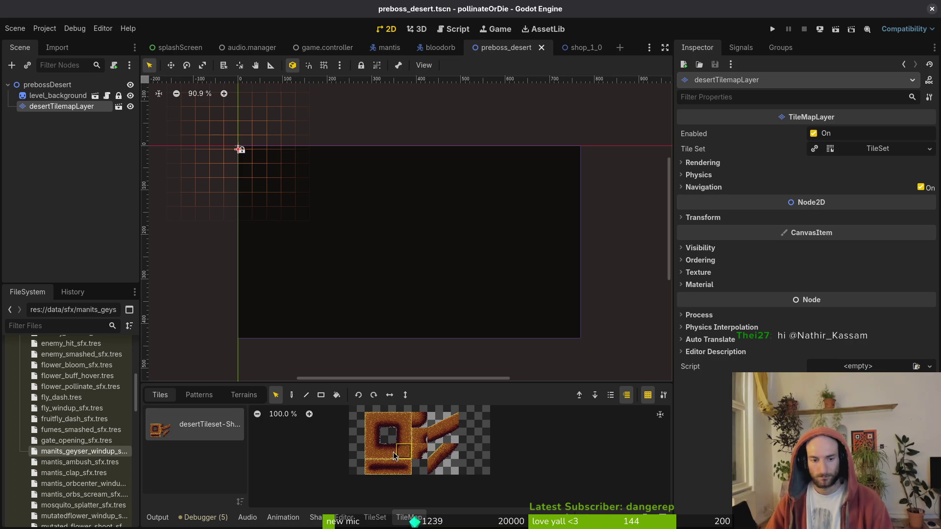
scroll(422, 171, "down", 1)
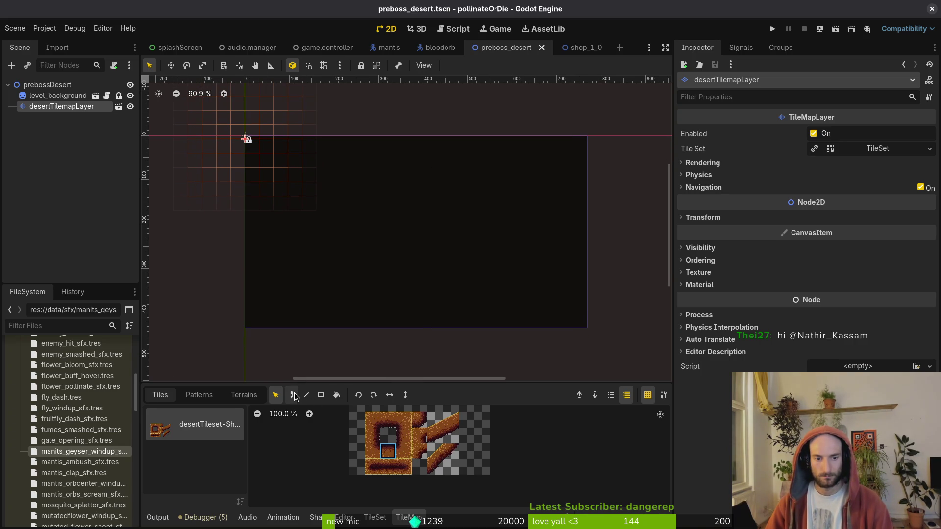
left_click(292, 395)
scroll(367, 151, "up", 2)
scroll(382, 187, "up", 1)
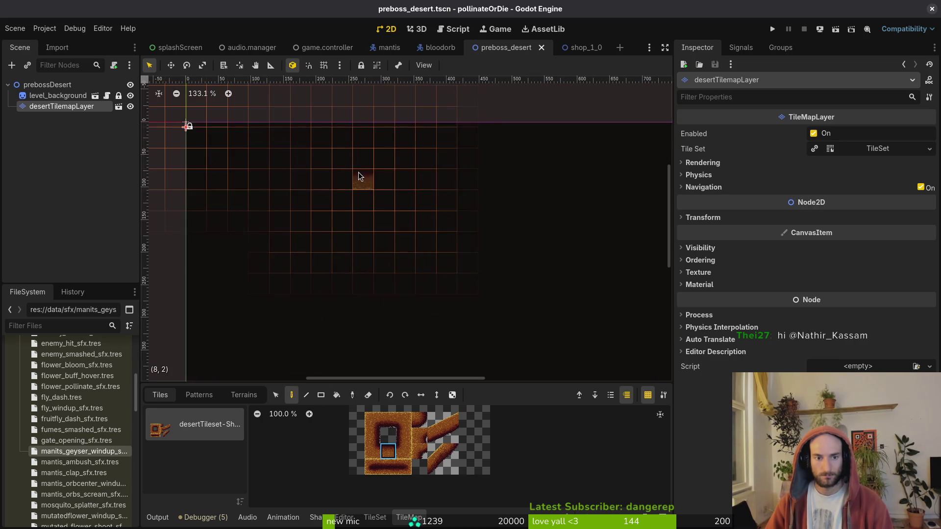
- Paint the two top wall rows of desert tiles
left_click_drag(321, 161, 392, 165)
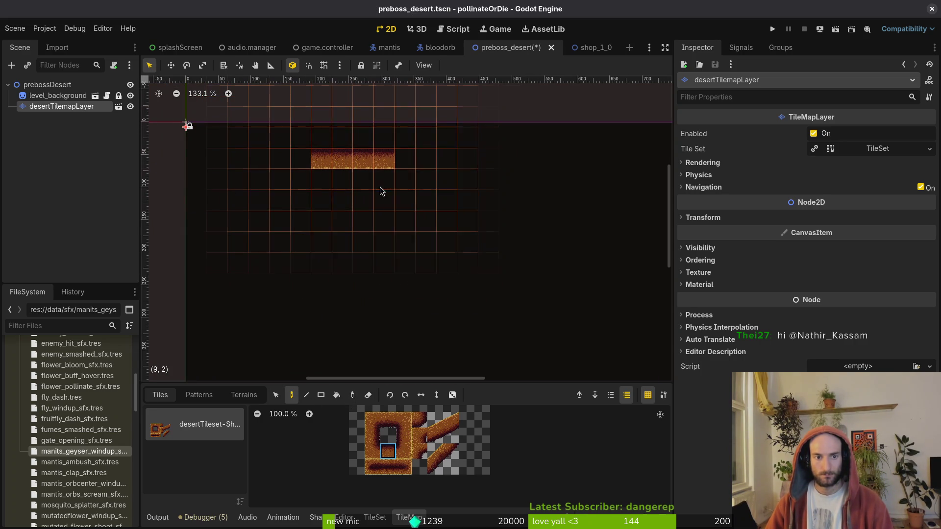
key("ctrl+z")
key("ctrl+shift+z")
scroll(412, 196, "down", 3)
scroll(474, 226, "up", 2)
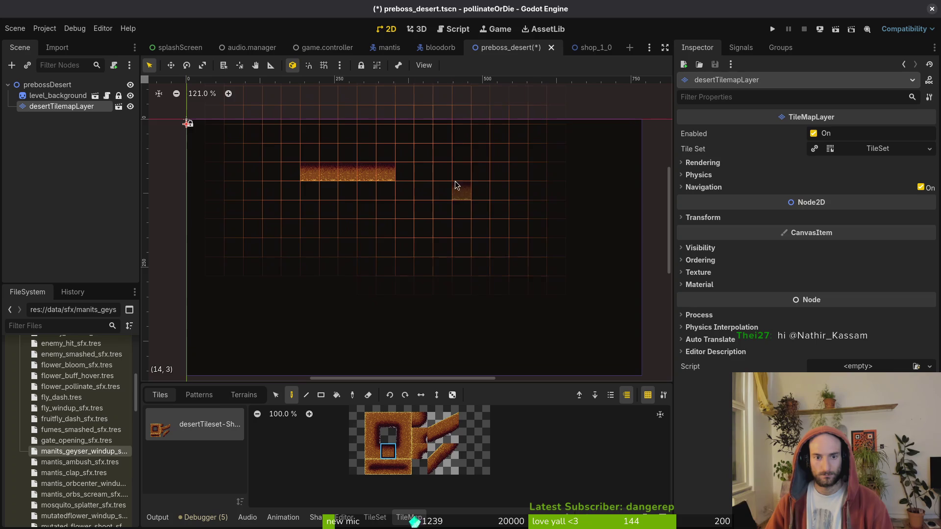
left_click_drag(441, 173, 518, 172)
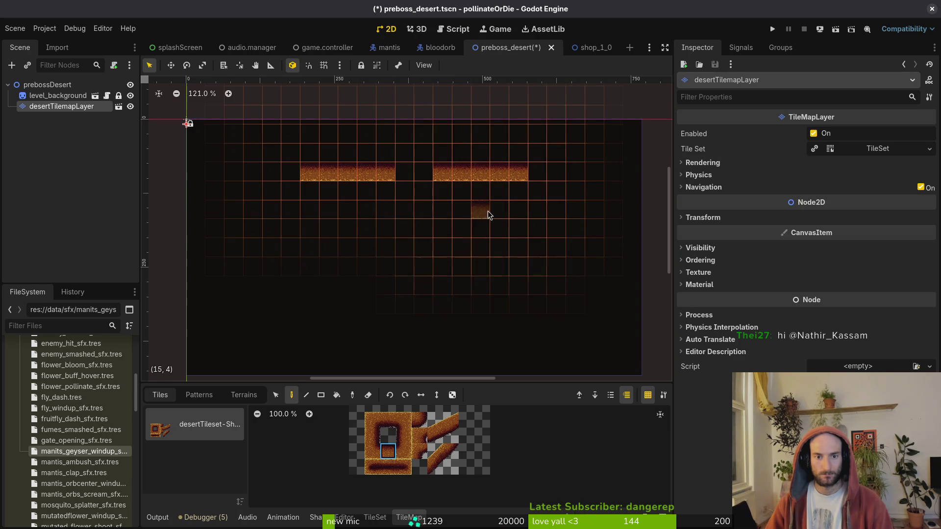
scroll(479, 247, "down", 3)
- Paint the left, bottom and right walls with the vertical wall tiles
left_click(405, 435)
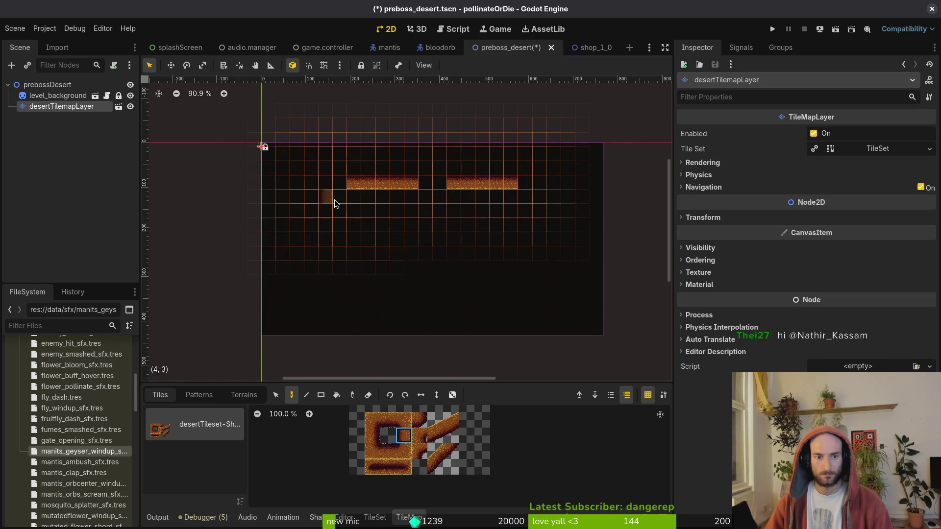
left_click_drag(339, 193, 338, 211)
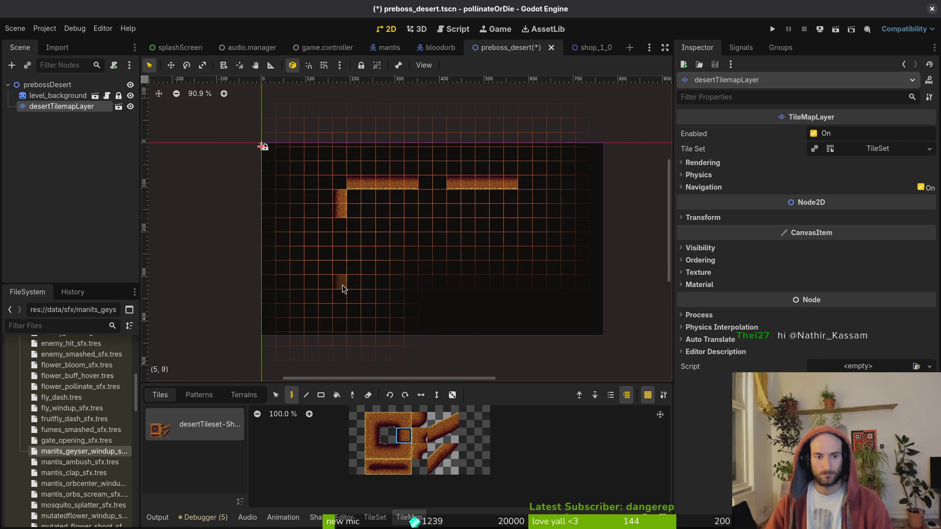
left_click(343, 264)
left_click(339, 224)
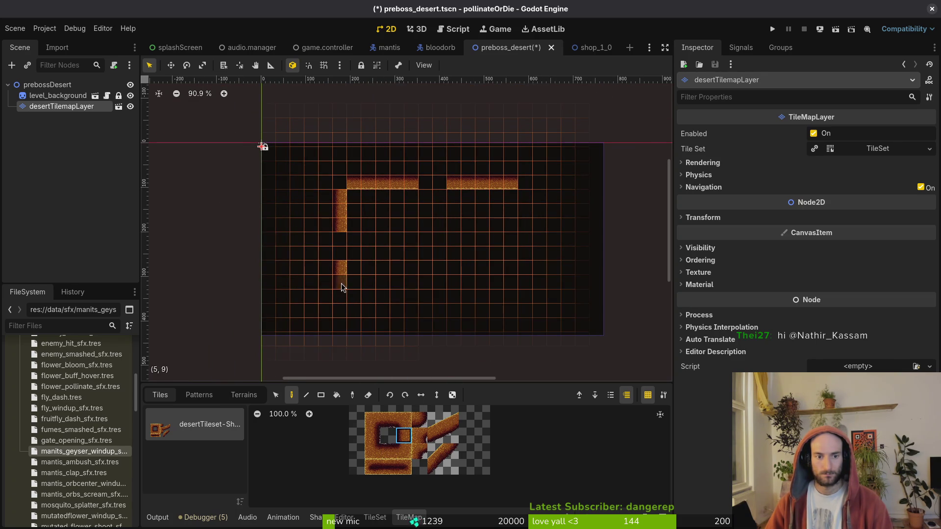
mouse_move(341, 283)
left_mouse_down()
mouse_move(341, 297)
mouse_move(388, 310)
mouse_move(478, 313)
left_mouse_up()
left_click(390, 412)
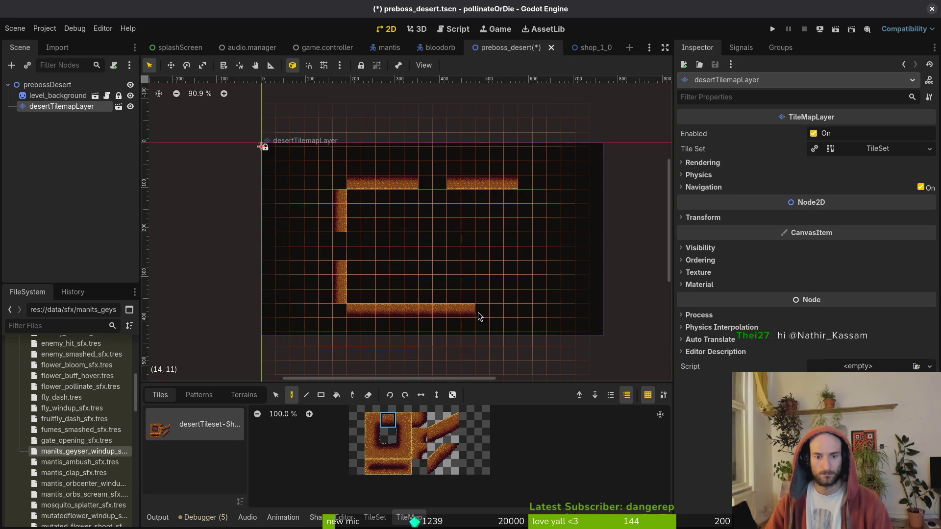
left_click(371, 435)
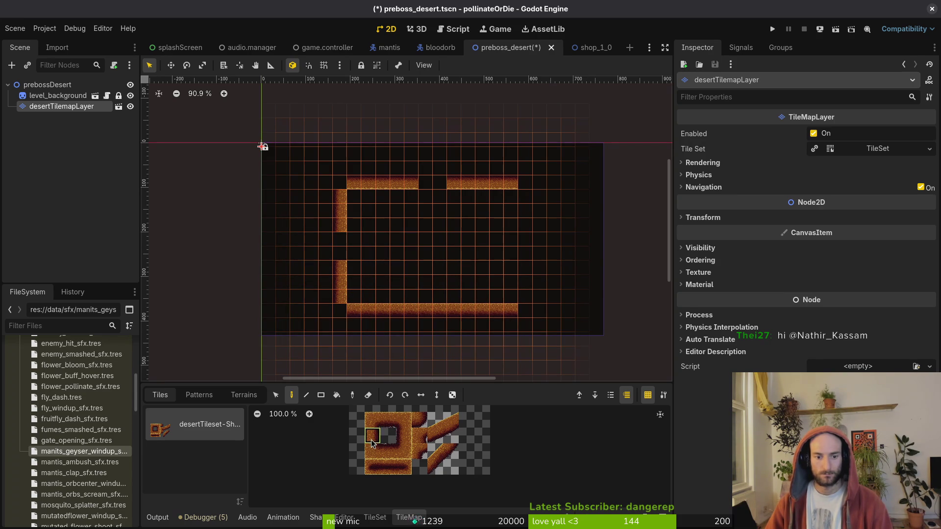
left_click_drag(523, 296, 523, 198)
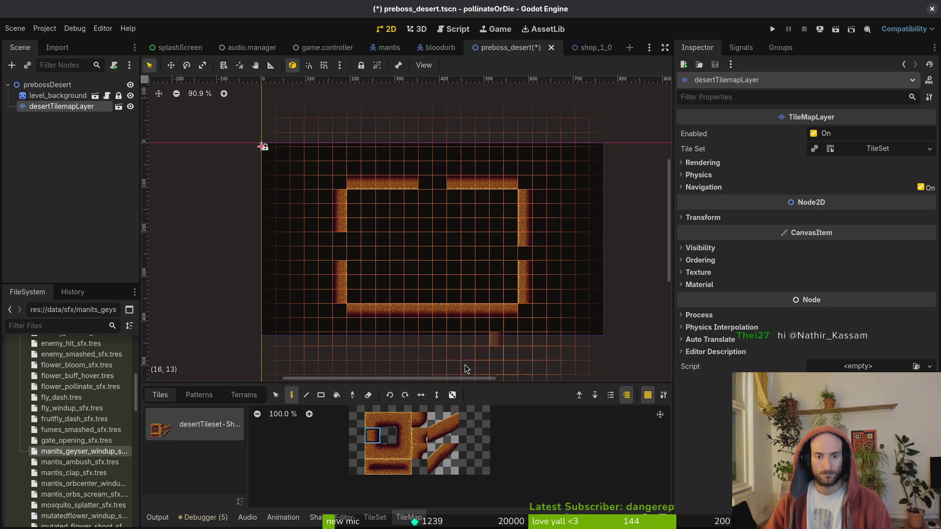
- Erase the excess wall tiles at all four corners
key("e")
left_click(524, 240)
left_click_drag(526, 298, 517, 312)
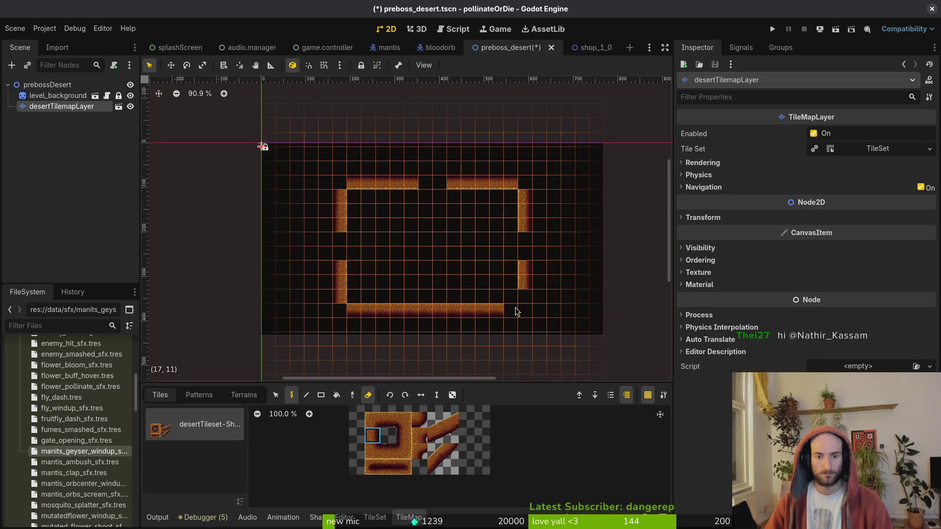
left_click_drag(353, 311, 341, 296)
left_click(340, 198)
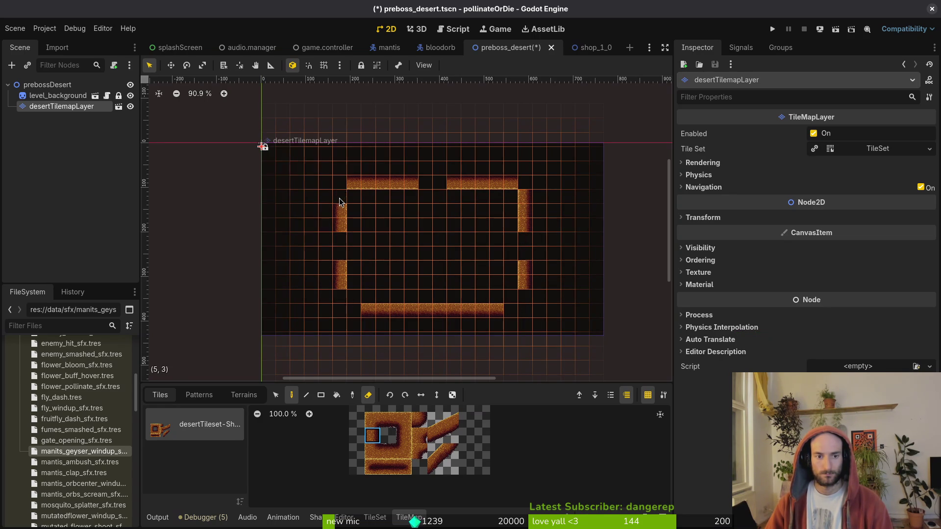
left_click_drag(340, 200, 354, 186)
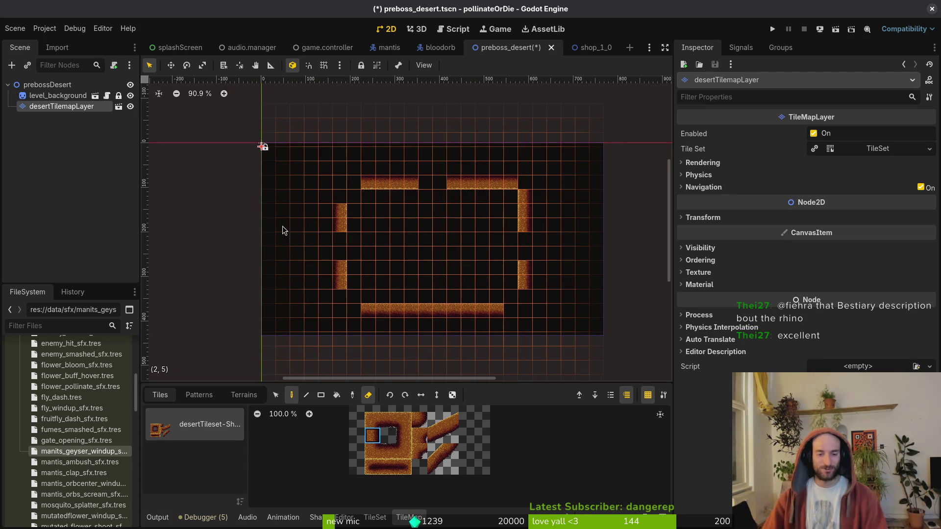
- Paint 2x2 diagonal rounded corner tiles at all four corners and save
left_click_drag(440, 452, 469, 467)
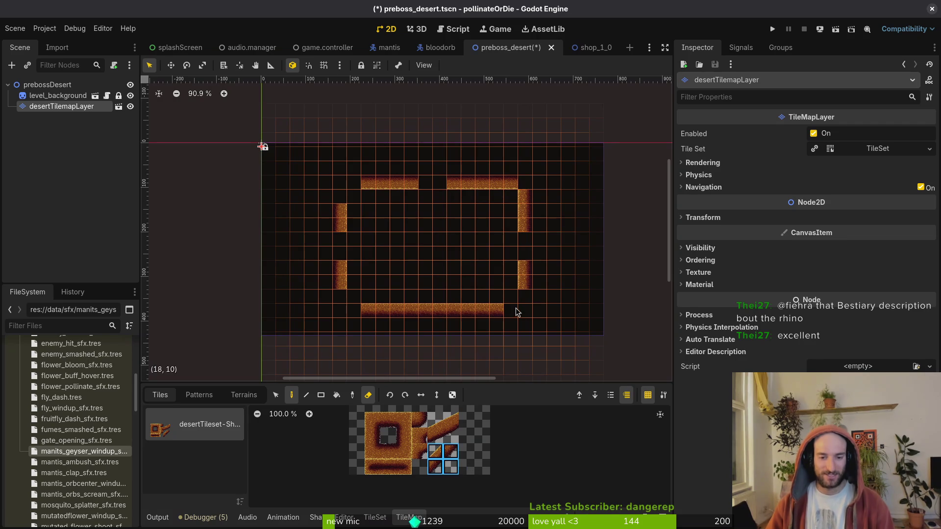
left_click(368, 395)
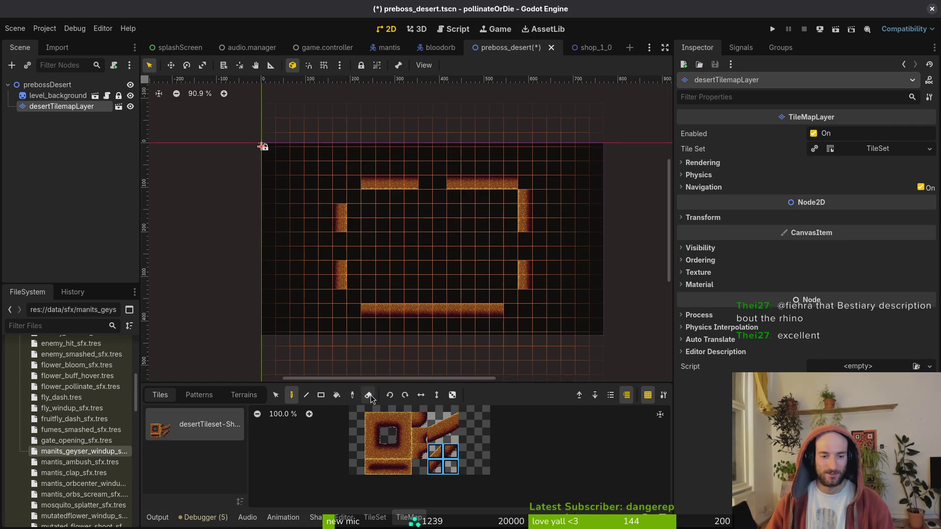
left_click(510, 308)
left_click(532, 192)
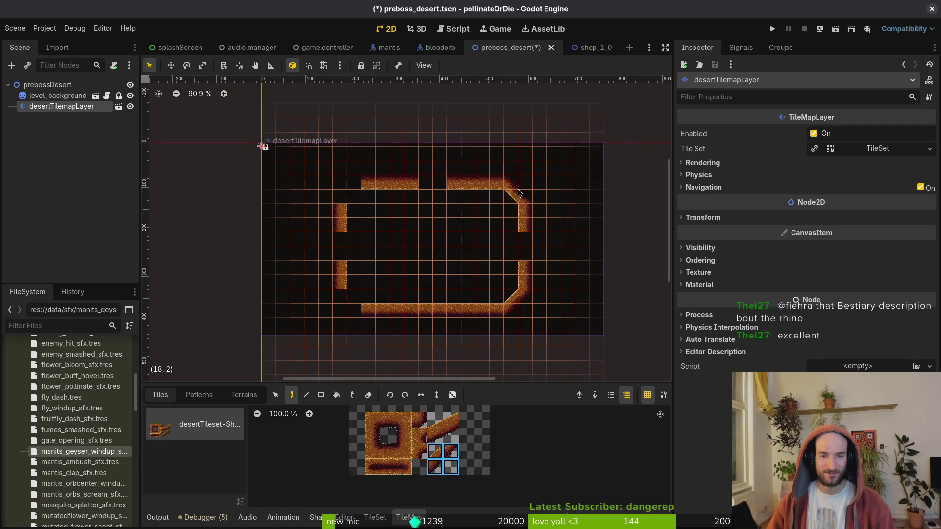
left_click(349, 192)
left_click(345, 307)
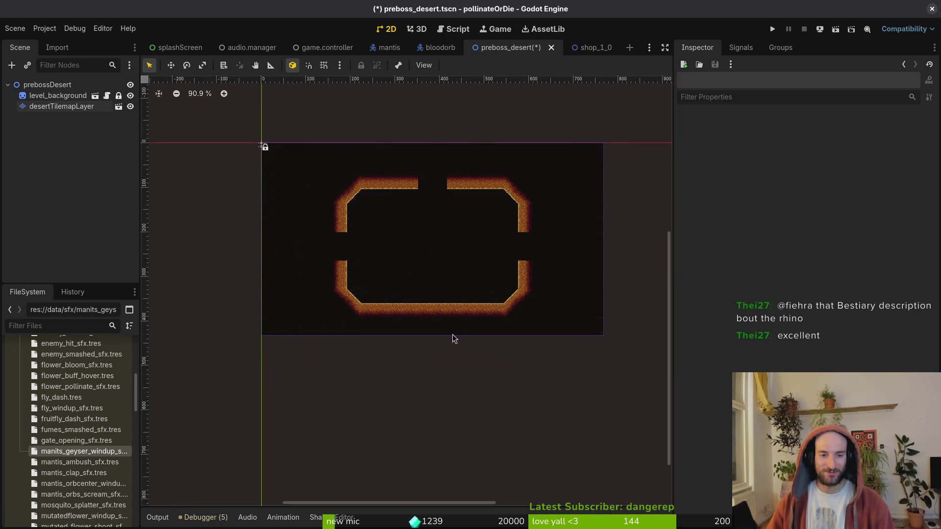
key("ctrl+s")
- Erase bottom wall tiles to widen the middle opening and preview the walls
left_click(61, 107)
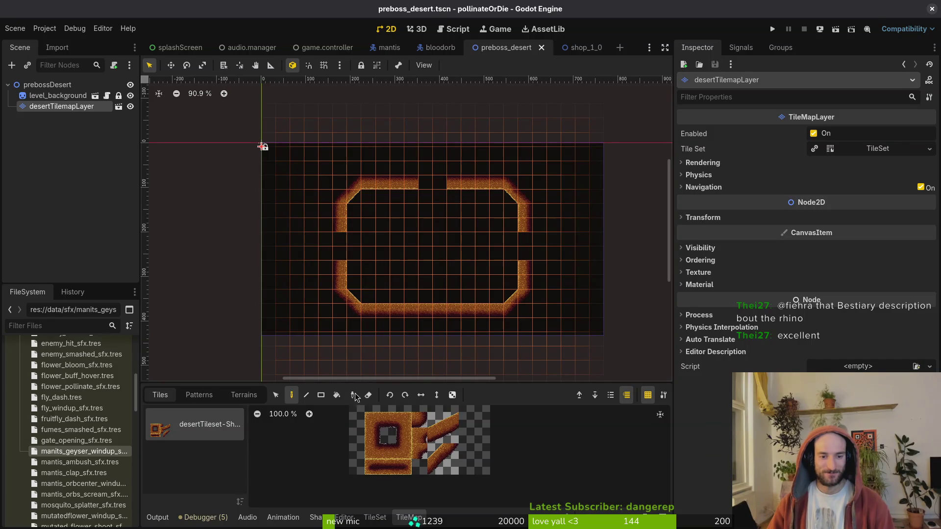
left_click_drag(425, 316, 442, 316)
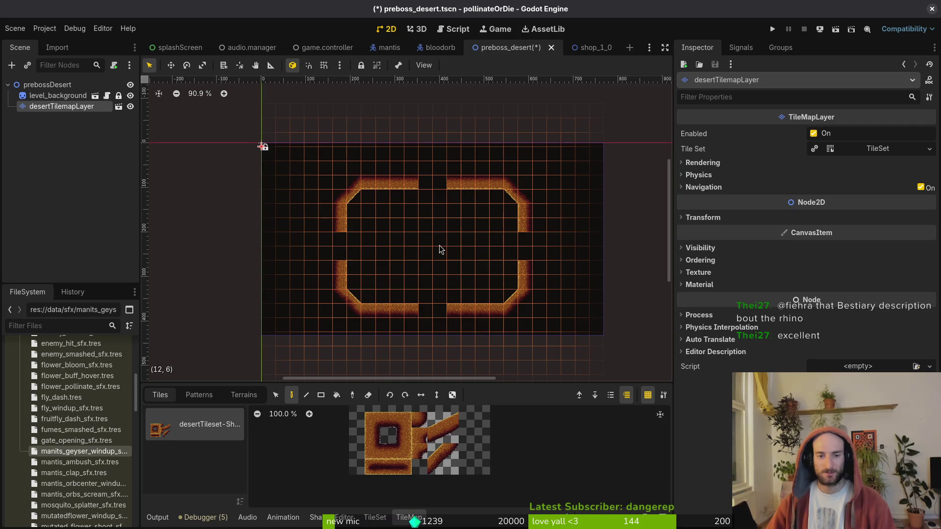
scroll(507, 268, "up", 5)
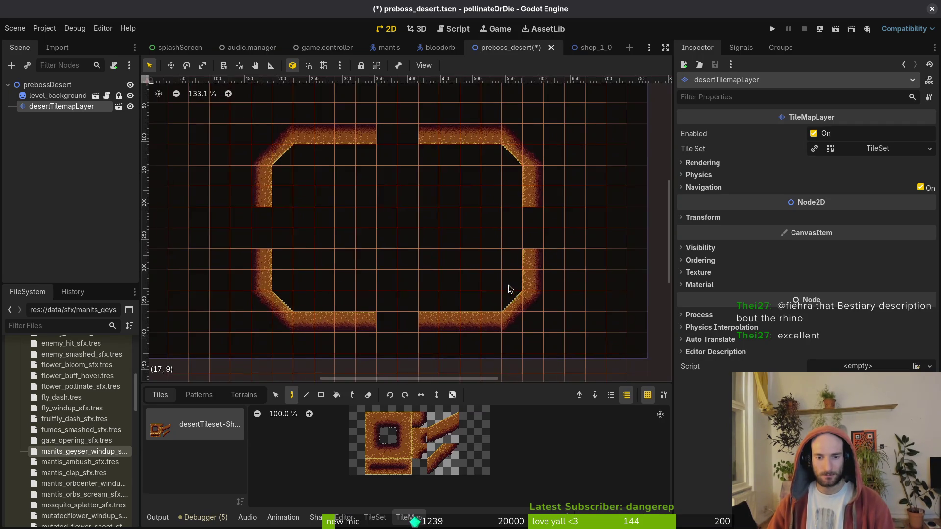
scroll(509, 289, "down", 6)
left_click(477, 282)
scroll(490, 277, "up", 4)
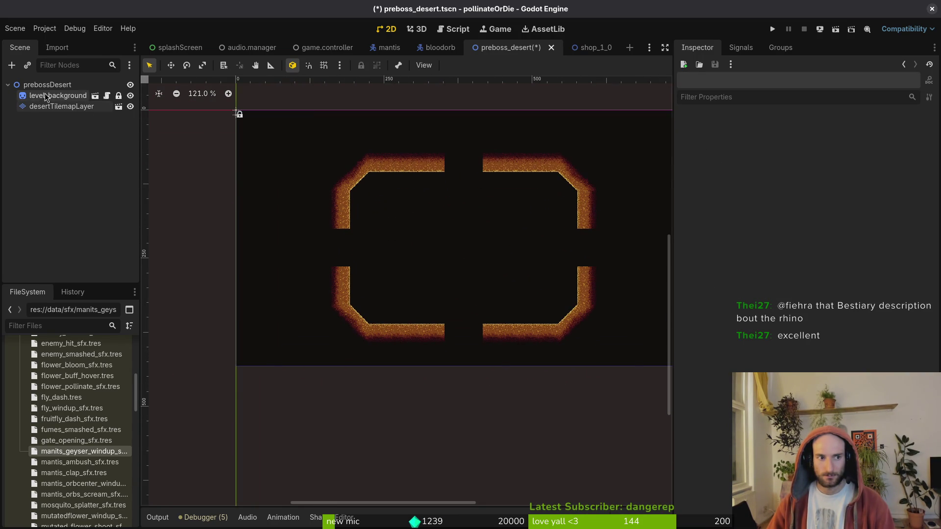
- Select desertTilemapLayer, then save preboss_desert and run pollinateOrDie in debug to its title menu
left_click(59, 106)
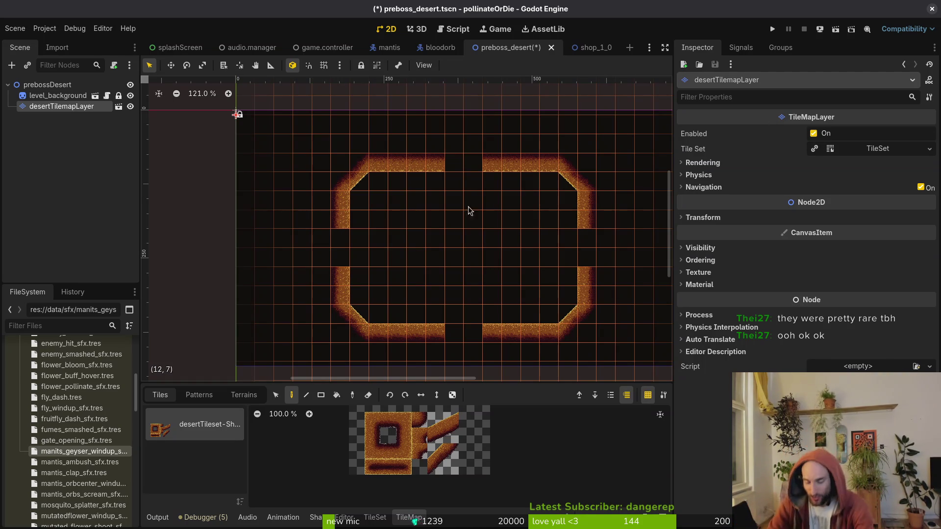
left_click(771, 29)
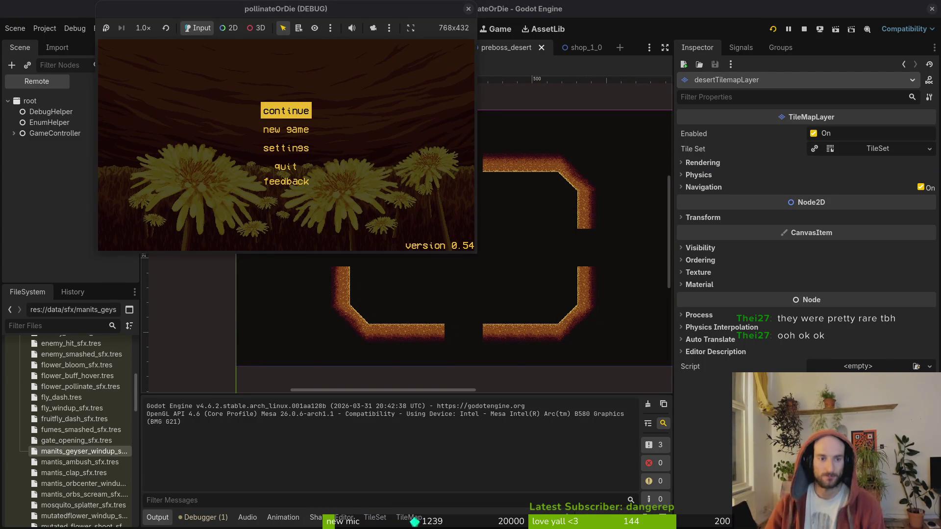
- Start a new game, maximize the game window, and turn off the on-screen state labels
left_click(285, 130)
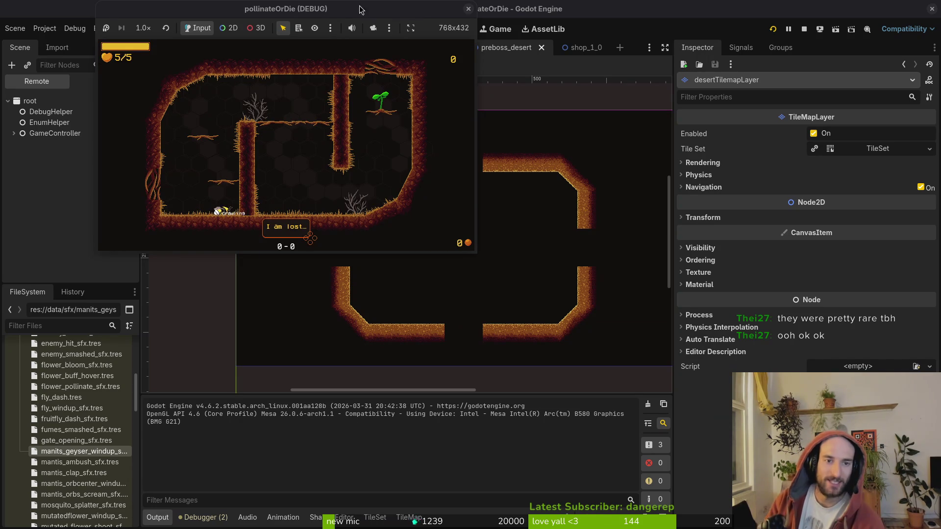
double_click(386, 14)
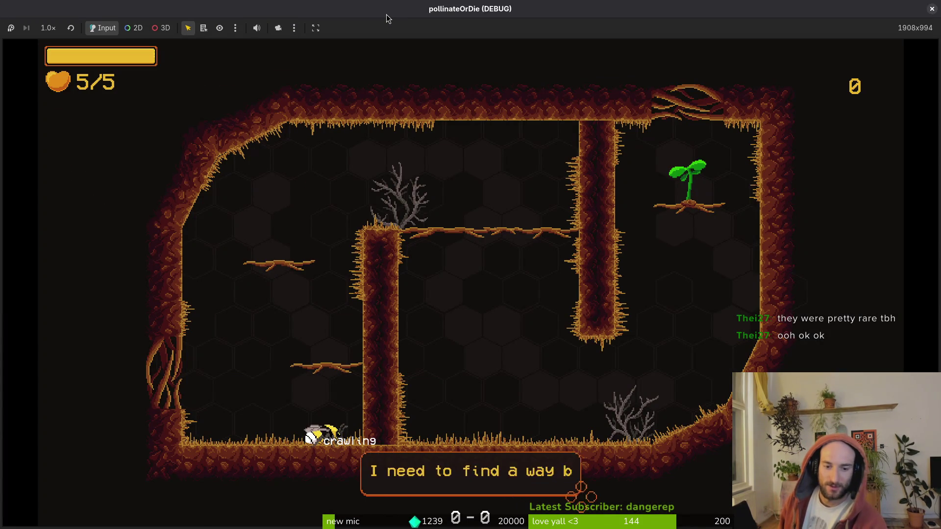
key("Escape")
key("Down")
key("Down")
key("Up")
key("Return")
key("Down")
key("Return")
key("Escape")
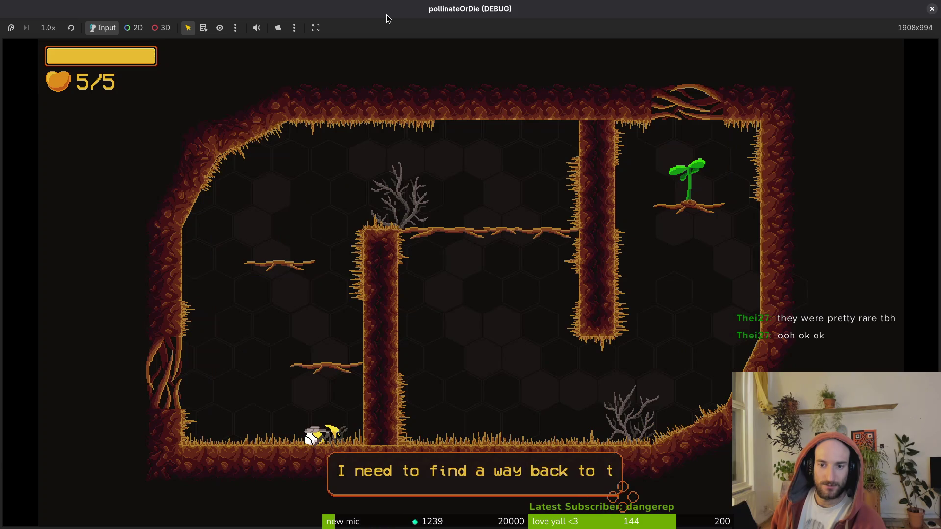
- Fly the bee up the pillar to the sprout's ledge and out through the top opening
key("Up")
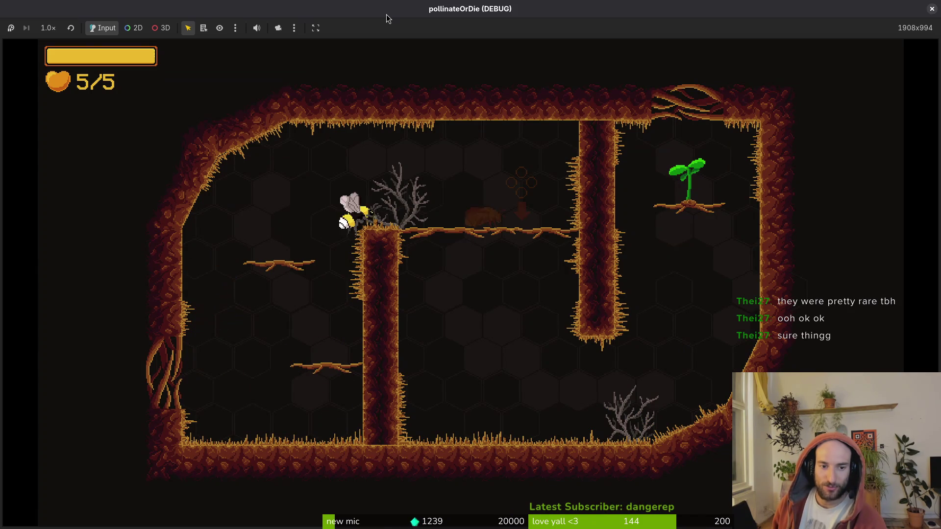
key("Right")
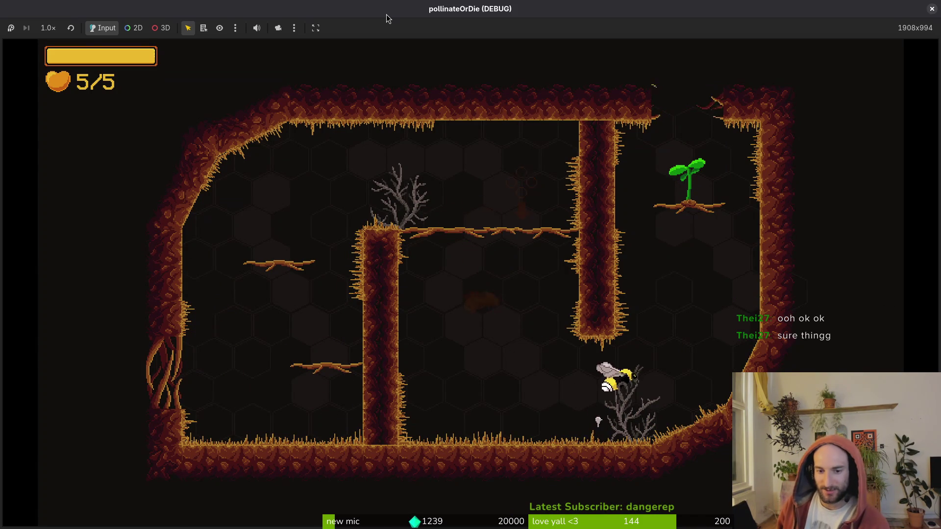
key("Up")
key("Right")
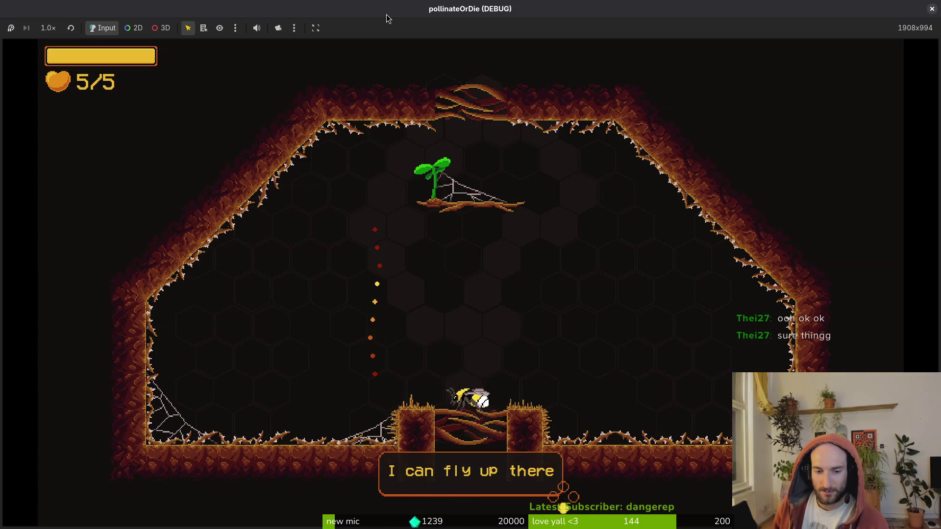
key("Up")
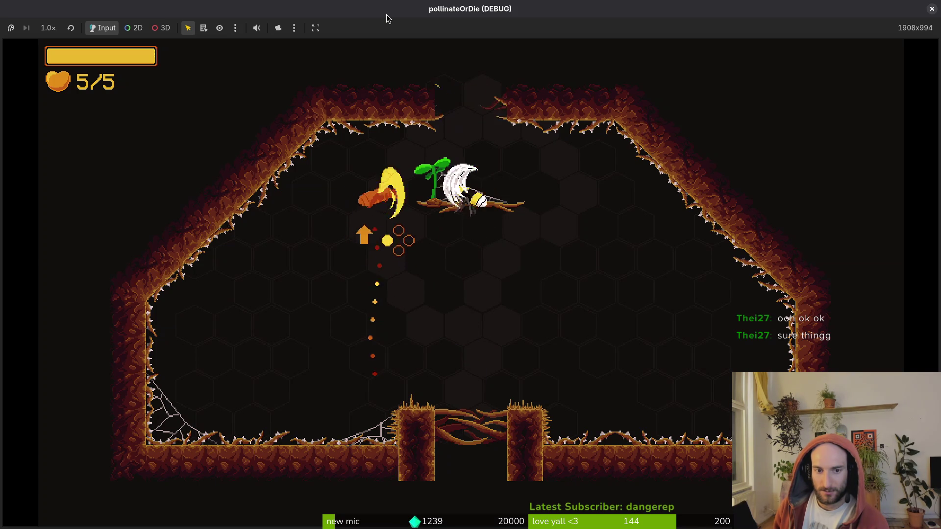
key("Up")
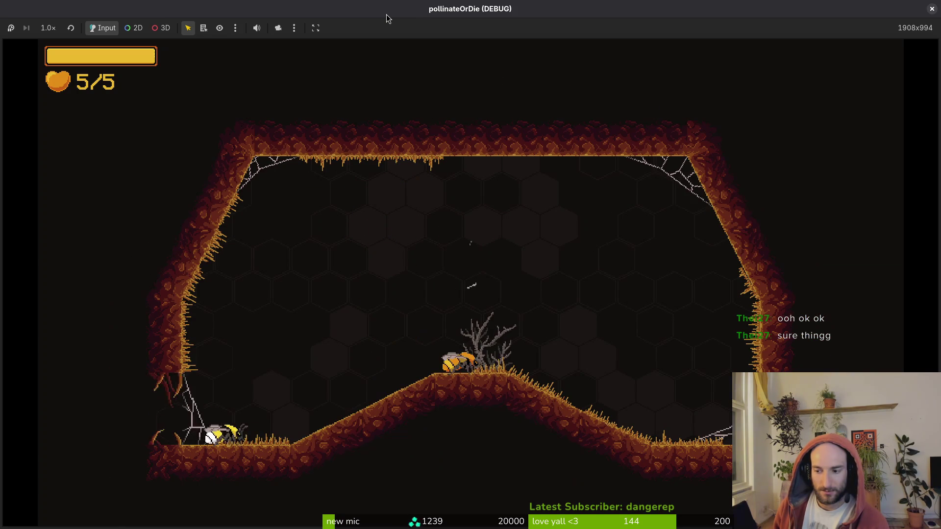
- Attack the white flies and orange bug, then fly right into the next cave room
key("Up")
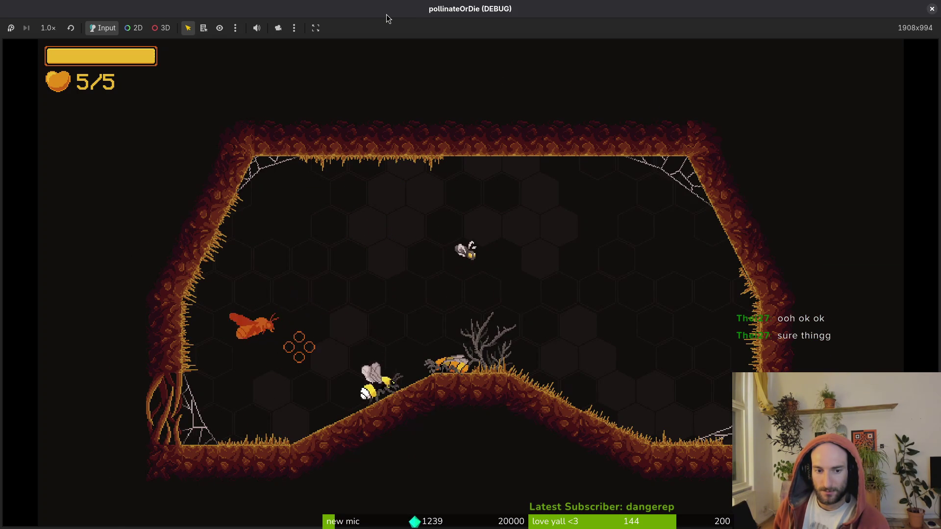
key("Up")
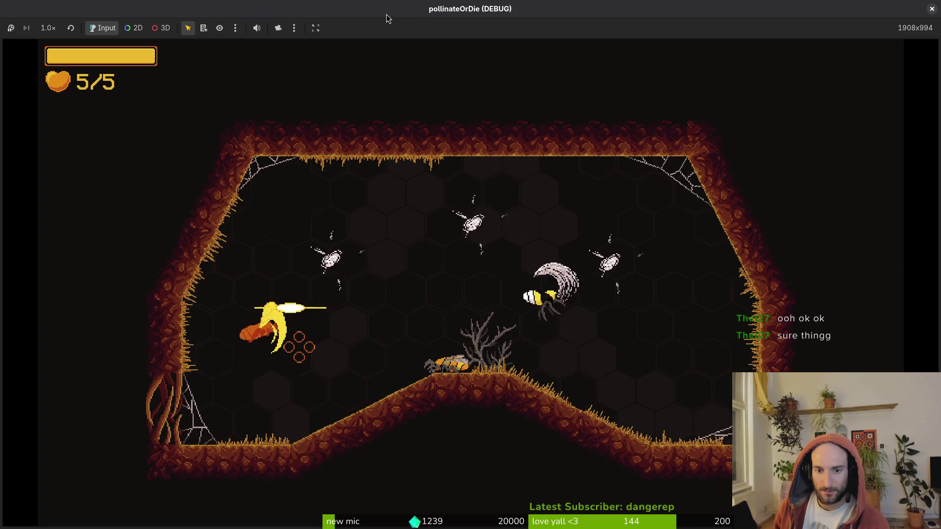
key("Left")
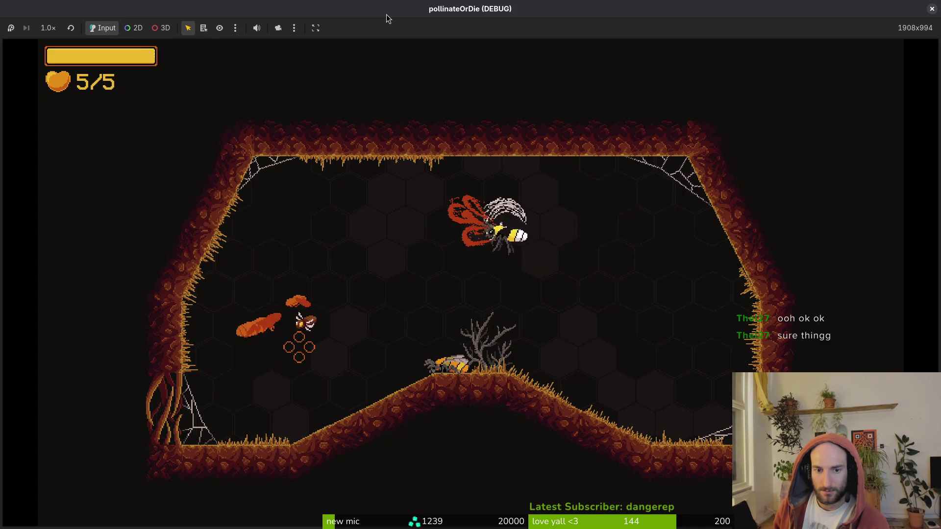
key("Left")
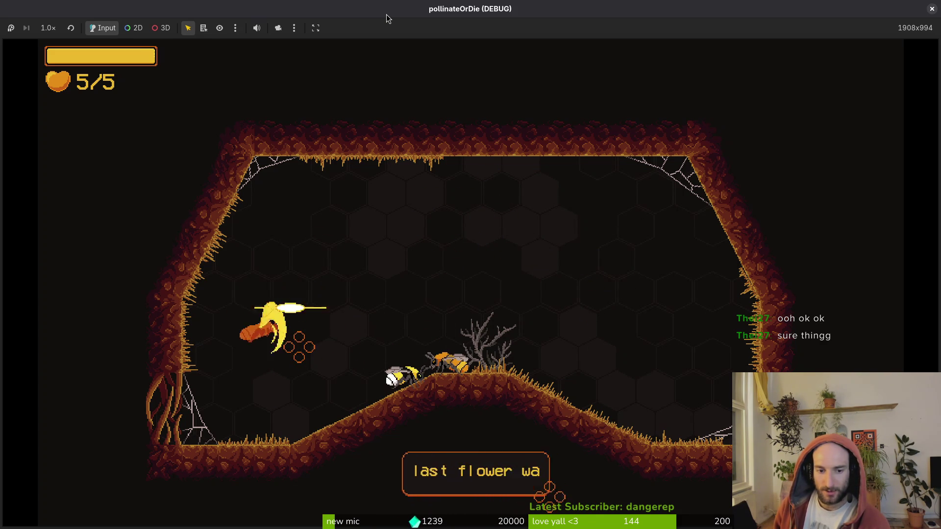
key("Right")
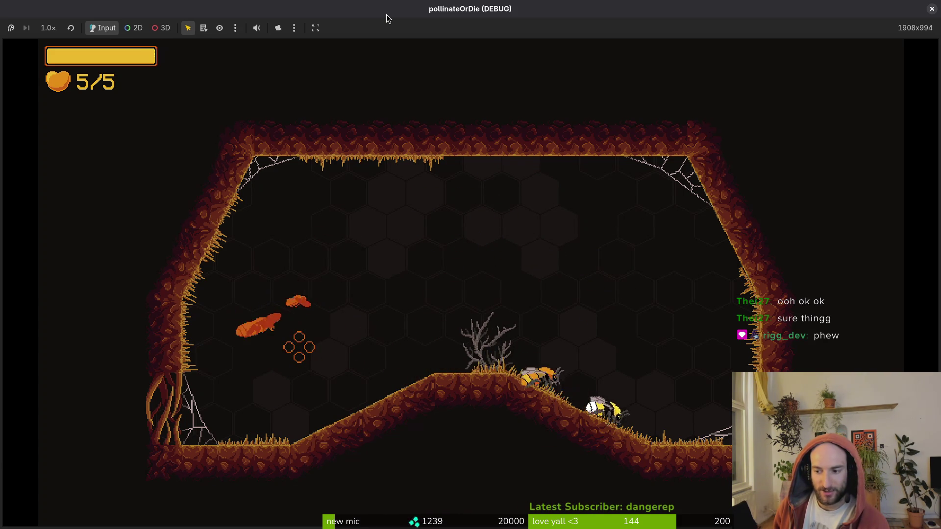
key("Right")
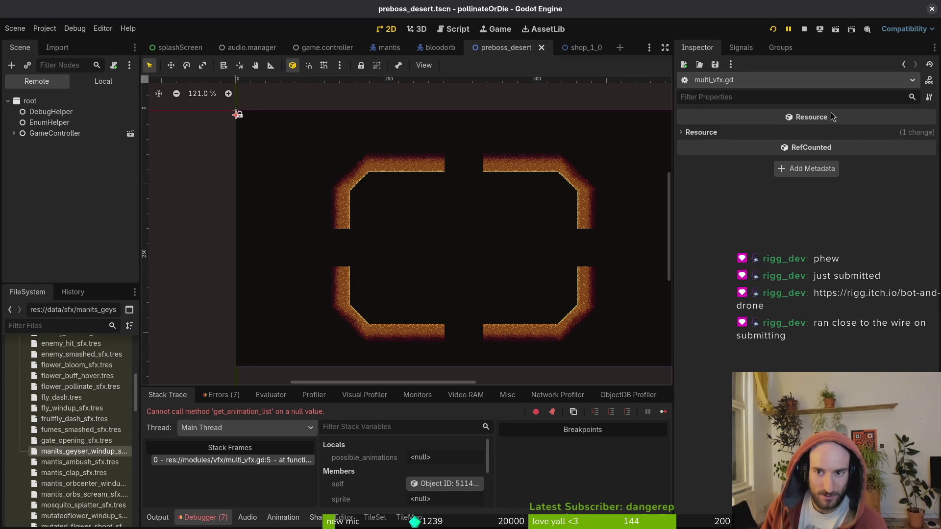
- Relaunch the game in debug and load level 5 from the level-select debug menu
left_click(771, 30)
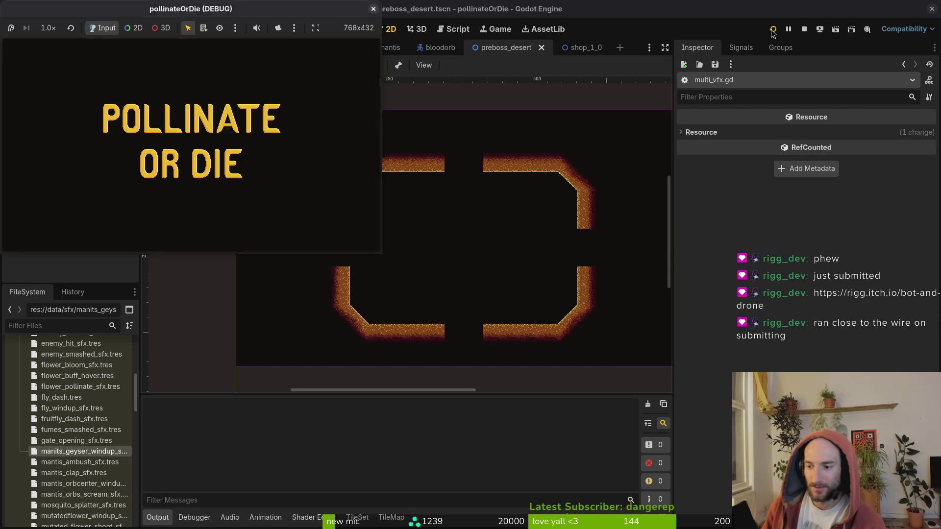
key("Return")
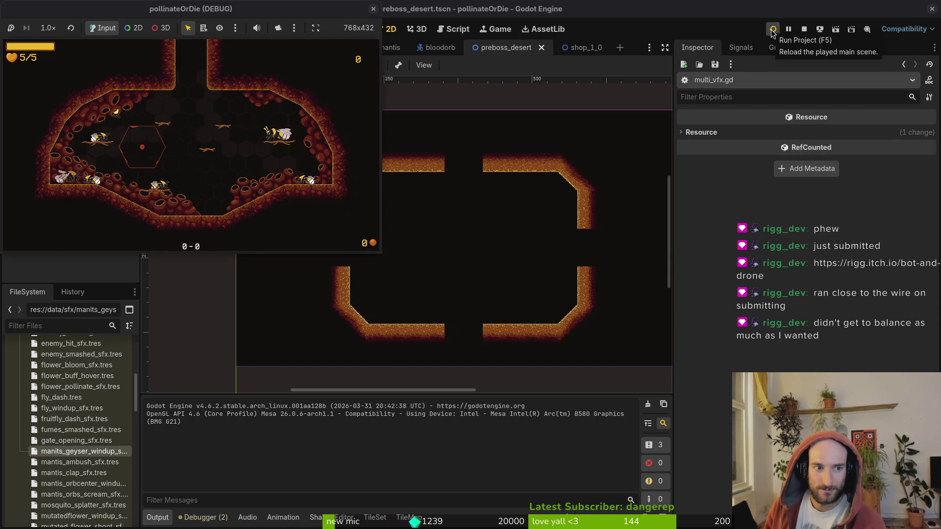
key("Escape")
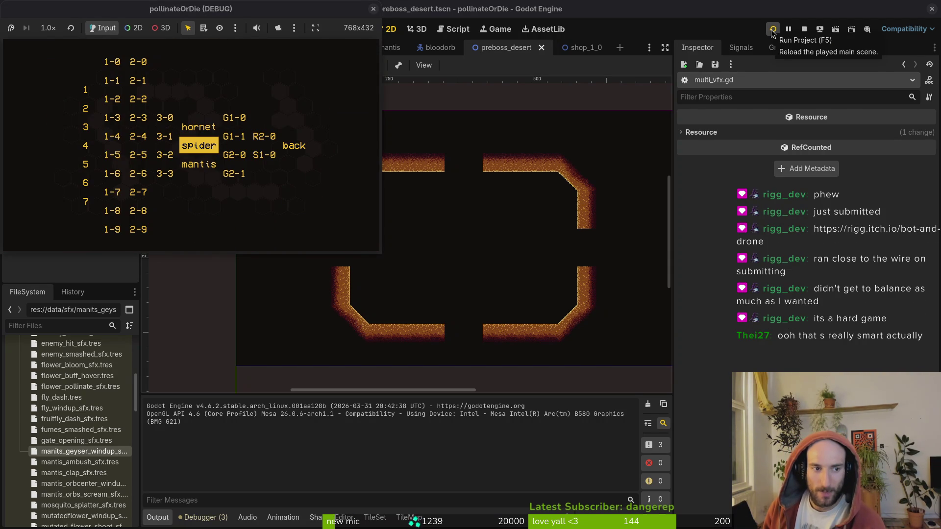
key("Left")
key("Left")
key("Left")
key("Left")
key("Down")
key("Down")
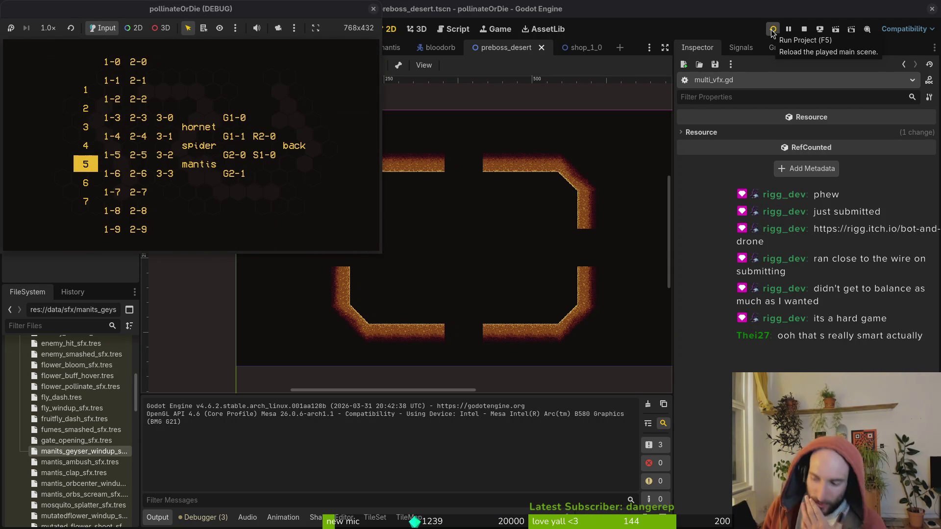
key("Return")
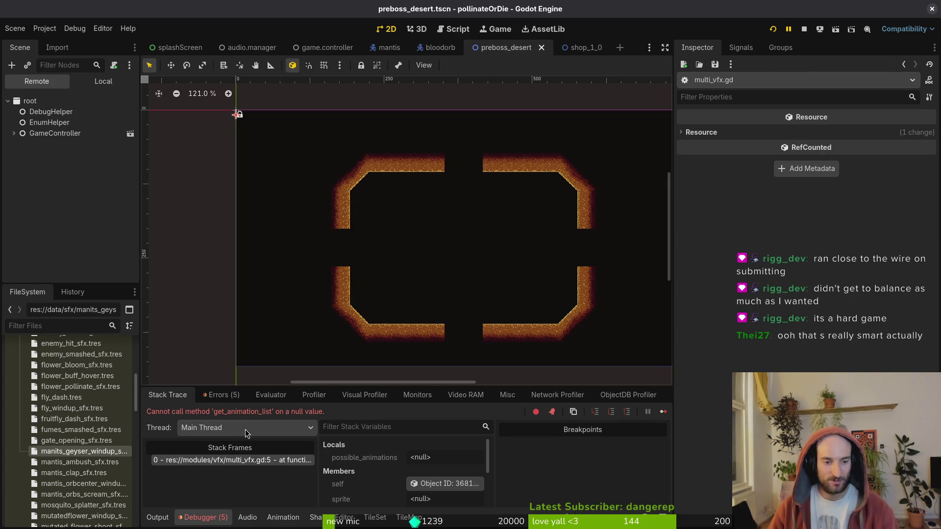
- Quick-open the armor_hit_vfx.tscn scene
key("alt+shift+o")
type("arhom")
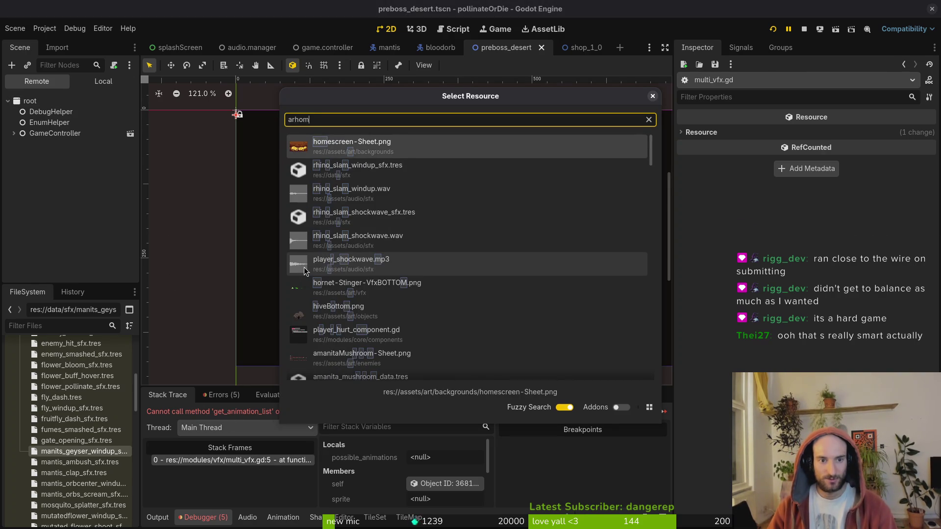
key("BackSpace")
key("BackSpace")
key("BackSpace")
type("movfx")
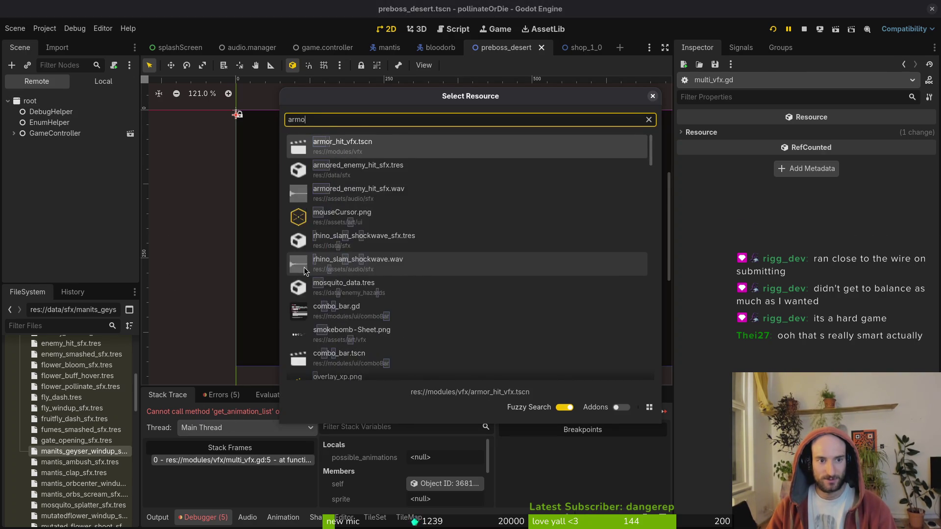
key("Return")
- Assign Sprite2D and AnimationPlayer to armorHitVfx's Sprite and Animation Player exports, then rerun the game
left_click(100, 83)
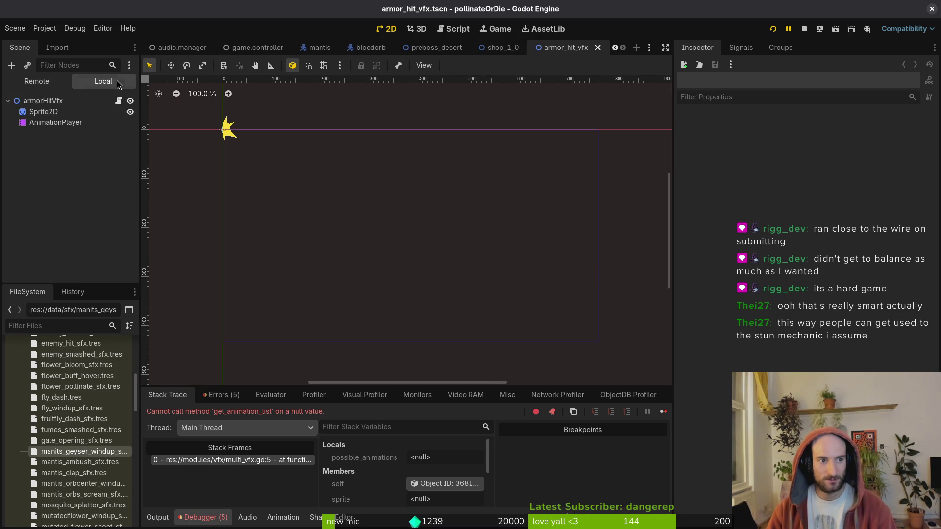
left_click(863, 133)
left_click(452, 152)
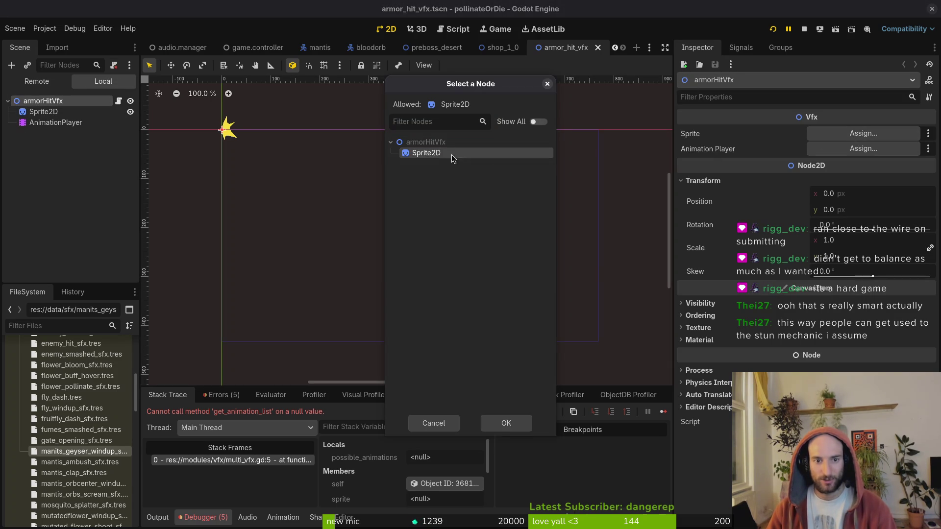
left_click(497, 422)
left_click(863, 149)
left_click(441, 153)
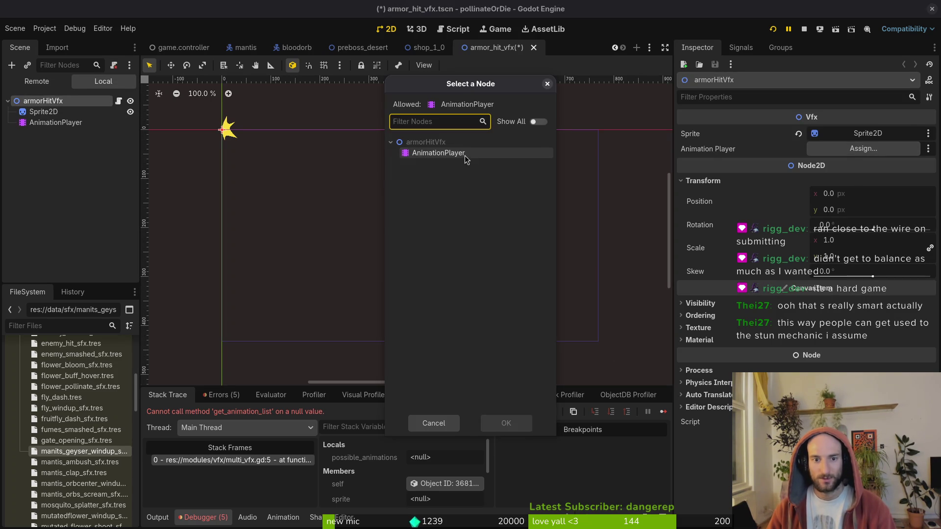
left_click(505, 422)
left_click(773, 29)
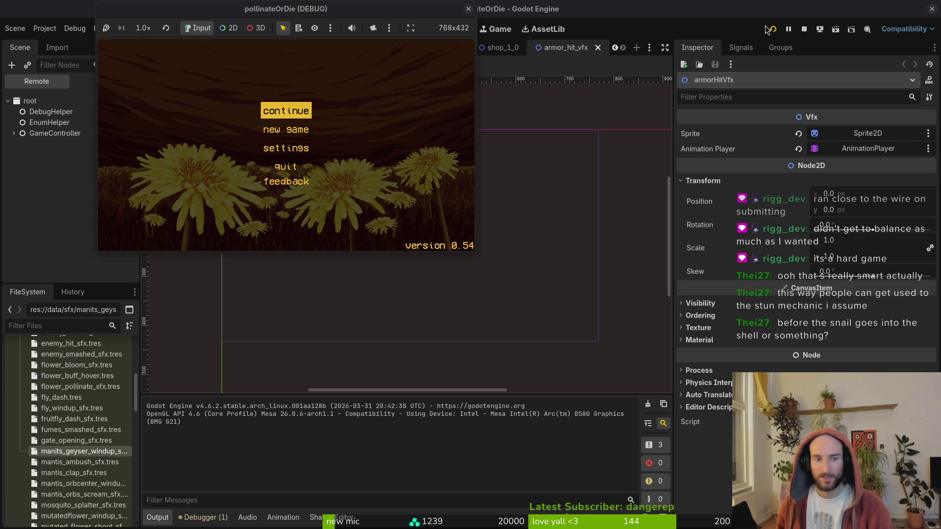
- Load level 5 from the level-select menu and launch the bee in an attack burst
key("Return")
key("Escape")
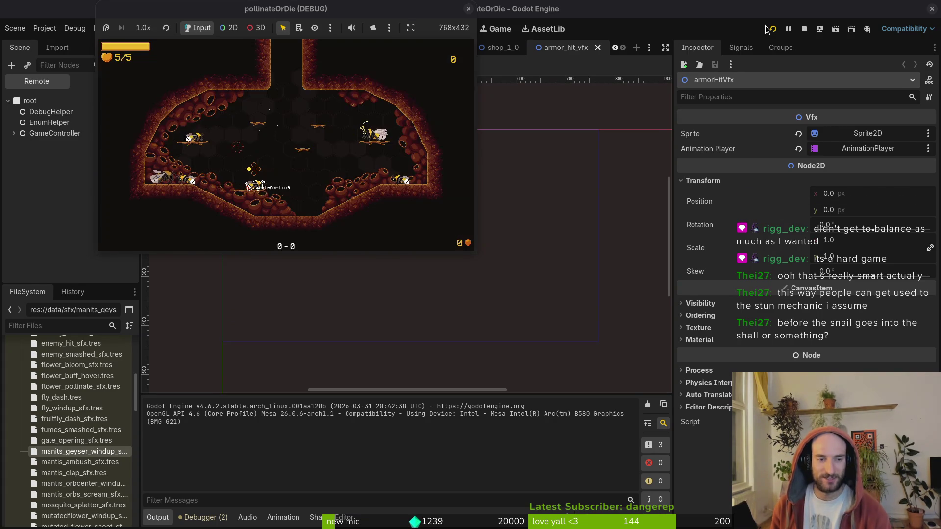
key("Left")
key("Down")
key("Left")
key("Left")
key("Down")
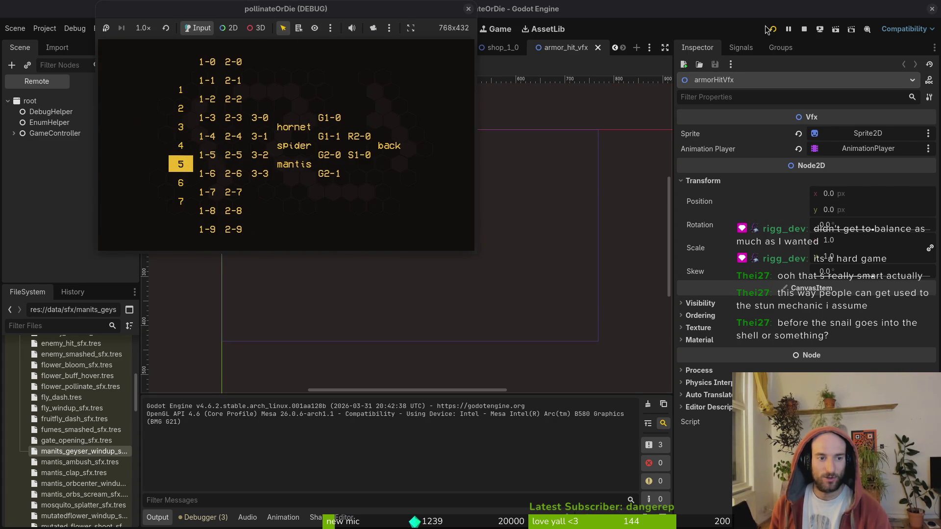
key("Return")
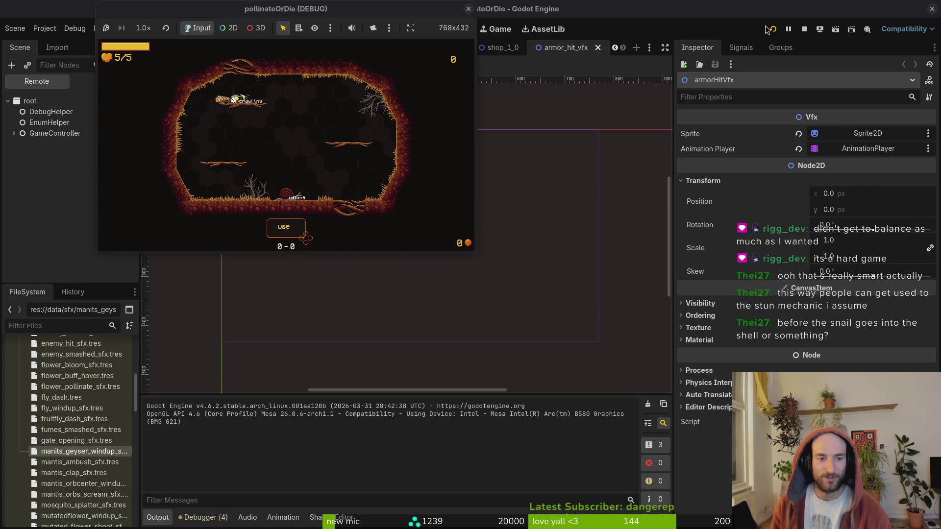
key("space")
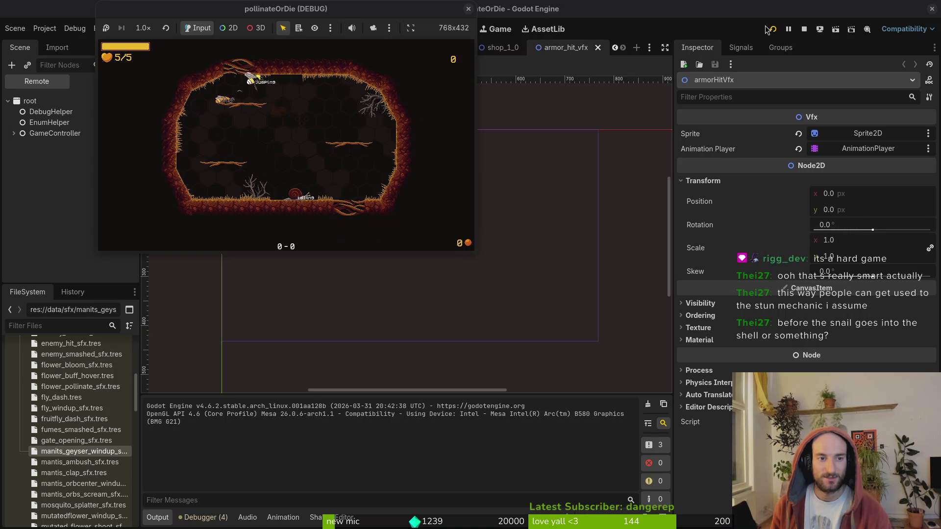
key("space")
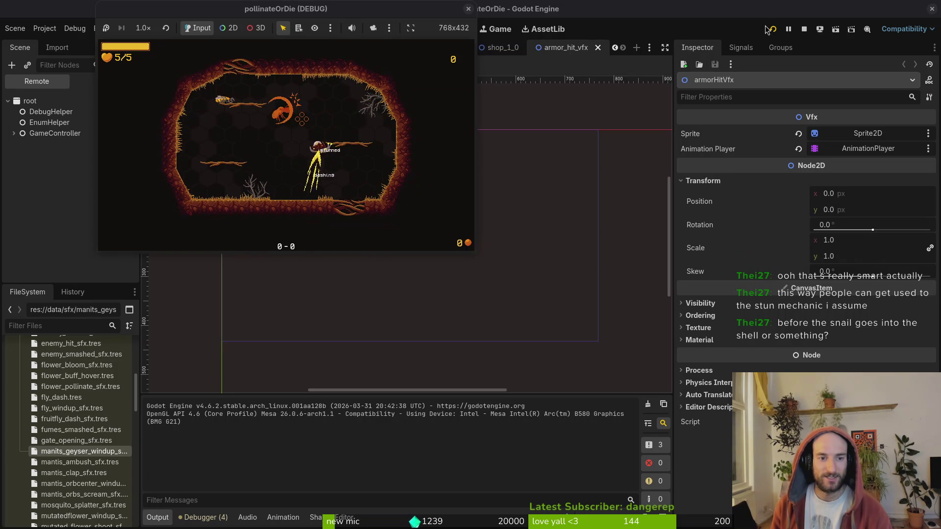
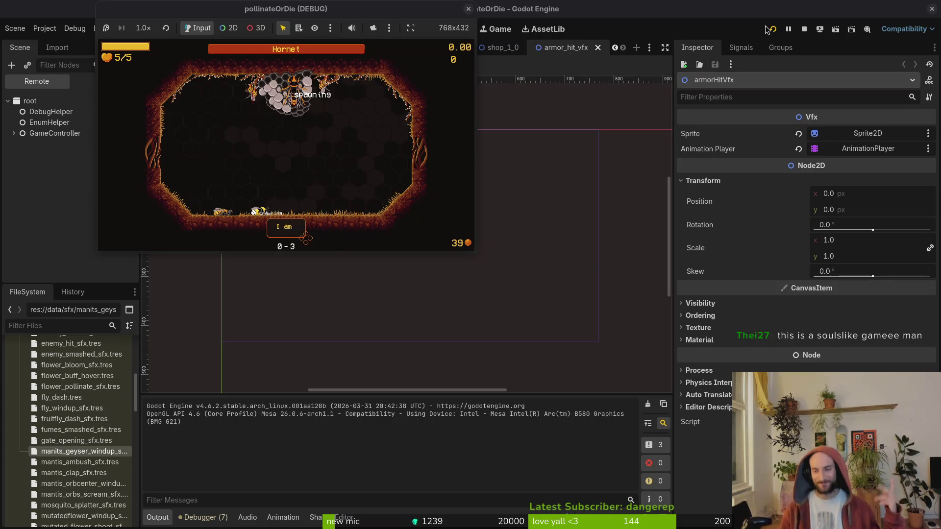
- Pause the game, check the debugging options, and resume play
key("Escape")
key("Return")
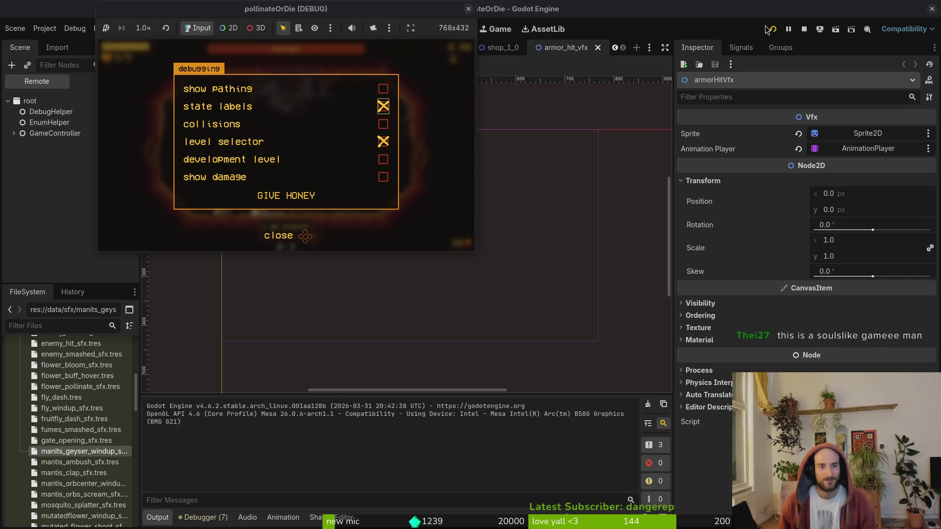
key("Escape")
- Fly the bee into the arena and trade hits with the Hornet, dodging its dives and dashes
key("w")
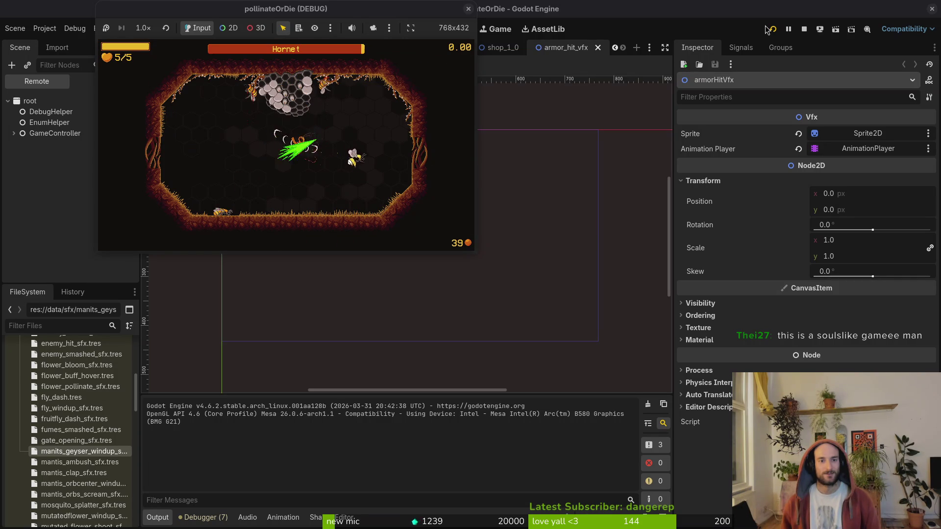
key("a")
key("d")
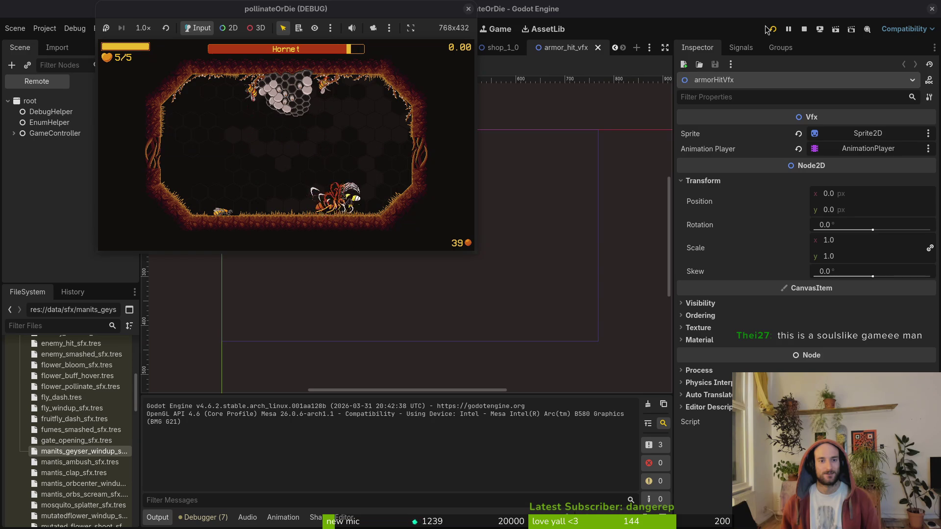
key("a")
key("a")
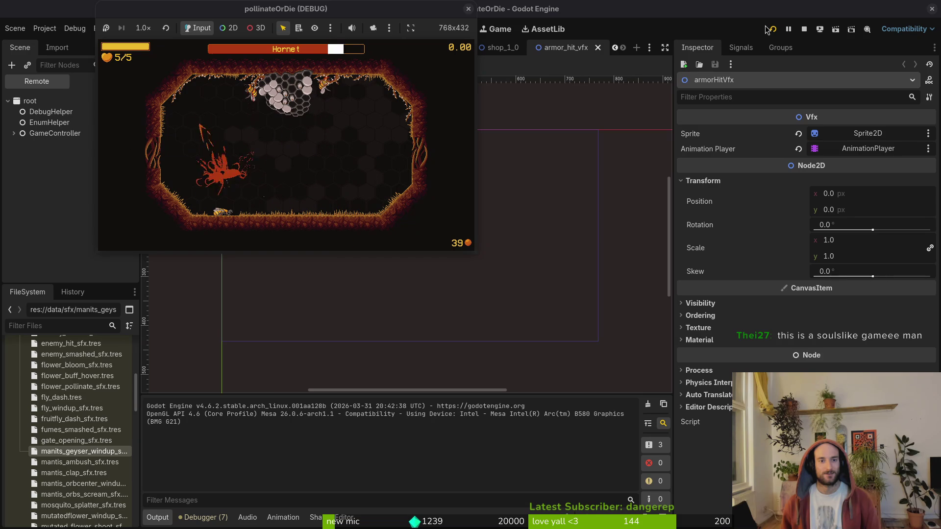
key("d")
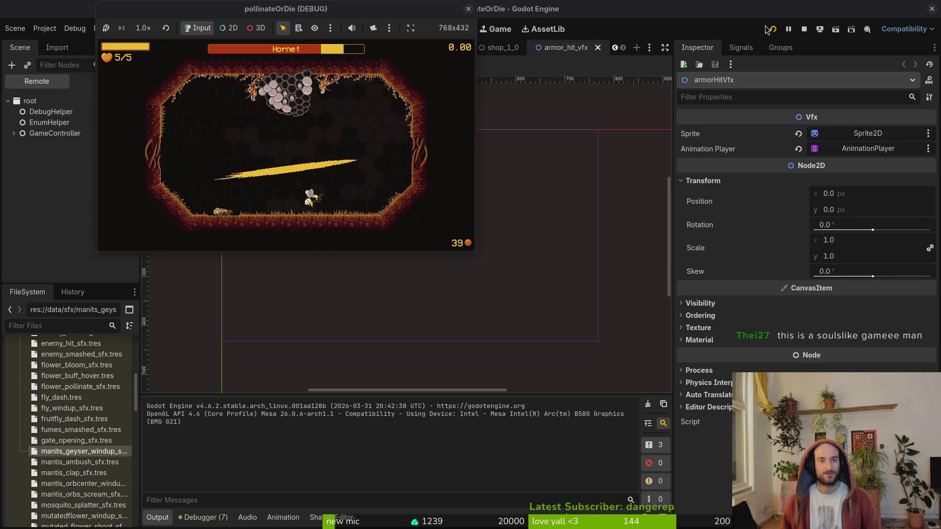
key("w")
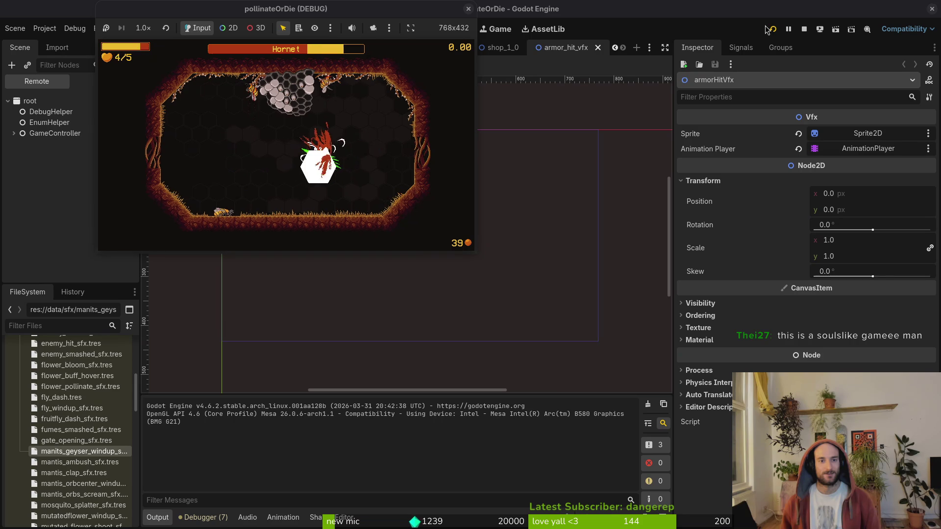
key("d")
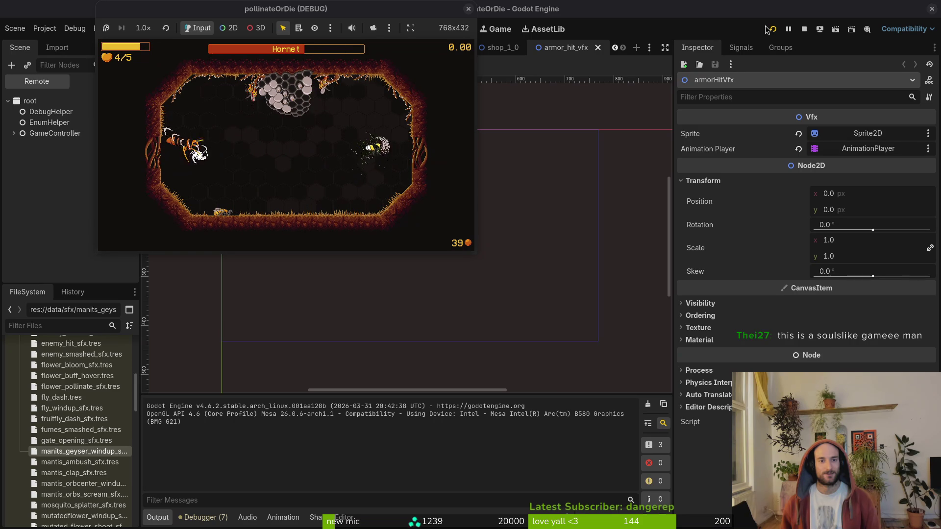
- Evade the Hornet's white swarm and keep attacking until the bee is defeated
key("s")
key("w")
key("a")
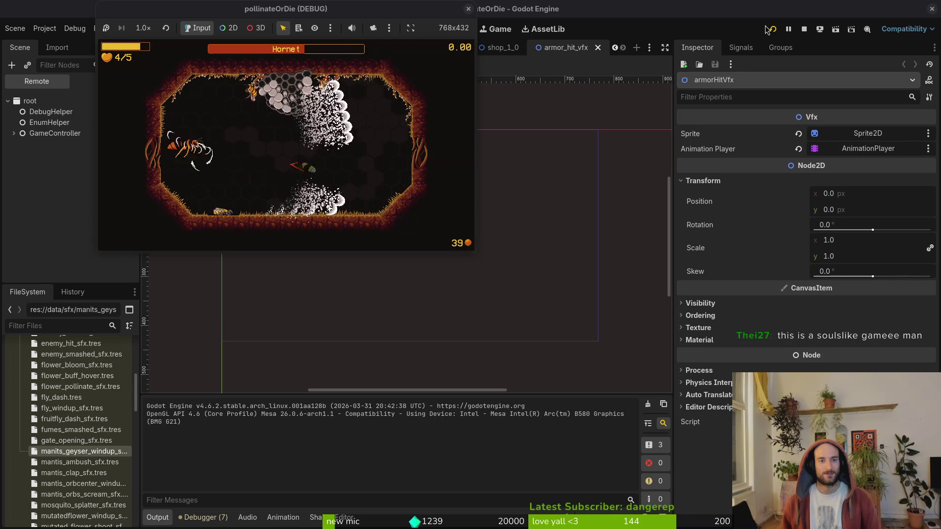
key("s")
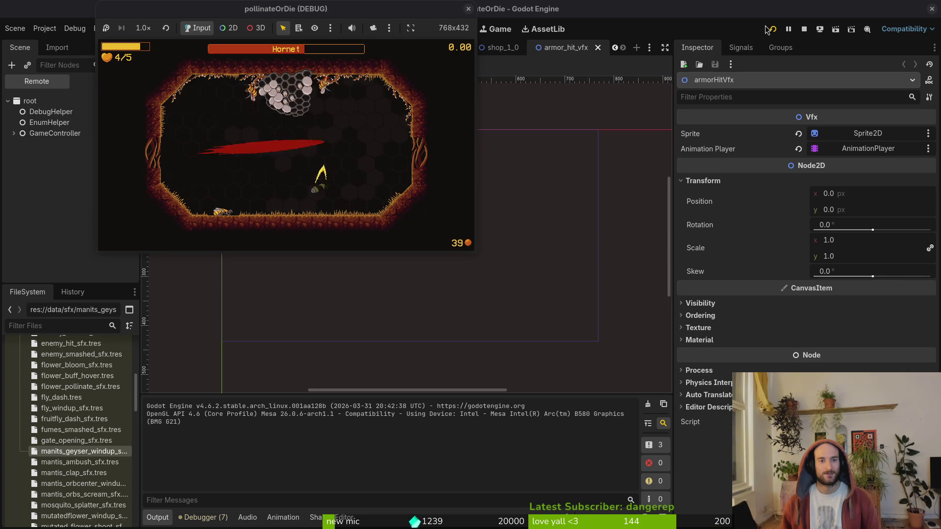
key("a")
key("d")
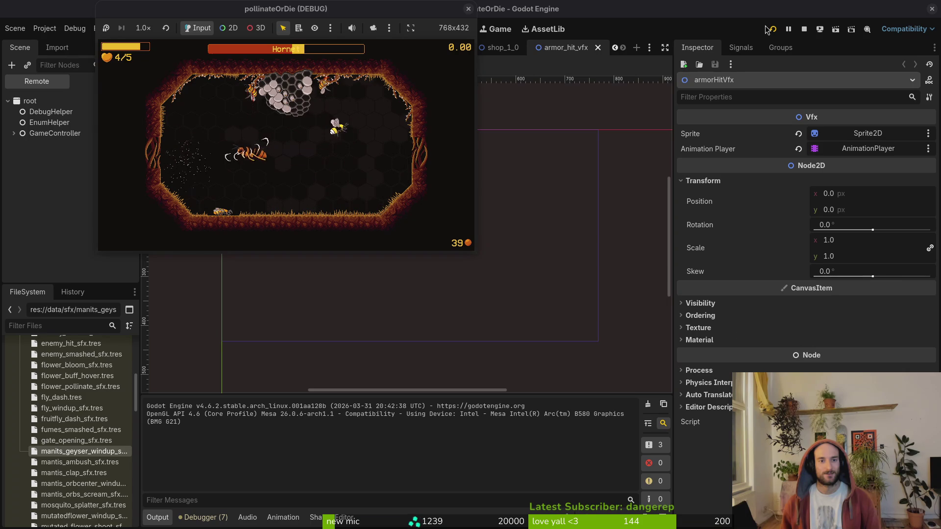
key("s")
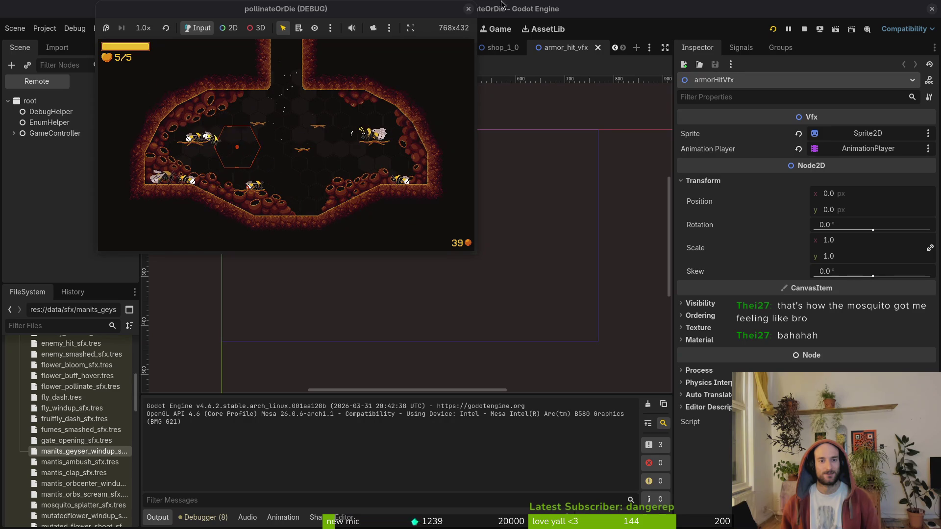
- Stop the game, close armor_hit_vfx, collapse the sfx folder, and save shop_1_0
left_click(466, 10)
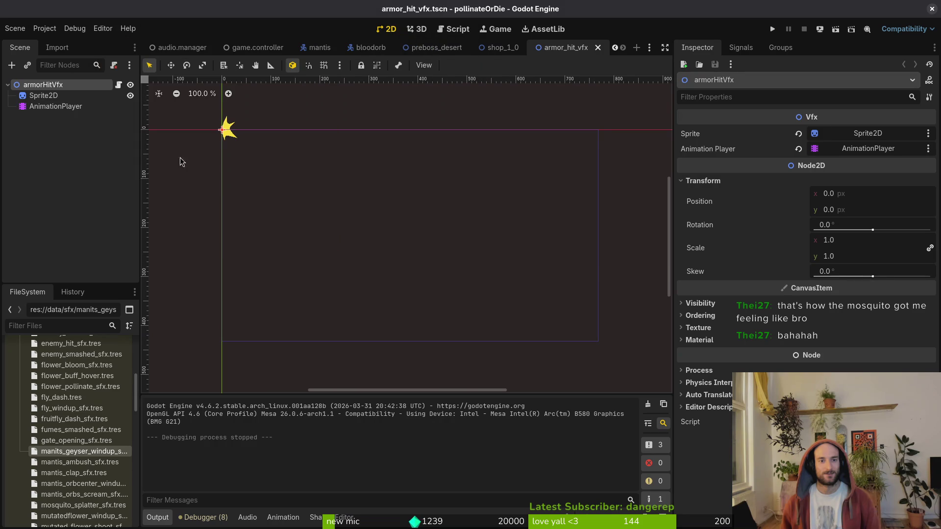
middle_click(570, 53)
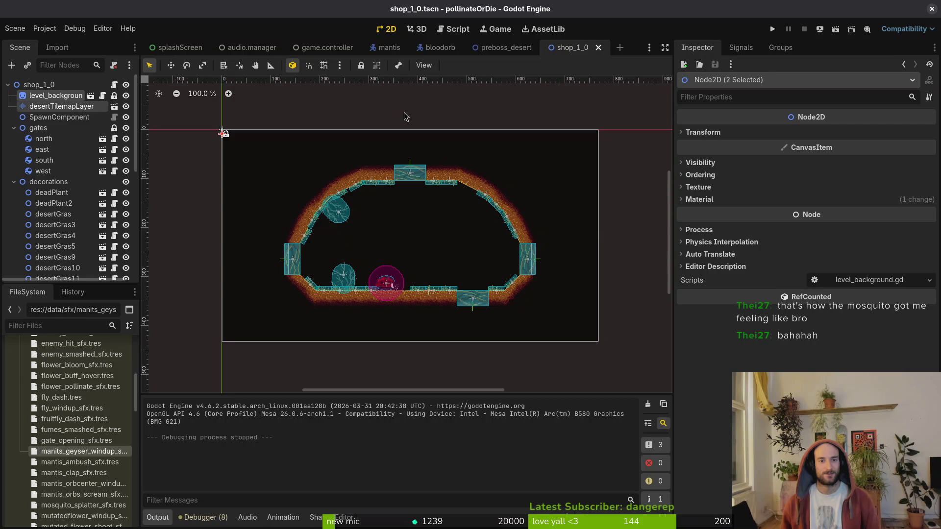
scroll(63, 485, "up", 5)
left_click(20, 429)
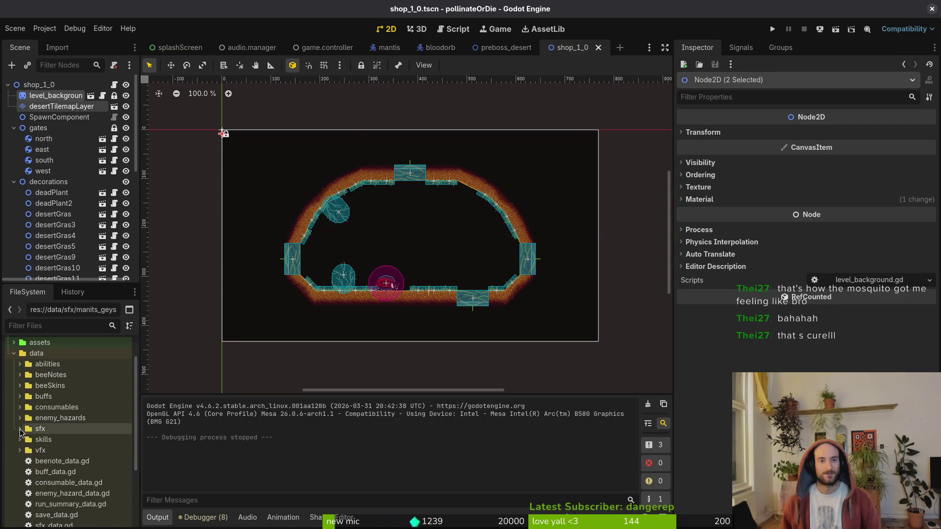
key("ctrl+s")
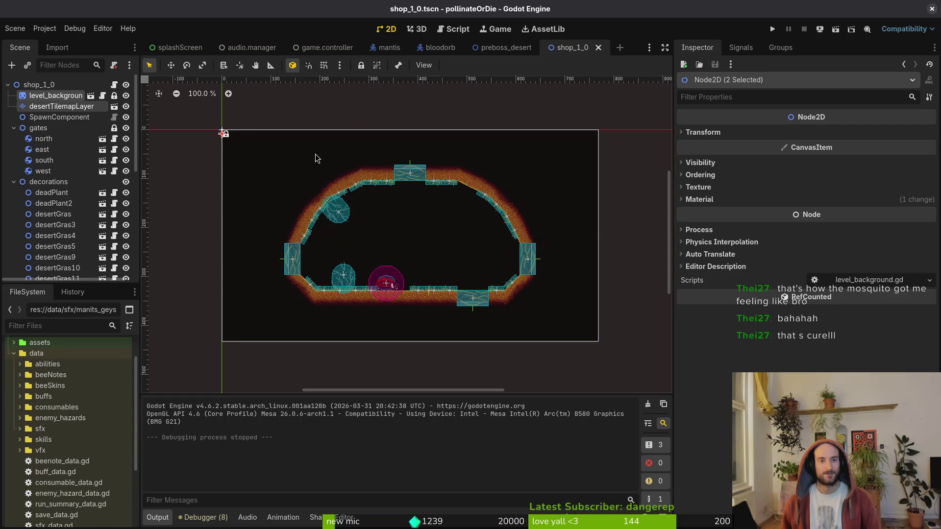
- Test-run the game, then collapse the gates and decorations nodes and save the scene
left_click(773, 30)
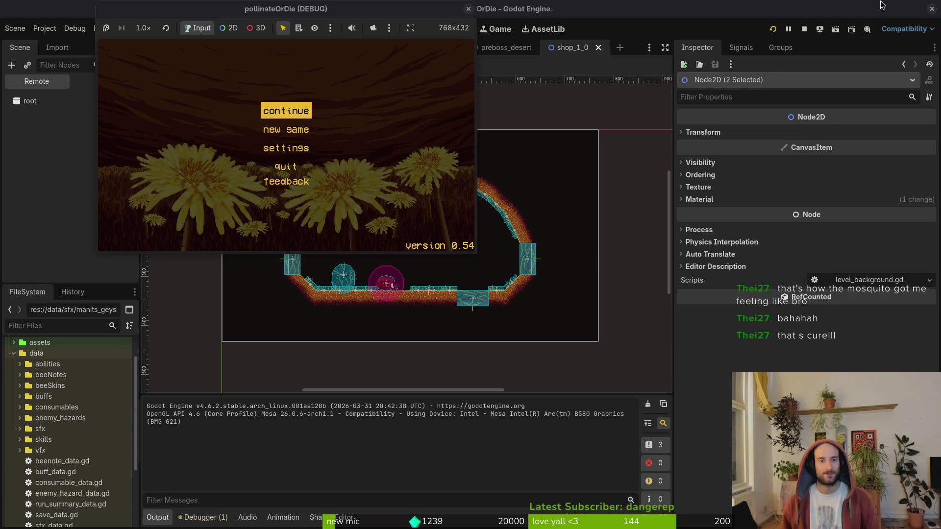
left_click(469, 9)
left_click(14, 128)
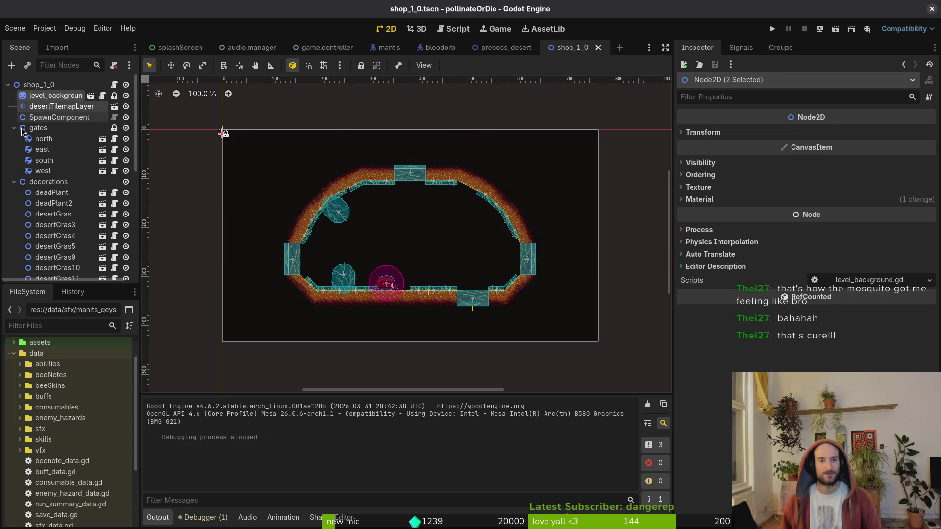
left_click(13, 139)
key("ctrl+s")
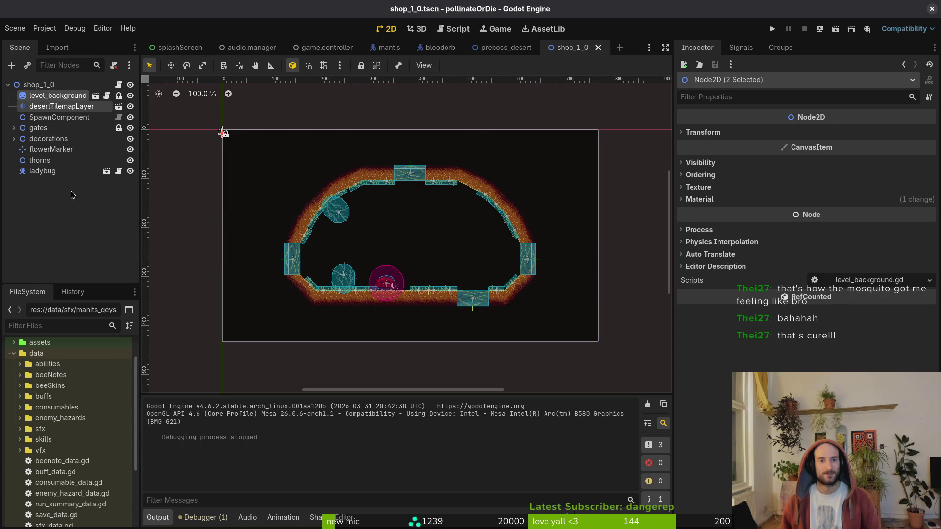
- Close the remaining scene tabs, including shop_1_0, leaving splashScreen open
mouse_move(522, 49)
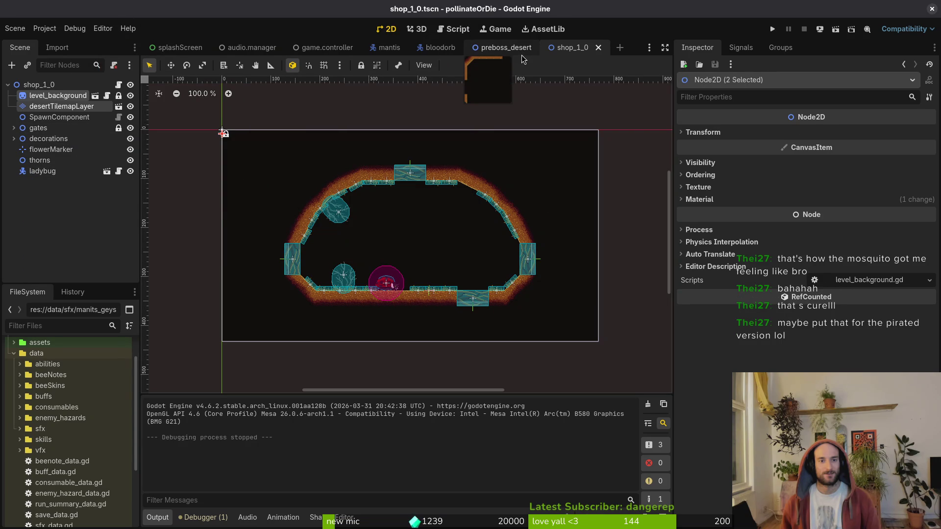
middle_click(509, 47)
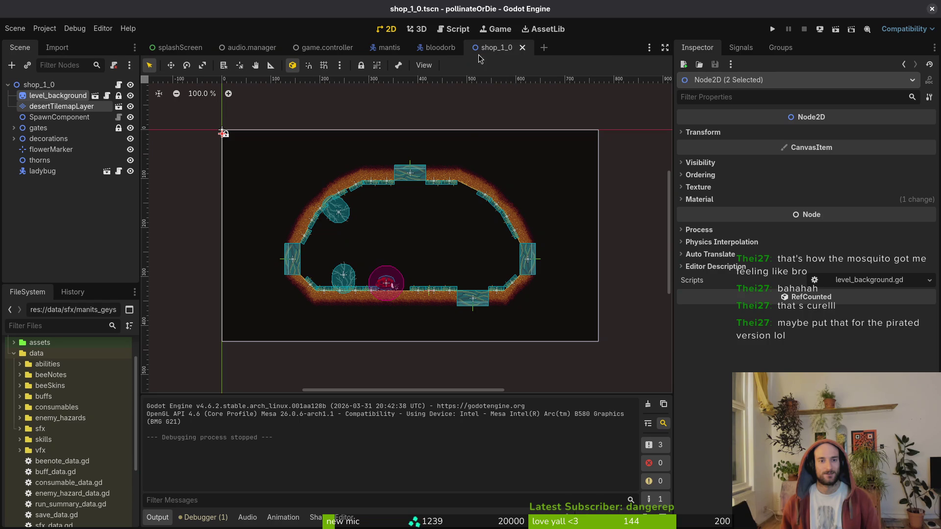
middle_click(250, 48)
middle_click(250, 48)
middle_click(250, 47)
middle_click(250, 48)
middle_click(249, 50)
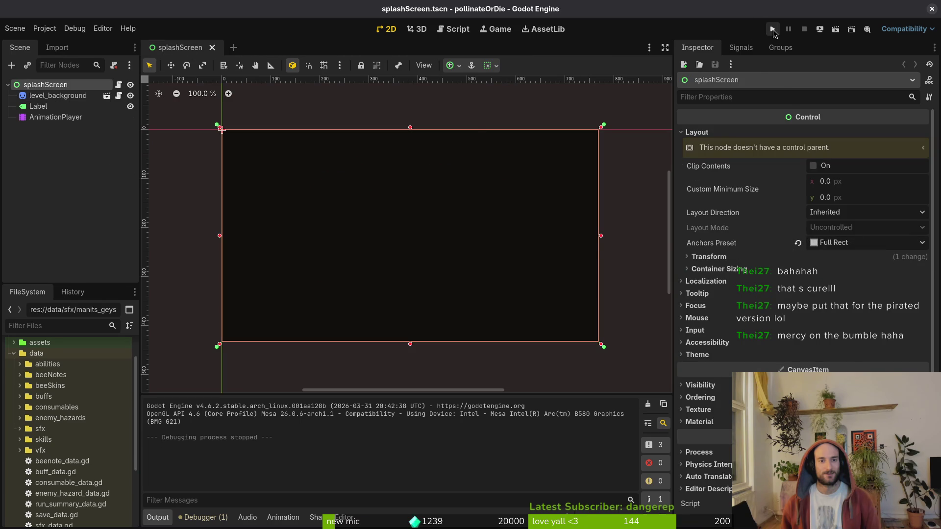
- Run the whole project once, close it, and move to the terminal
left_click(772, 29)
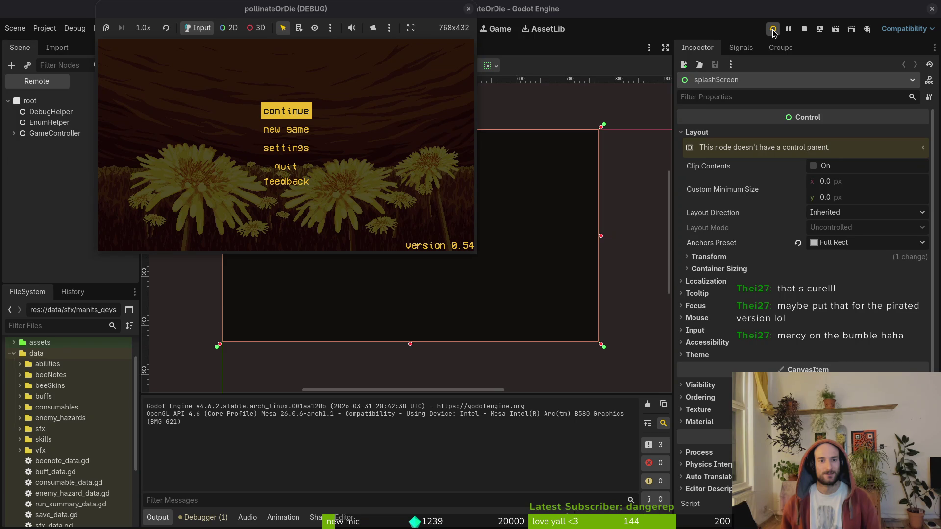
left_click(469, 9)
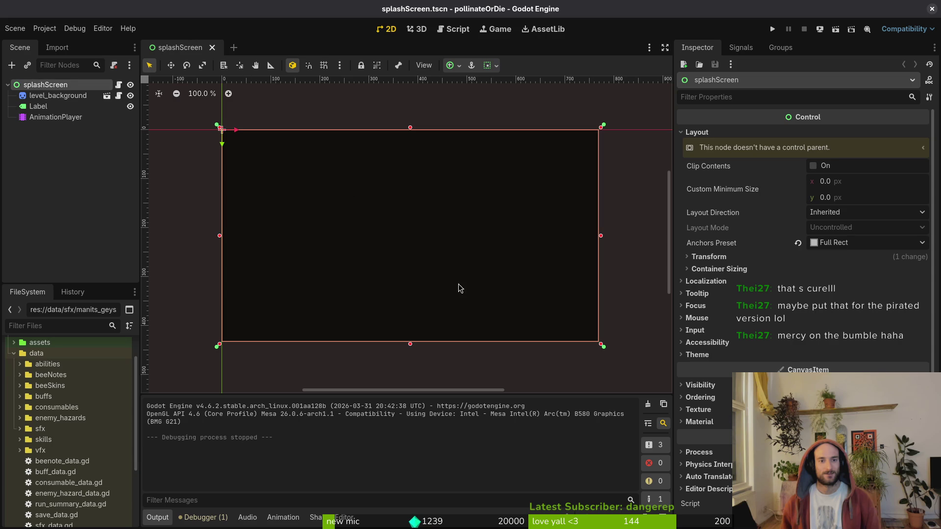
key("super+1")
- Inspect the changes to preboss_desert.tscn in tig's status view, then quit tig
type("tig")
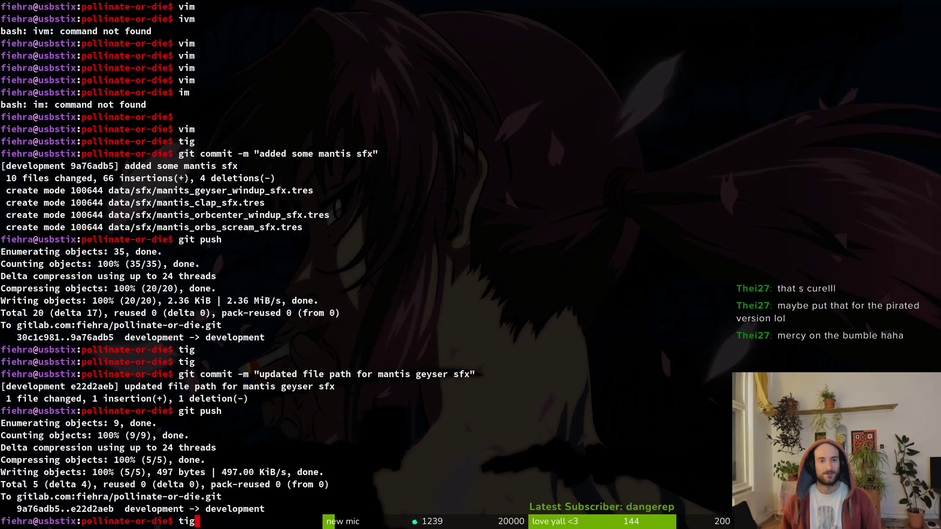
key("Return")
key("s")
key("Down")
key("Down")
key("Down")
key("Return")
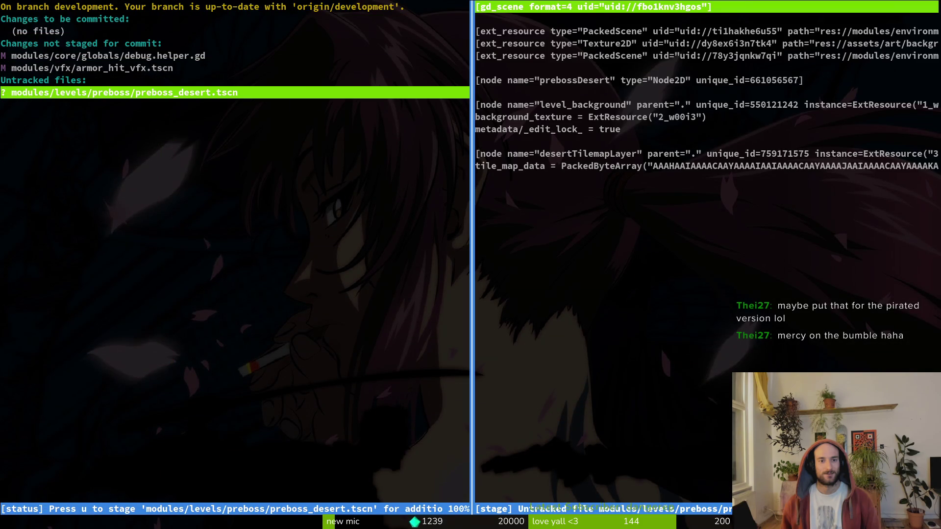
key("q")
key("q")
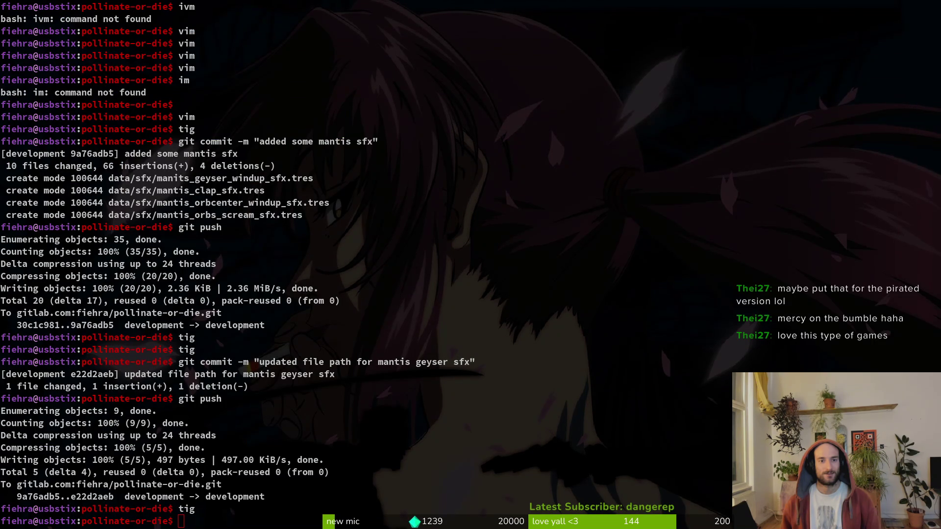
- Go back to Godot, recheck git status with tig, and return to the splashScreen editor
key("alt+Tab")
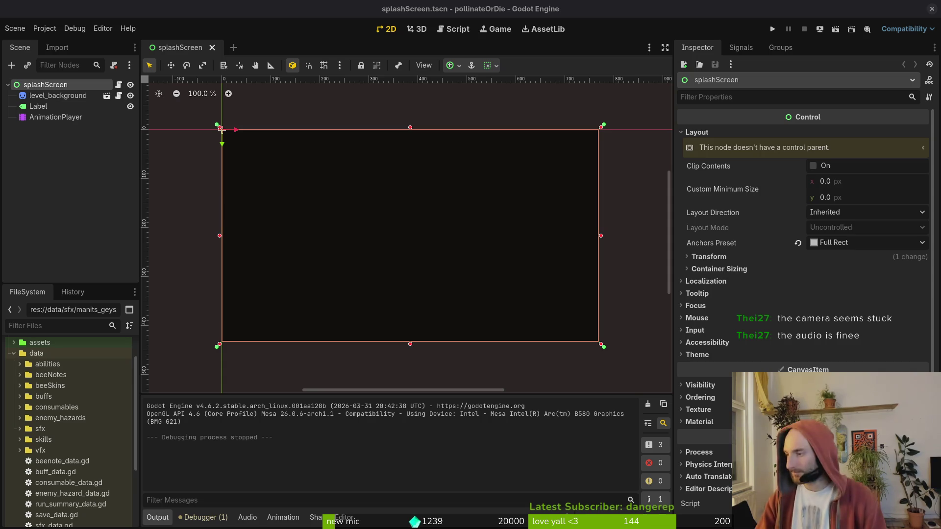
left_click(221, 128)
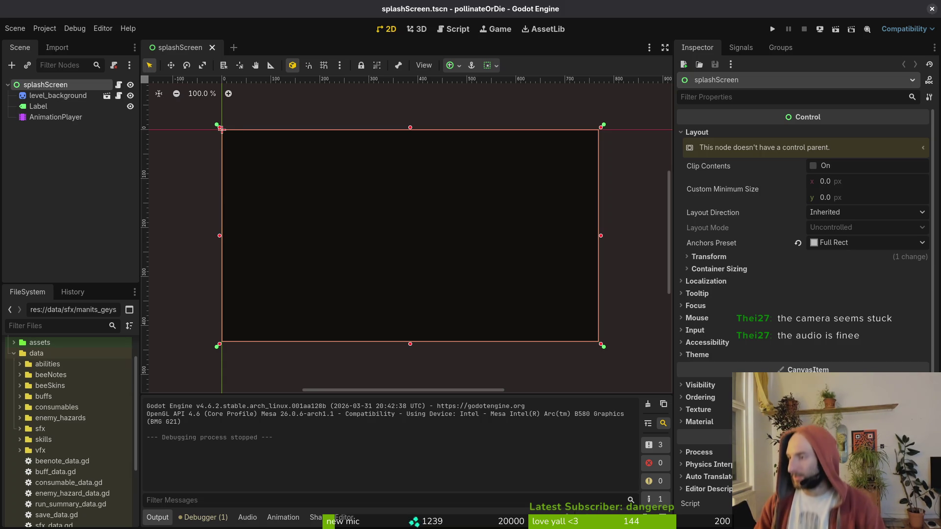
key("alt+Tab")
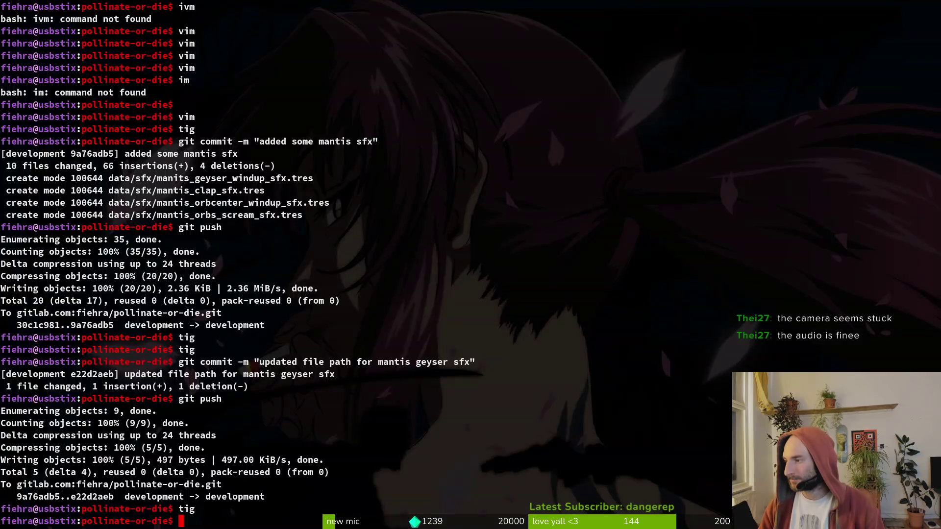
type("tig")
key("Return")
key("q")
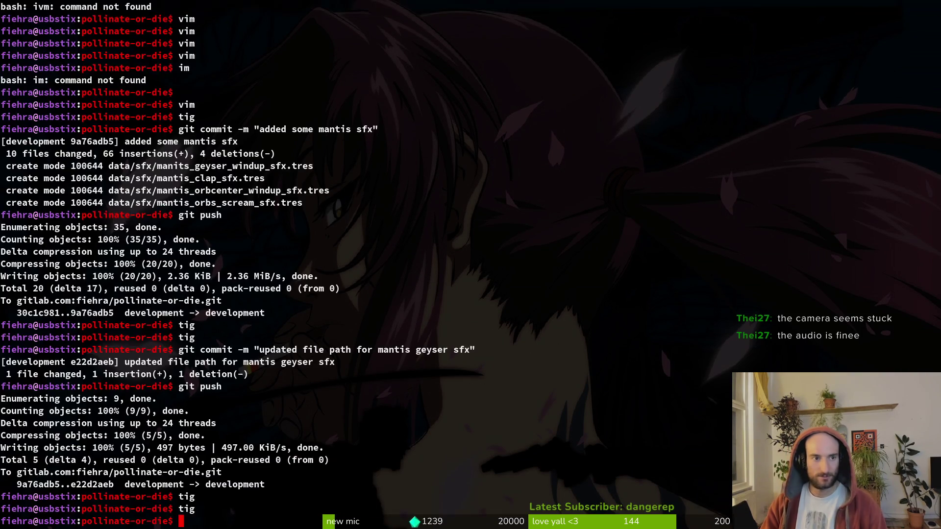
key("alt+Tab")
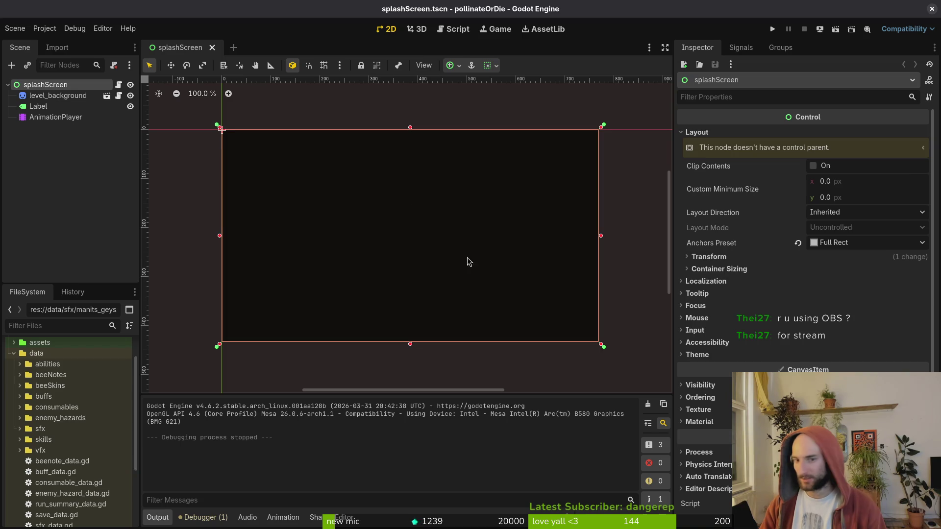
- Open preboss_desert.tscn via quick open and select desertTilemapLayer
key("ctrl+shift+o")
type("preboss")
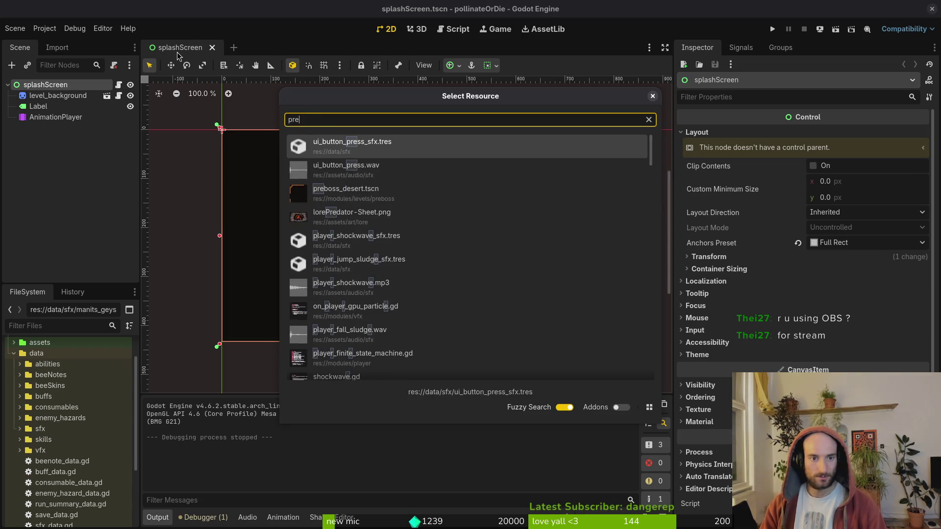
key("Return")
scroll(500, 275, "down", 2)
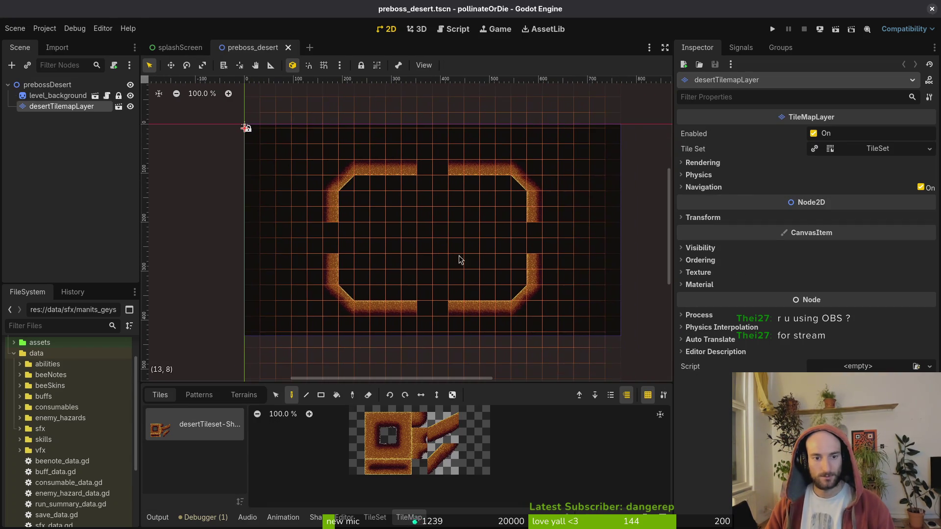
left_click(27, 84)
left_click(39, 106)
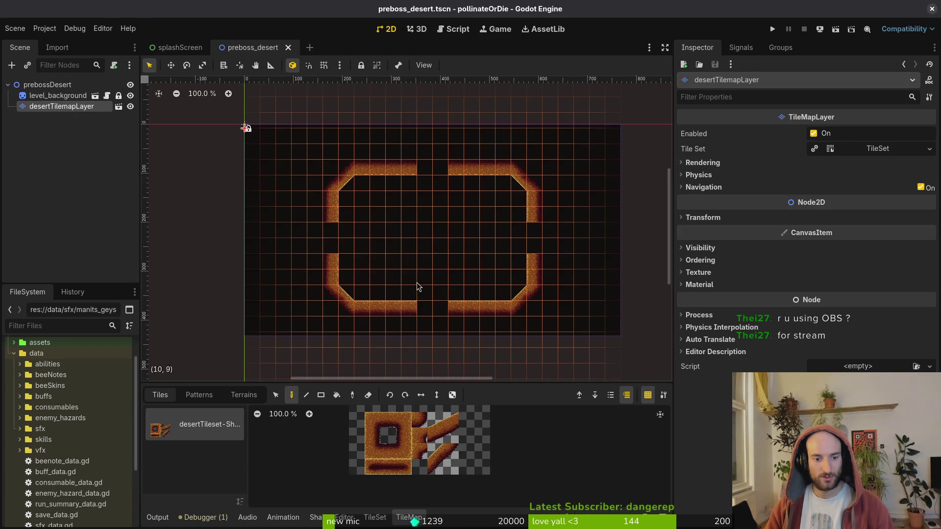
- Shift the left wall block one cell left and the right part one cell right
scroll(418, 286, "down", 1)
key("s")
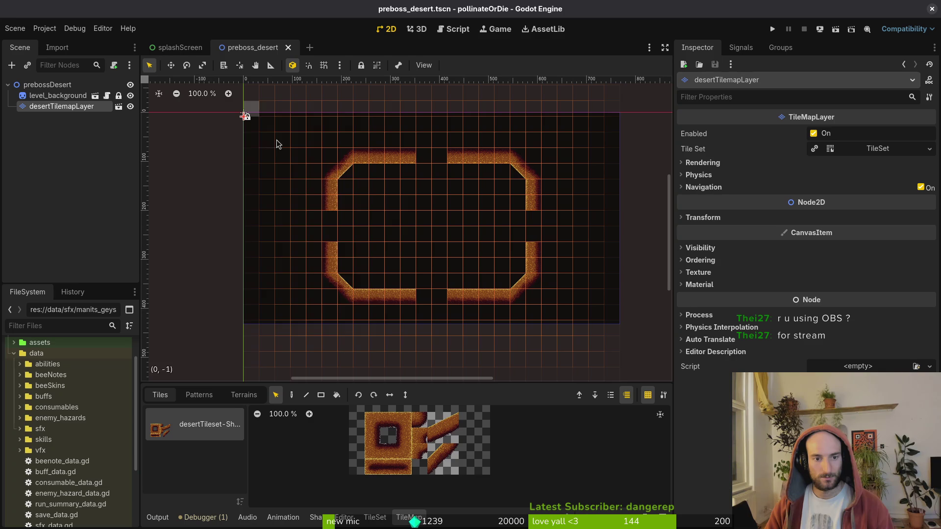
mouse_move(275, 143)
left_mouse_down()
mouse_move(360, 296)
mouse_move(347, 294)
left_mouse_up()
key("Escape")
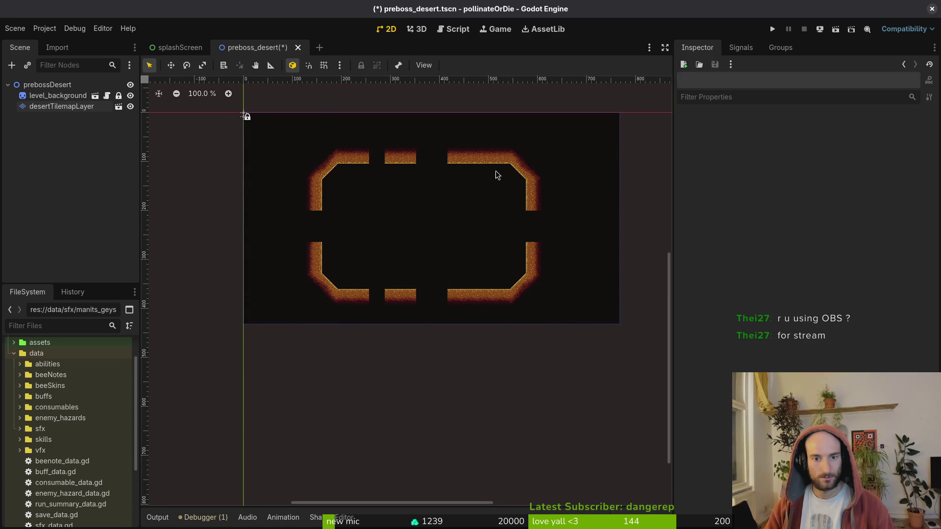
left_click(39, 96)
left_click(39, 106)
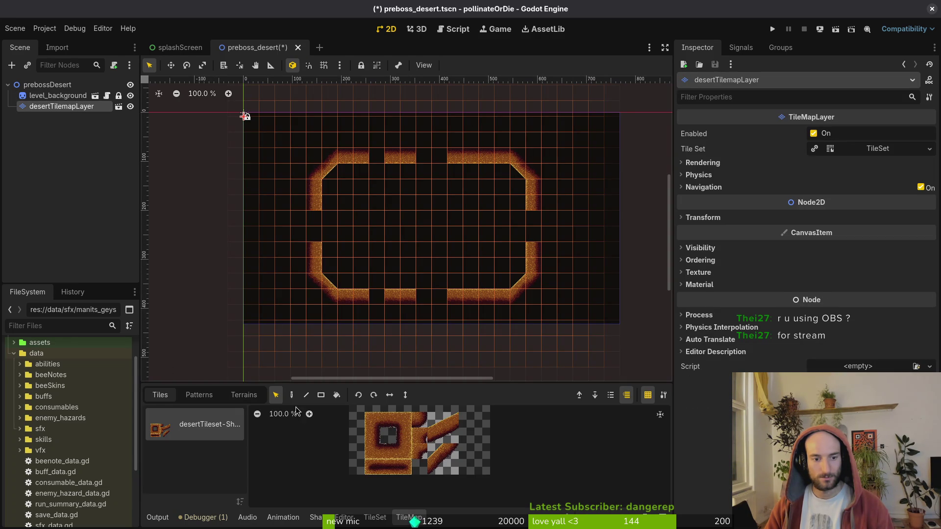
mouse_move(467, 147)
left_mouse_down()
mouse_move(539, 300)
mouse_move(542, 291)
left_mouse_up()
key("Escape")
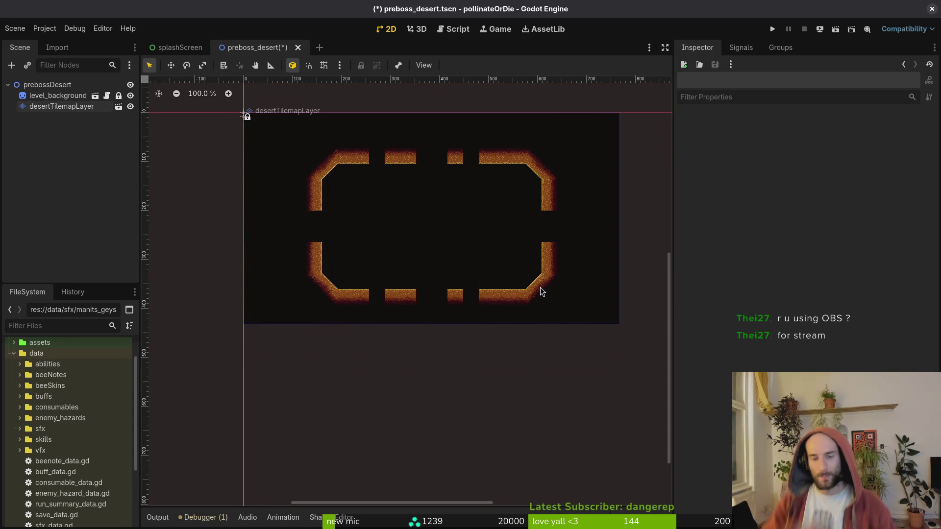
- Paint top-wall tiles across the gaps in the top border row
left_click(59, 106)
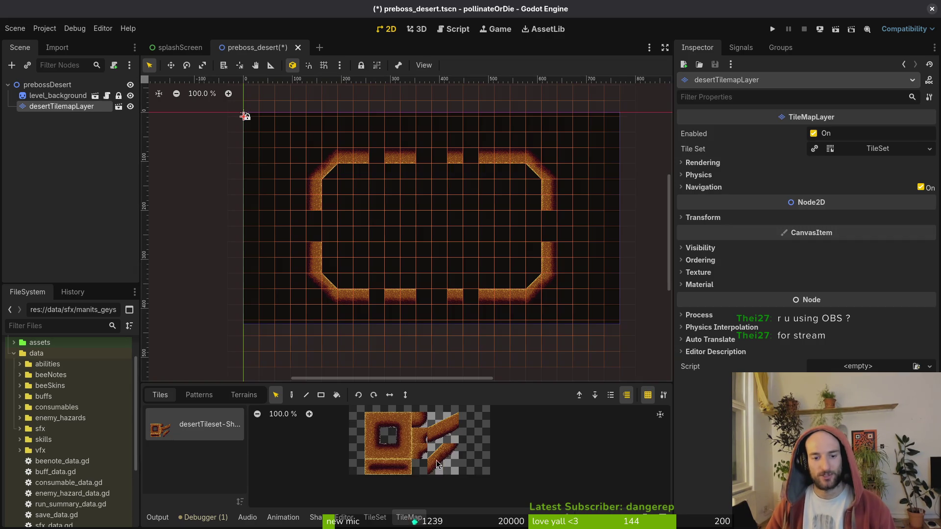
left_click(388, 451)
left_click_drag(381, 173, 488, 177)
key("Escape")
key("Escape")
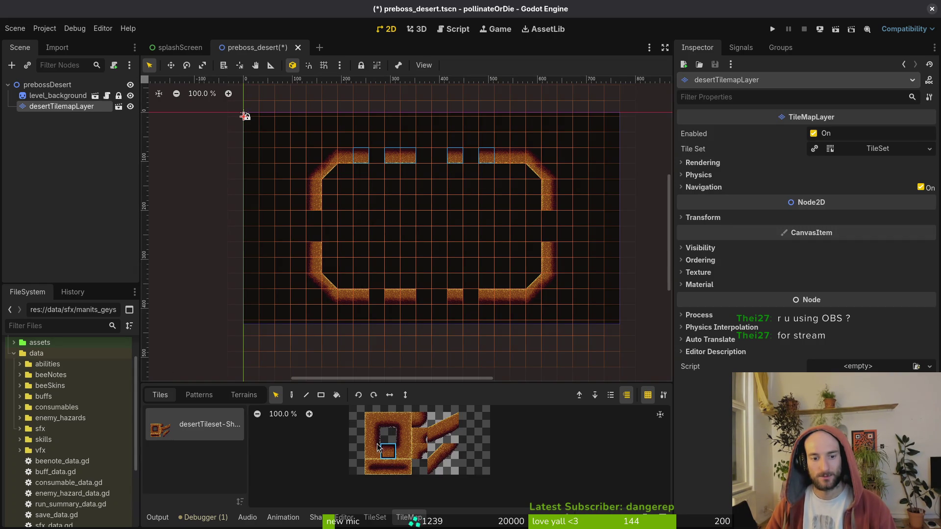
left_click(63, 110)
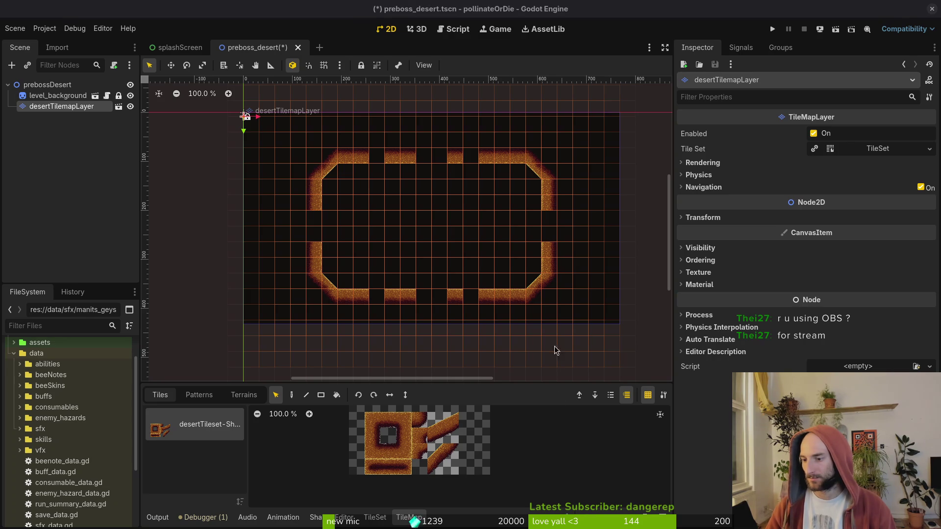
scroll(514, 276, "up", 1)
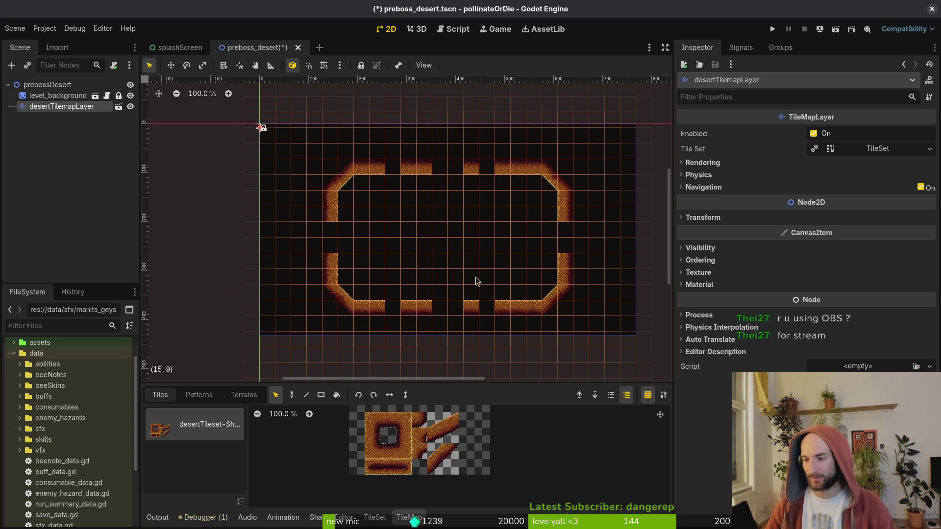
left_click(388, 450)
left_click(394, 167)
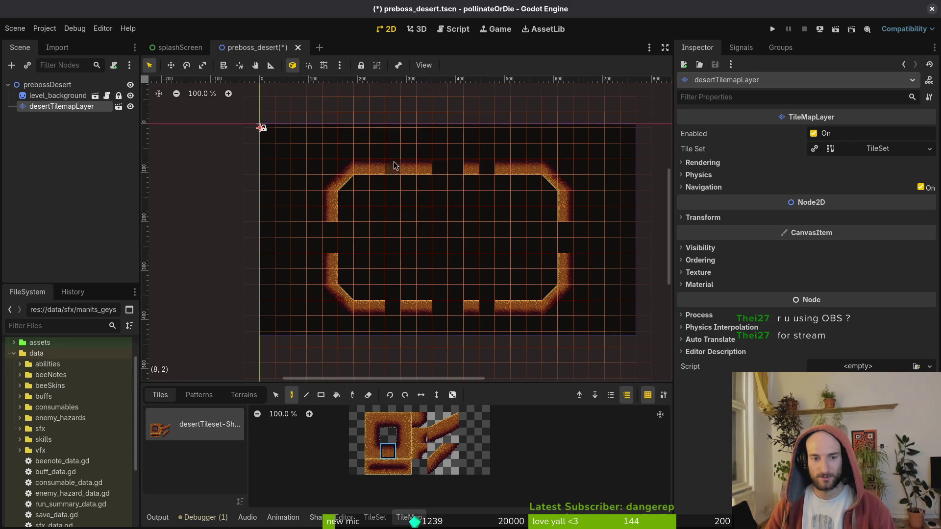
left_click_drag(395, 166, 507, 168)
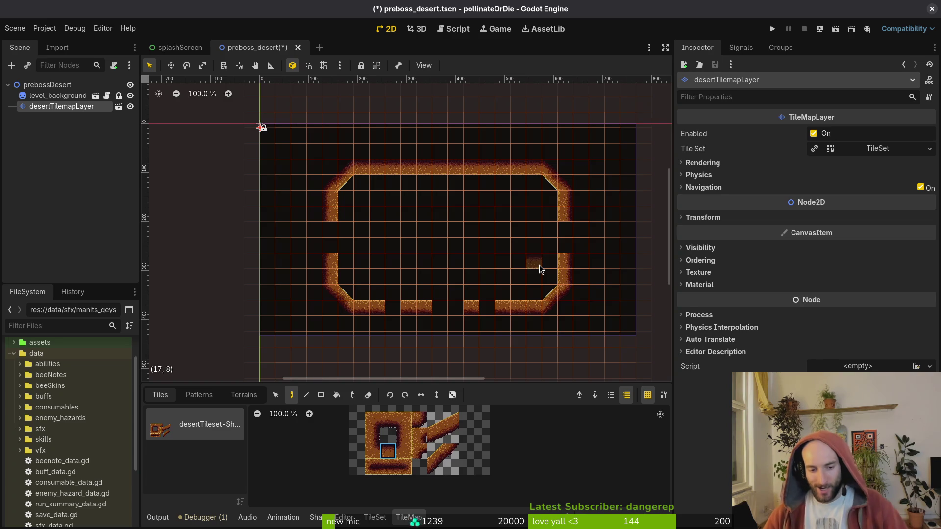
- Fill the side and bottom wall gaps, undoing a stray inner row, and save
left_click(372, 435)
left_click_drag(571, 234, 567, 256)
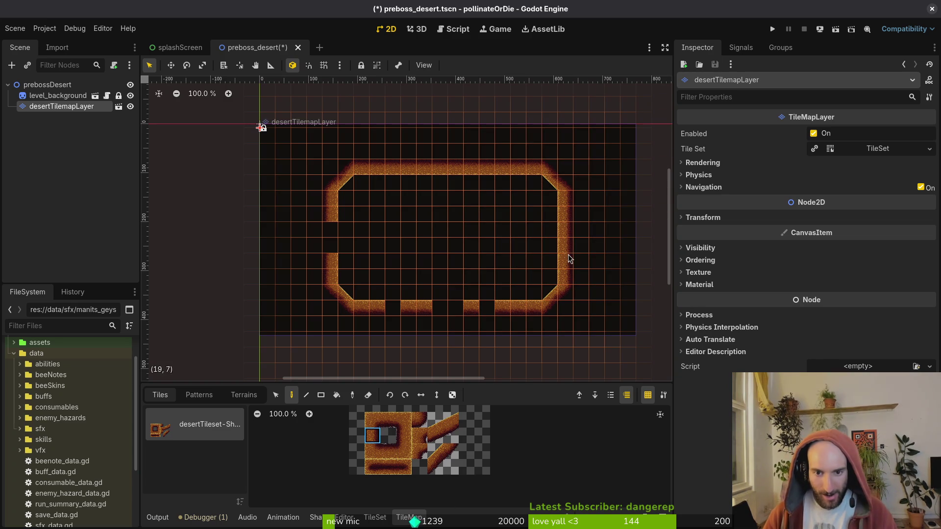
left_click(403, 435)
left_click(329, 238)
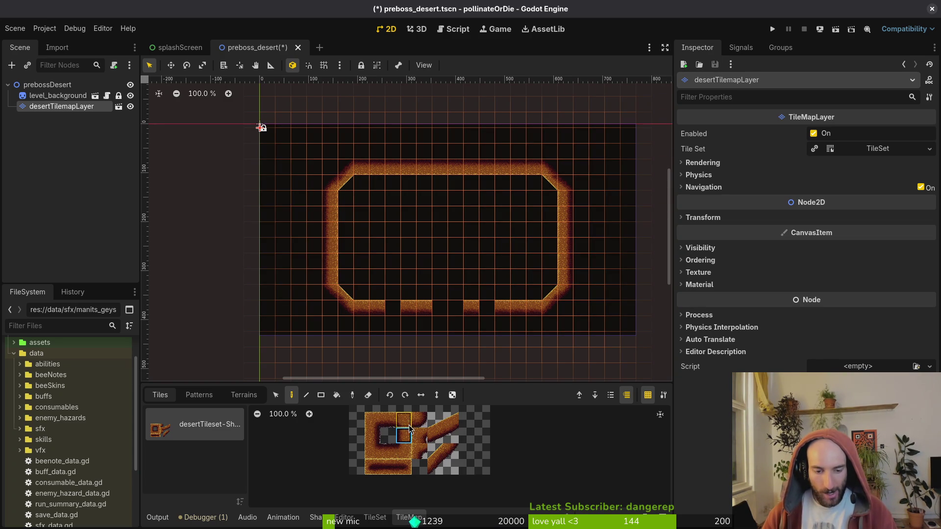
left_click(388, 420)
left_click_drag(385, 308, 510, 304)
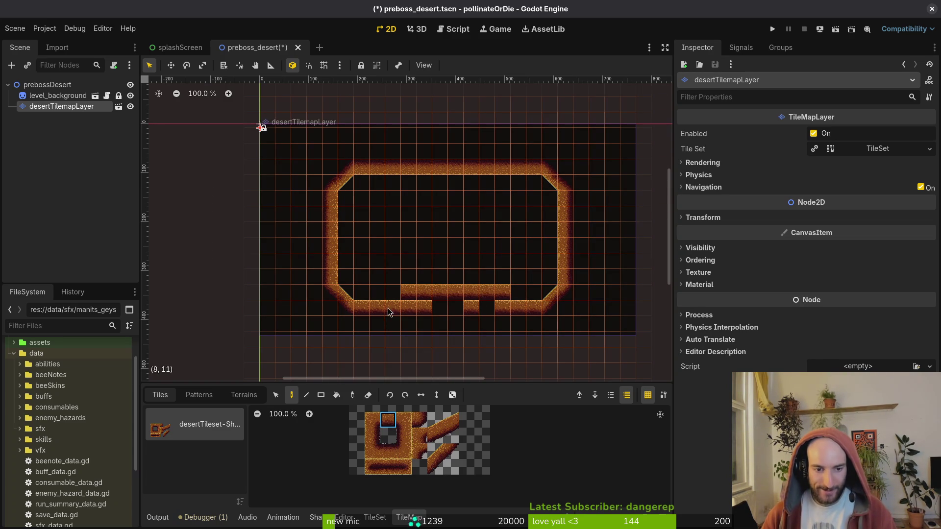
key("ctrl+z")
left_click_drag(384, 314, 507, 311)
key("Escape")
key("ctrl+s")
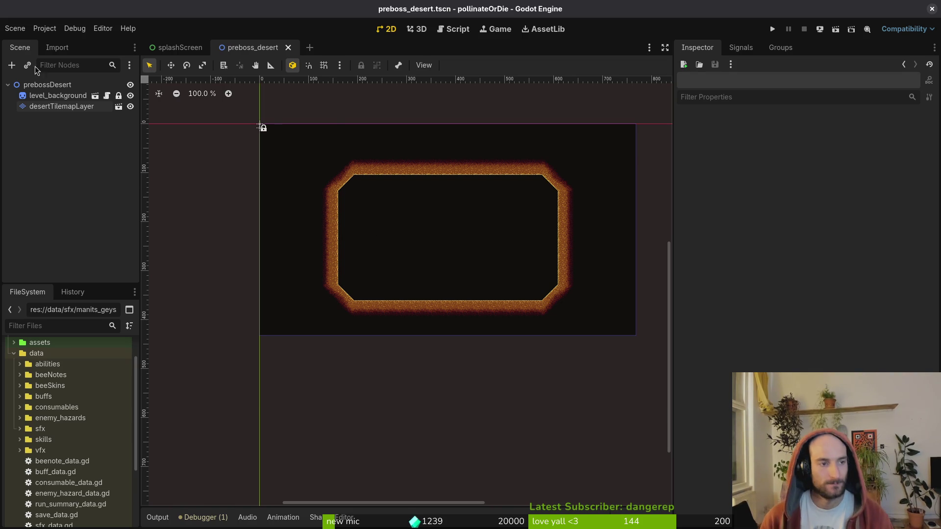
- Erase the existing bottom border tiles of desertTilemapLayer
left_click(59, 107)
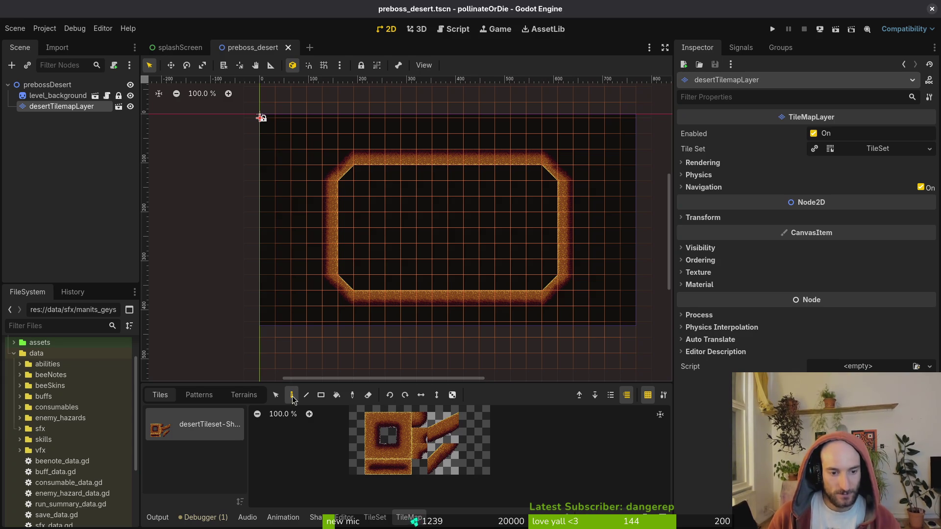
left_click(368, 395)
mouse_move(428, 298)
left_mouse_down()
mouse_move(348, 309)
mouse_move(331, 220)
mouse_move(357, 167)
mouse_move(531, 178)
mouse_move(539, 169)
mouse_move(564, 265)
mouse_move(561, 293)
mouse_move(534, 298)
left_mouse_up()
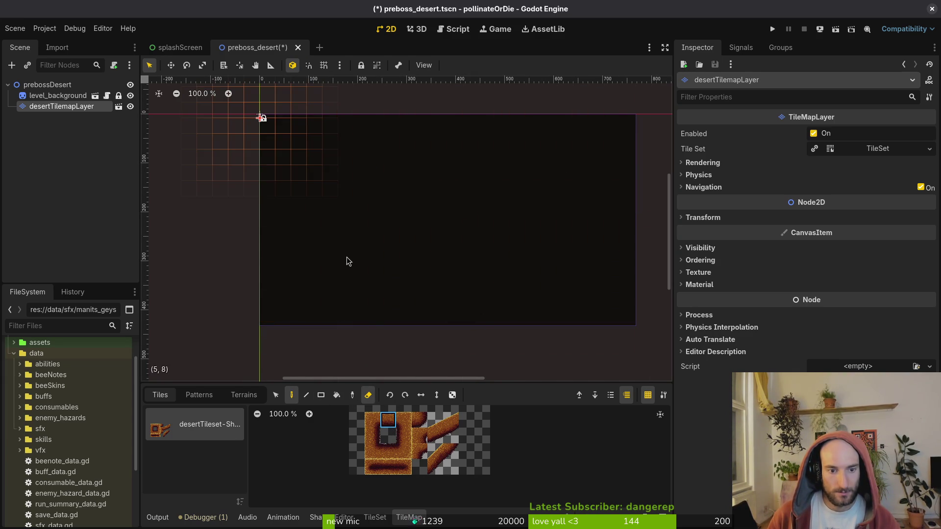
left_click(368, 395)
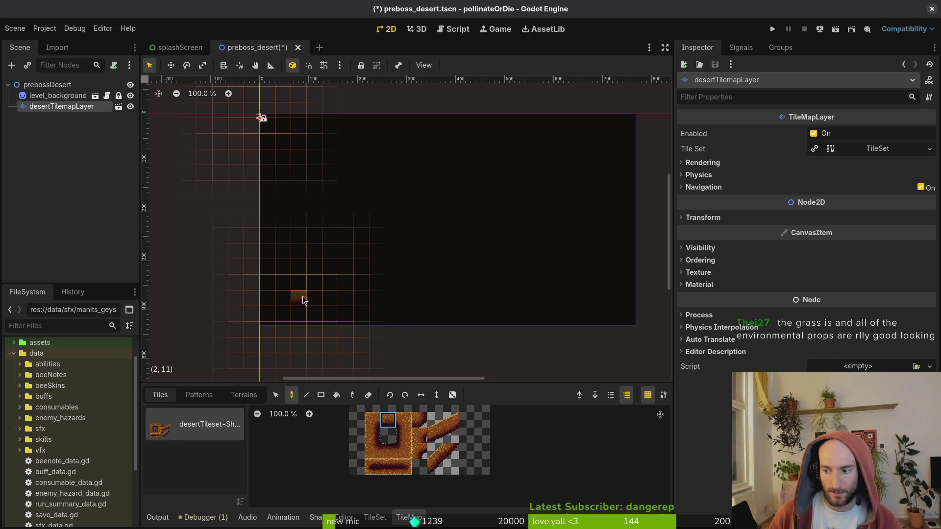
- Rebuild the left wall from (2,11) to (4,11) and up, with a top cap and a three-tile right bar
left_click(303, 300)
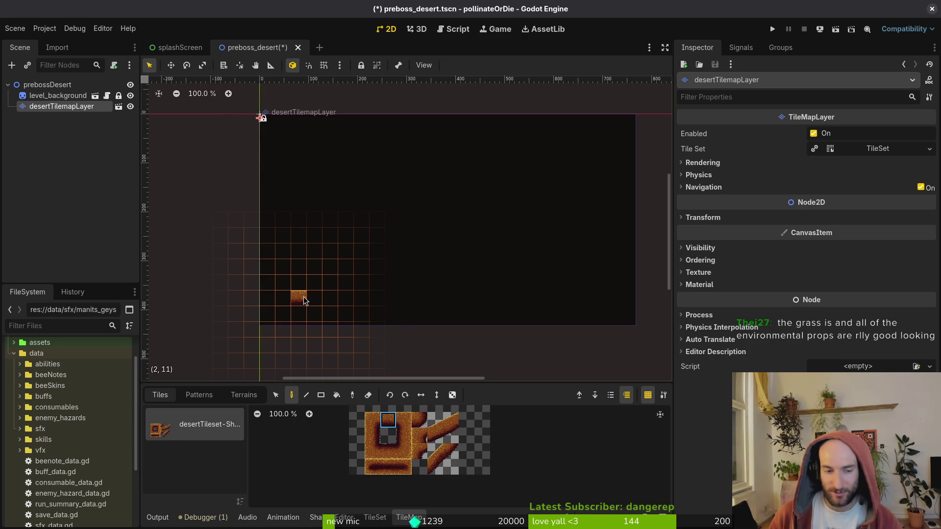
left_click_drag(304, 300, 323, 301)
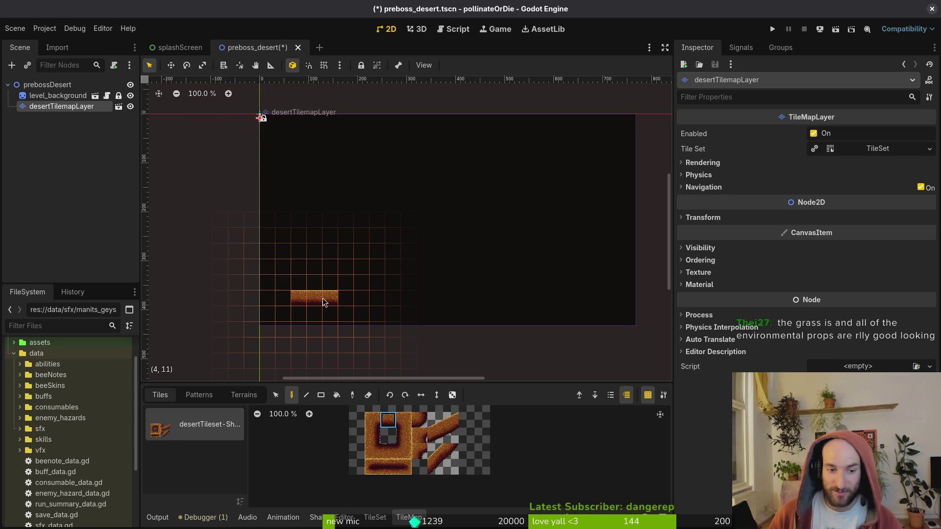
left_click(403, 436)
left_click_drag(302, 281, 301, 236)
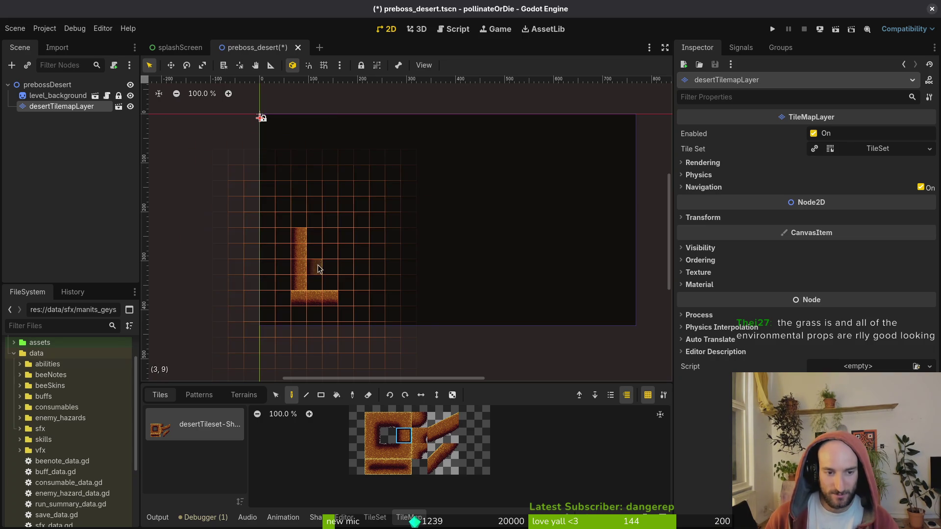
left_click(387, 452)
left_click(324, 219)
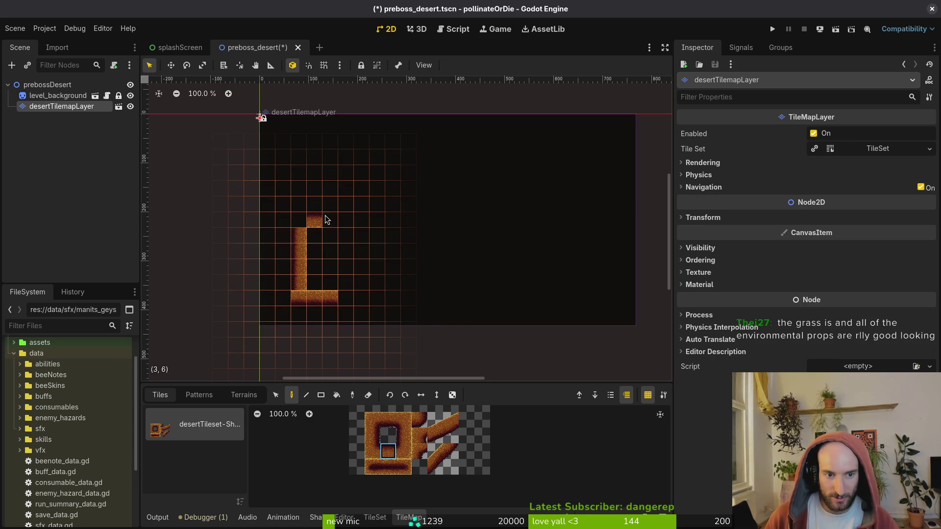
left_click(344, 222)
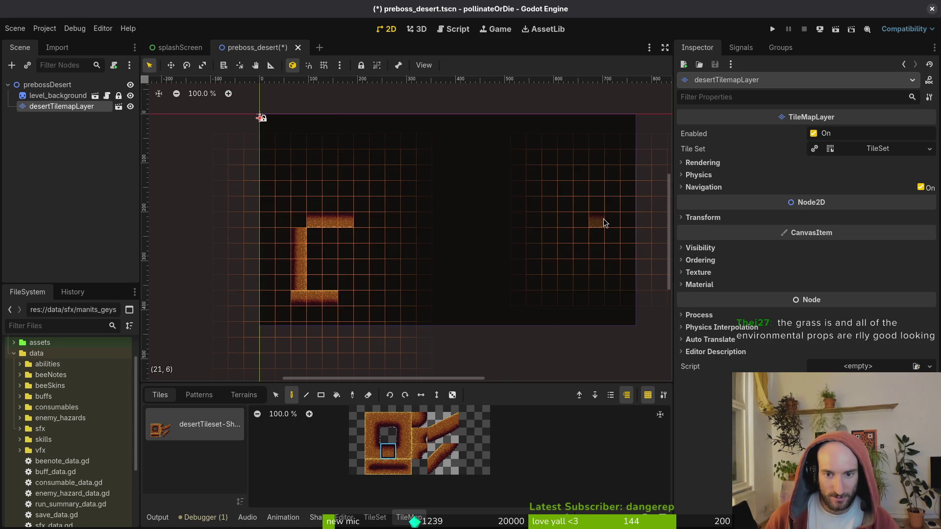
mouse_move(602, 223)
left_mouse_down()
mouse_move(565, 223)
mouse_move(613, 278)
mouse_move(611, 289)
left_mouse_up()
- Extend the bottom wall to the right and add matching wall tiles at (4,7) and (20,7)
left_click(376, 439)
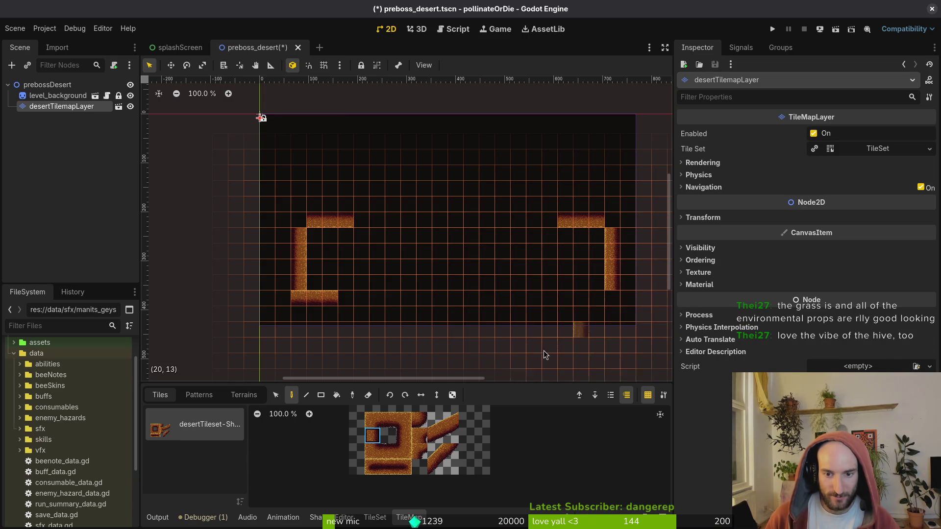
left_click(388, 420)
left_click(594, 284)
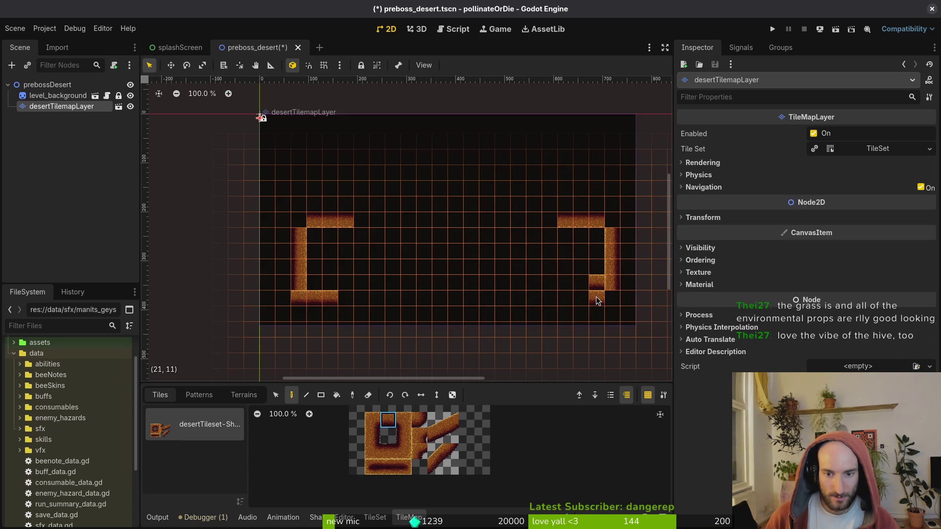
mouse_move(377, 297)
left_mouse_down()
mouse_move(346, 298)
mouse_move(602, 300)
left_mouse_up()
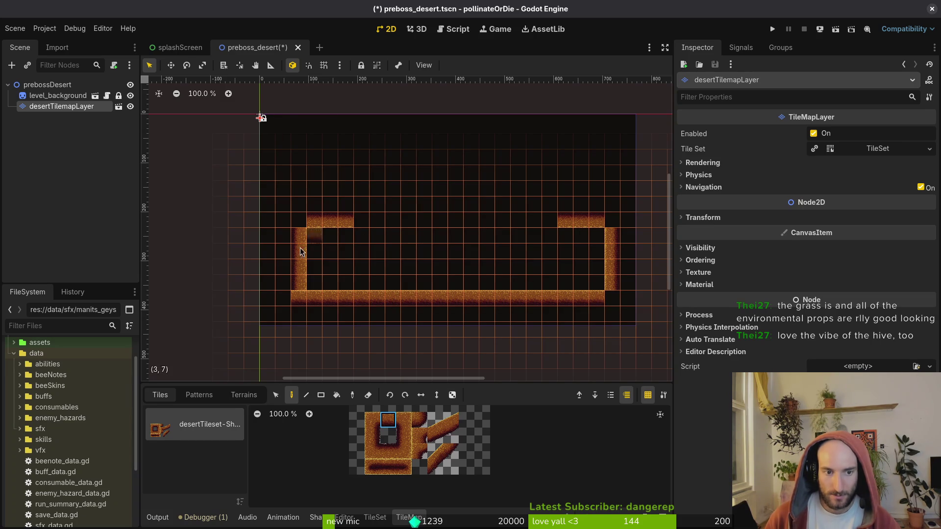
left_click(388, 451)
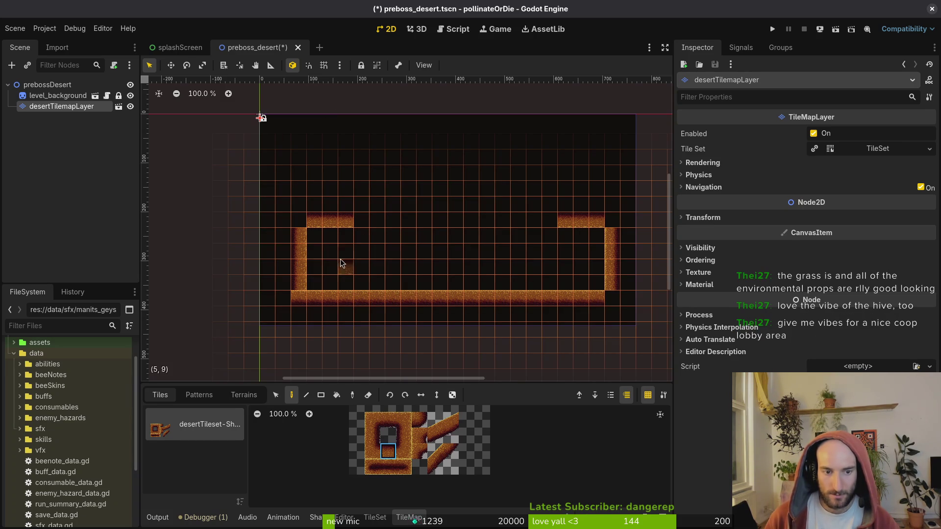
left_click(318, 235)
left_click(577, 237)
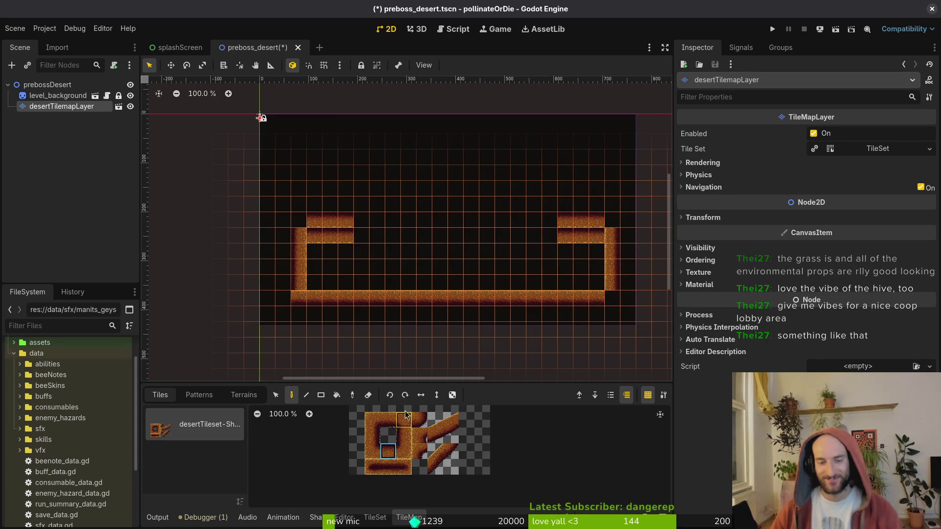
- Erase both wall-top rows, the top wall-end tiles, and the bottom-left corner
left_click(368, 395)
left_click_drag(603, 221, 565, 218)
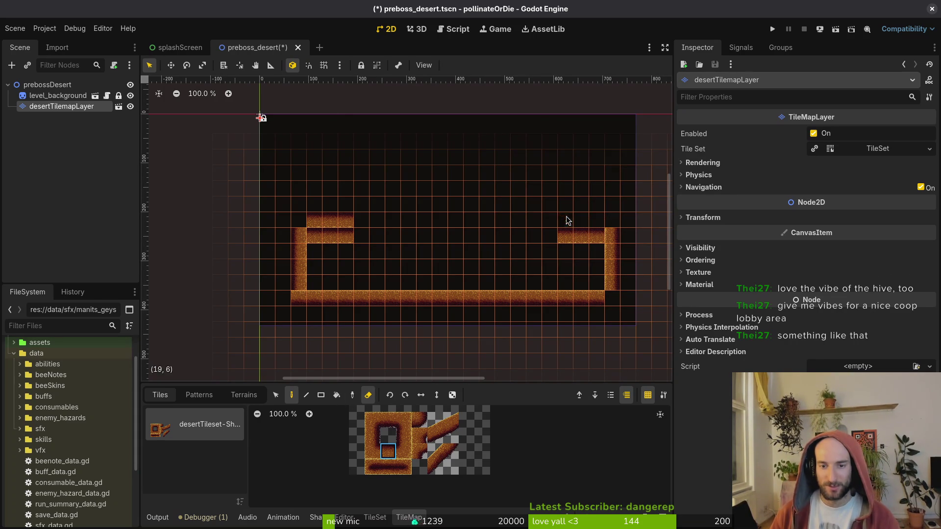
left_click_drag(352, 222, 300, 222)
left_click(296, 236)
left_click(613, 236)
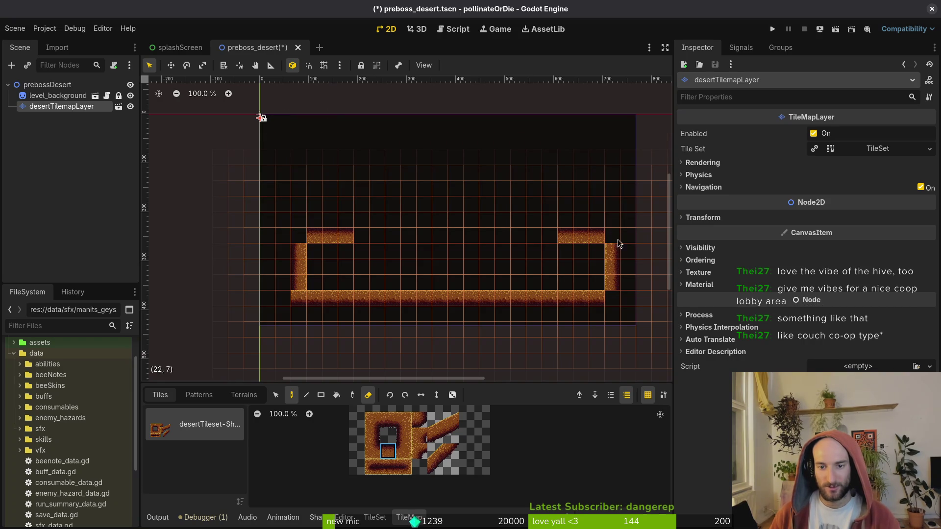
left_click(299, 297)
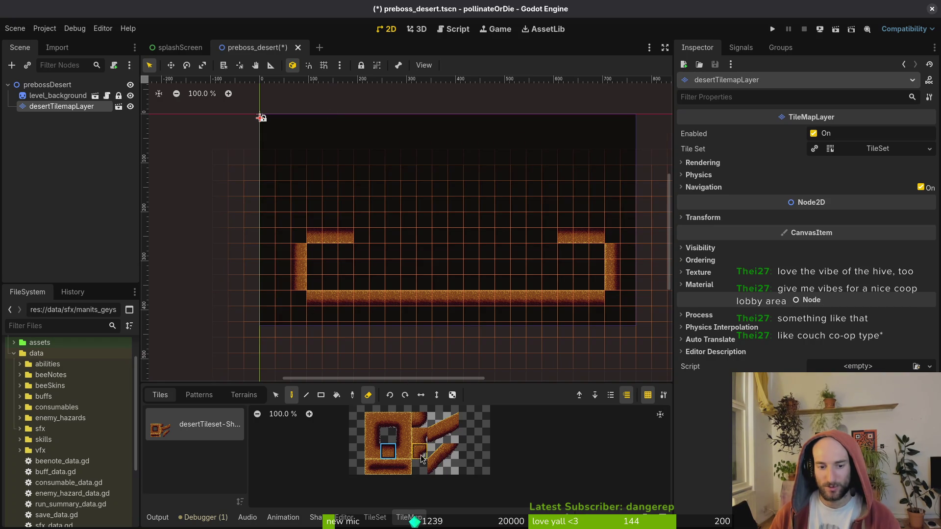
- Paint rounded corner tiles at both bottom corners and both wall tops, then save
left_click(419, 420)
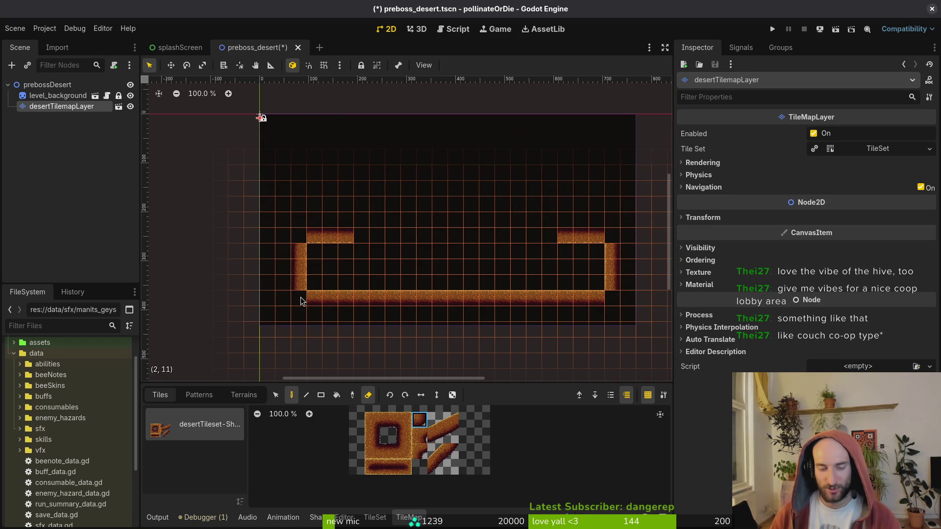
key("e")
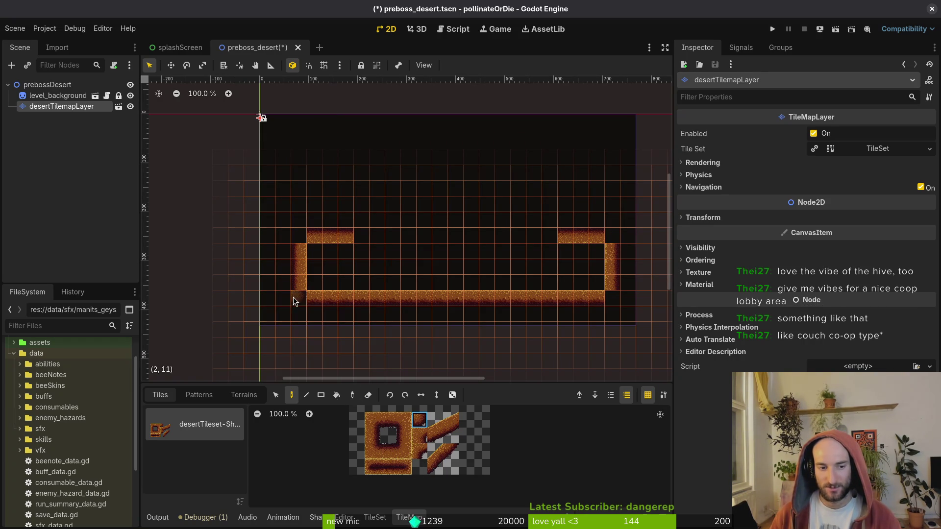
left_click(301, 303)
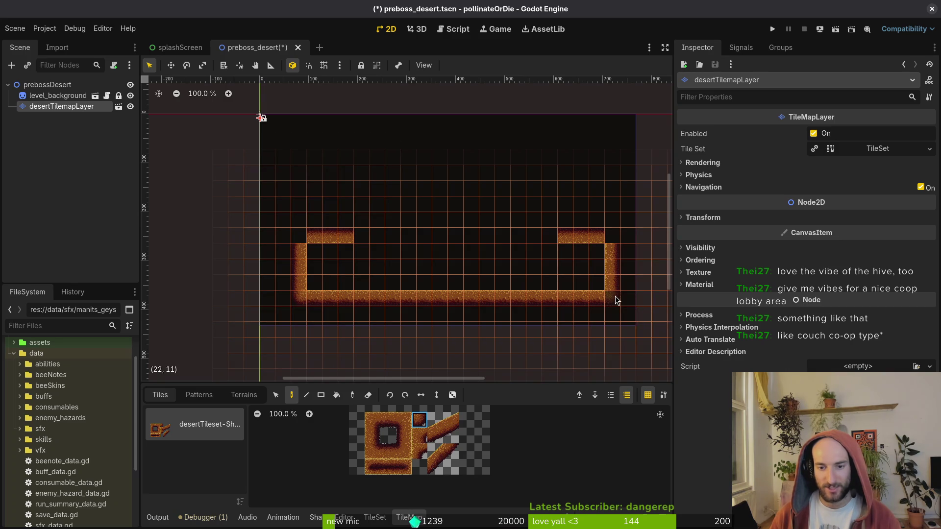
left_click(613, 299)
left_click(618, 236)
left_click(299, 237)
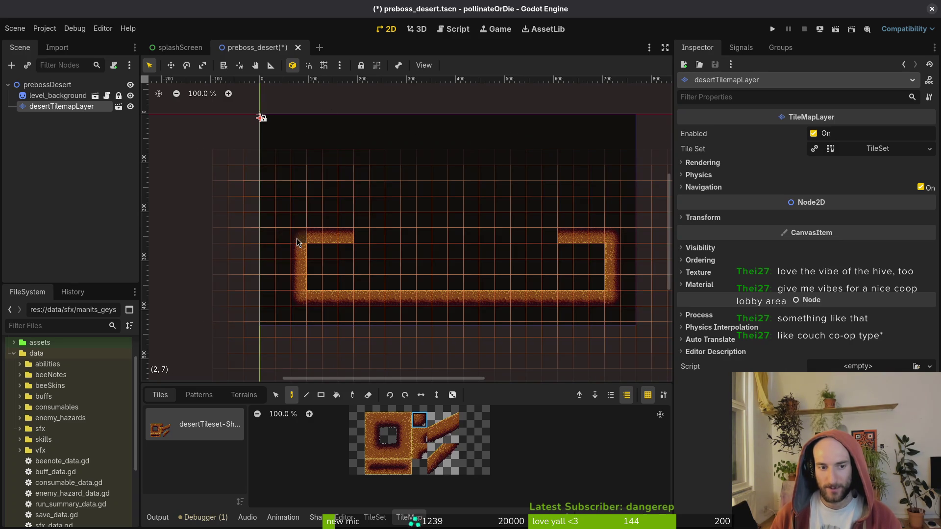
key("Escape")
key("ctrl+s")
- Erase the right-end top tiles, lower right wall, bottom-left corner, and two left-wall tiles
left_click(62, 106)
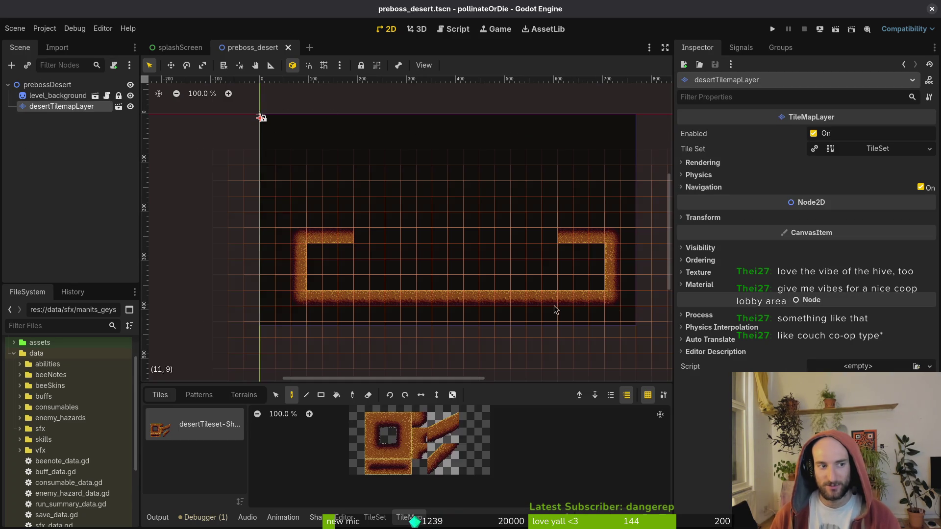
left_click(368, 395)
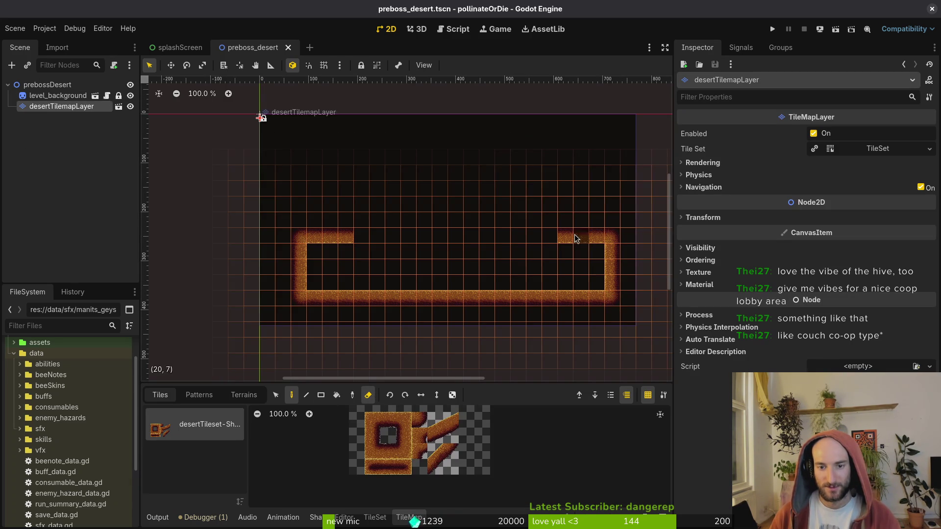
left_click_drag(581, 237, 597, 236)
left_click_drag(618, 283, 612, 267)
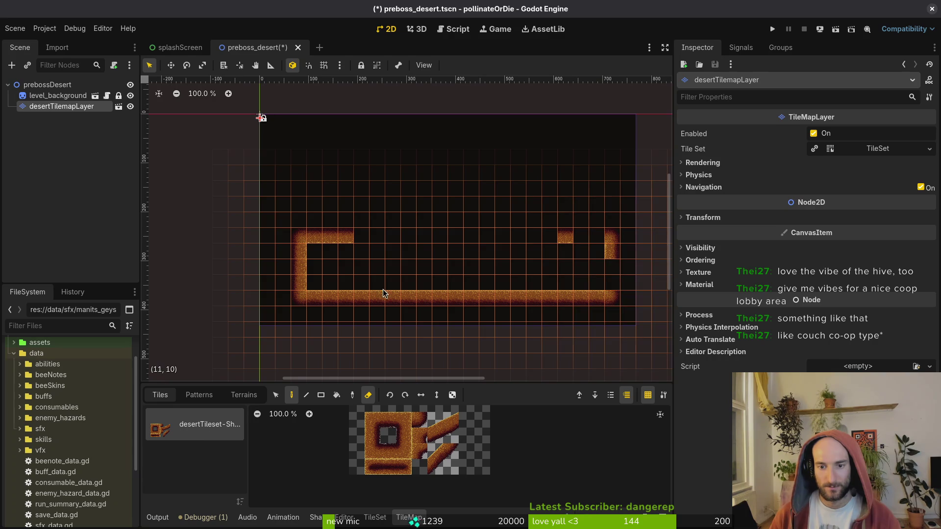
left_click(316, 299)
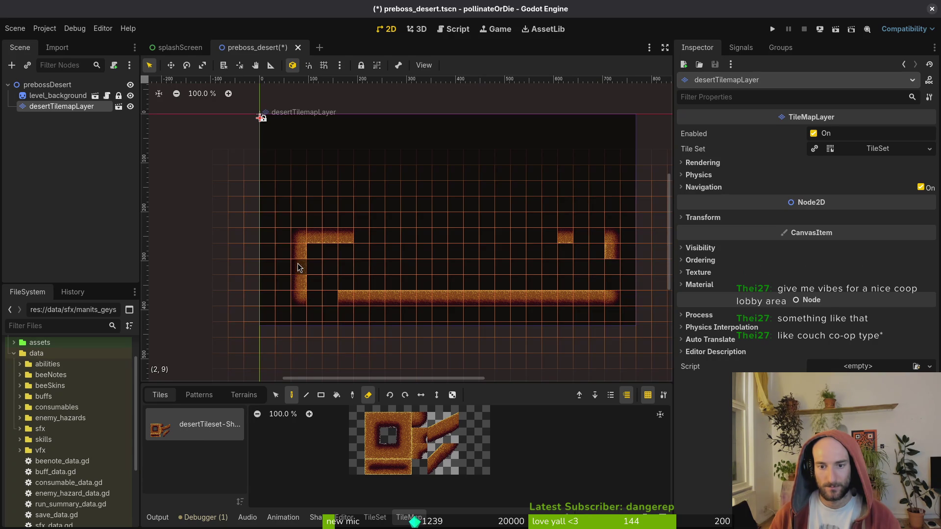
left_click_drag(298, 263, 298, 250)
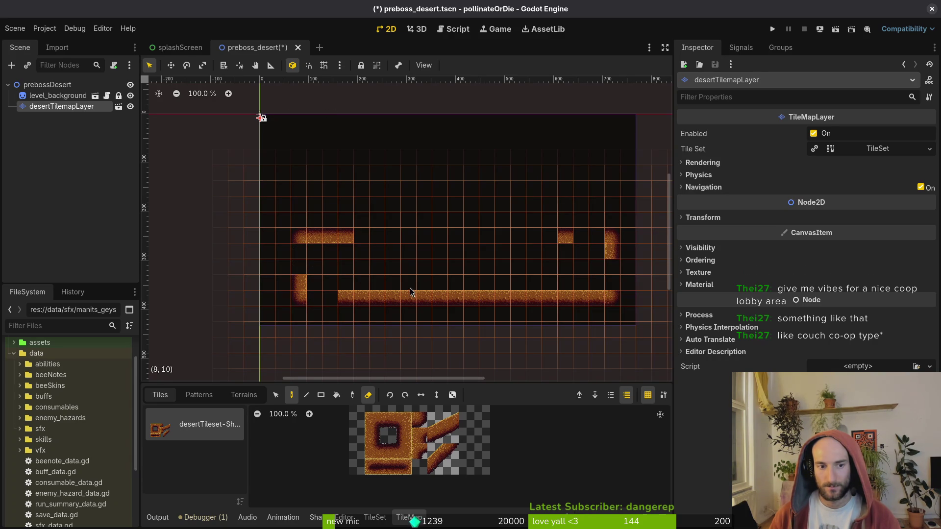
- Try several tiles from the tileset and reframe the view on the arena
left_click(390, 420)
left_click(404, 451)
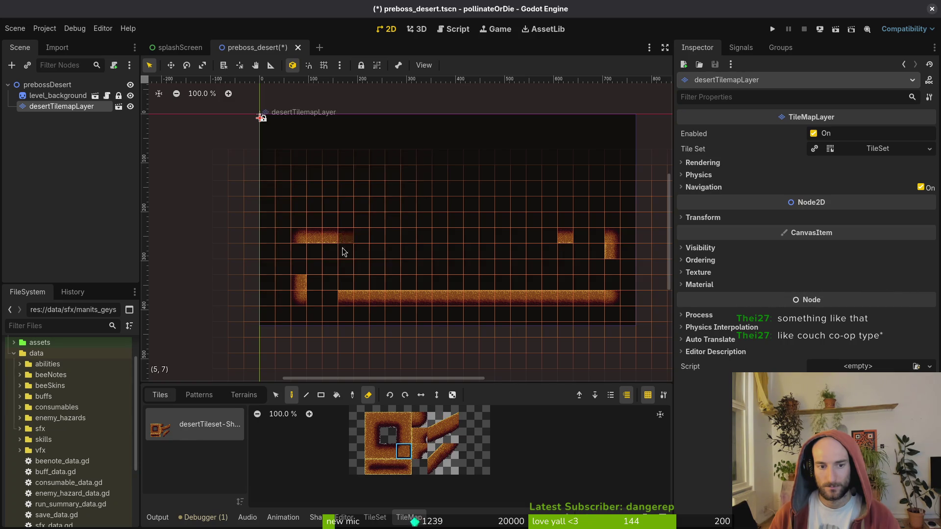
key("f")
key("f")
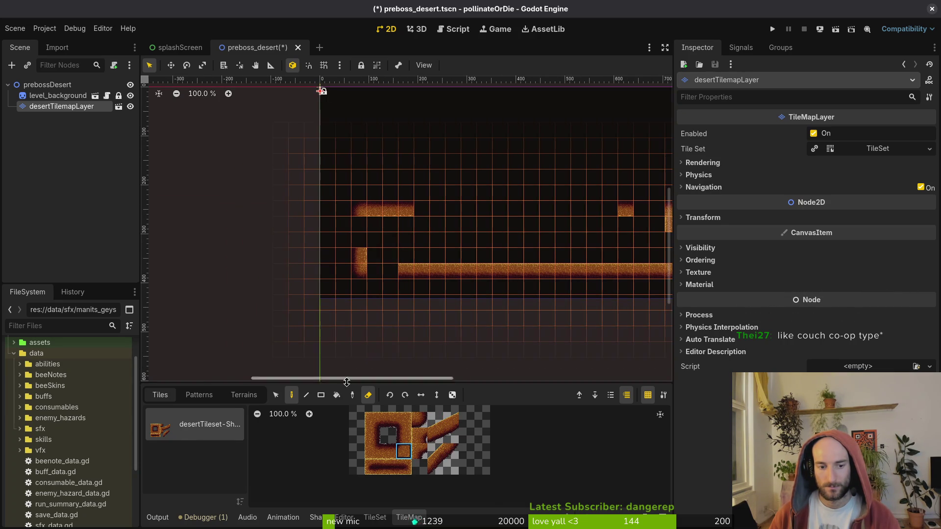
key("e")
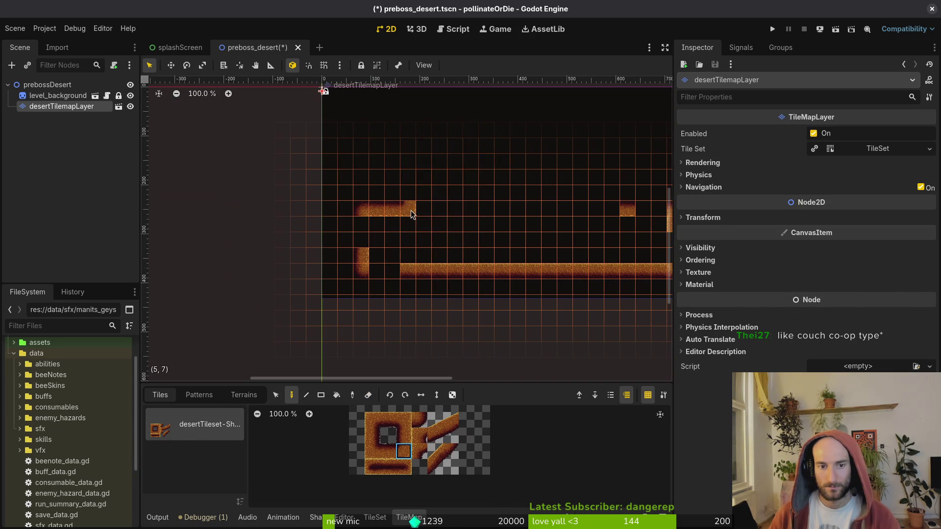
key("f")
left_click(373, 452)
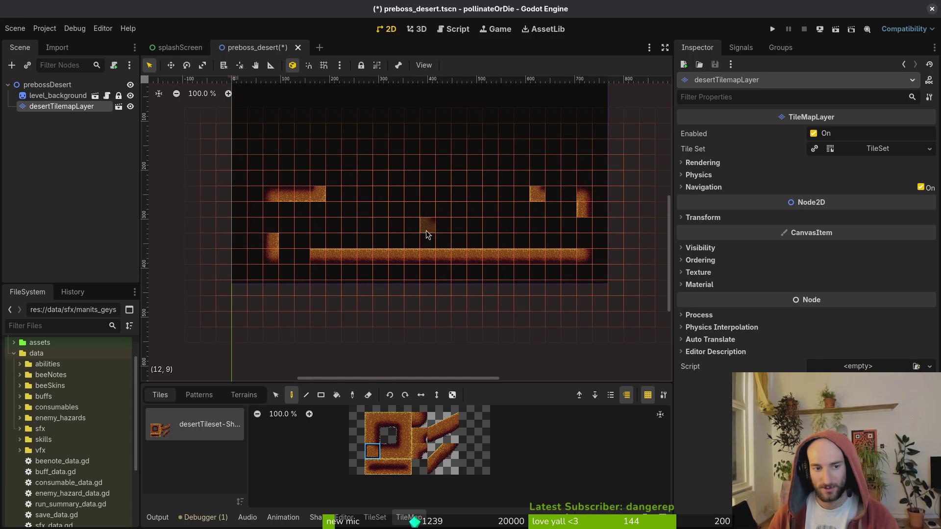
left_click_drag(425, 230, 438, 241)
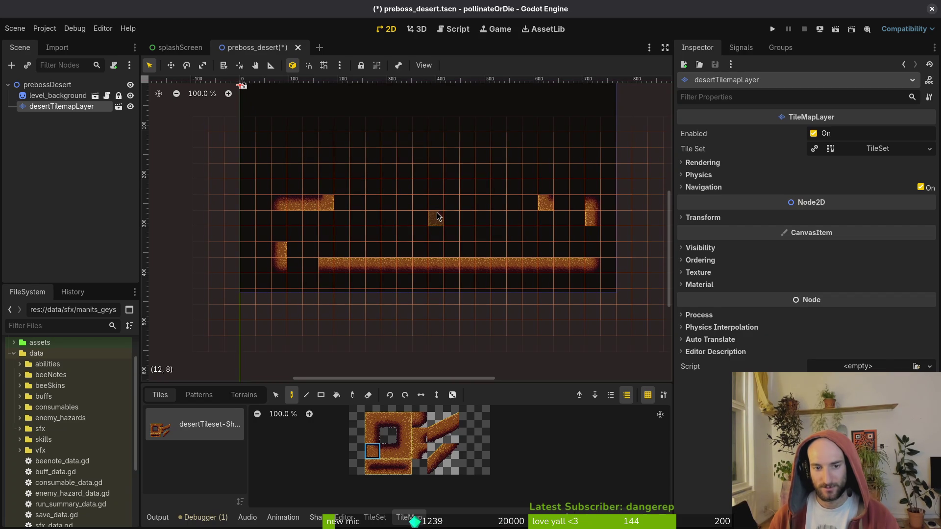
scroll(433, 277, "up", 3)
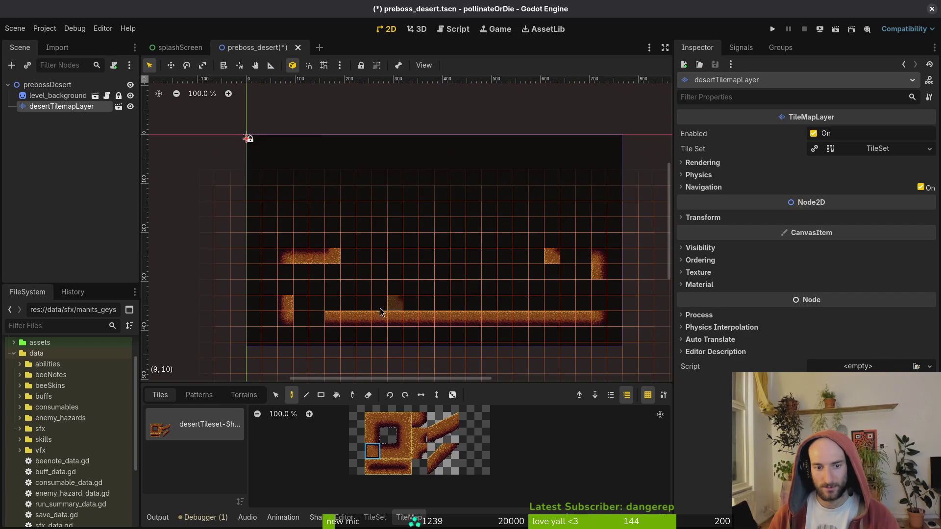
- Move the left-side tiles one cell right and the right-side tiles one cell left
left_click(275, 394)
left_click_drag(257, 252, 382, 328)
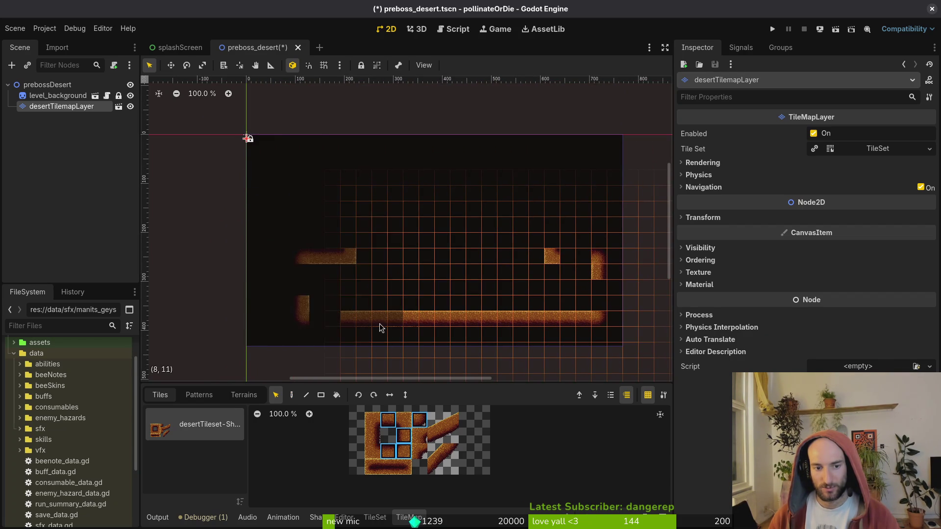
key("Escape")
left_click(62, 106)
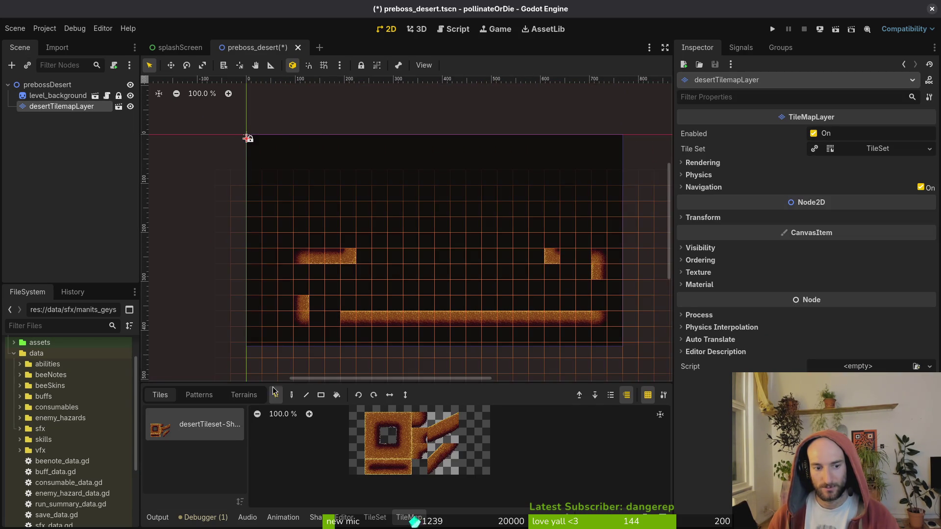
left_click(276, 394)
left_click_drag(483, 241, 606, 327)
left_click_drag(575, 298, 563, 315)
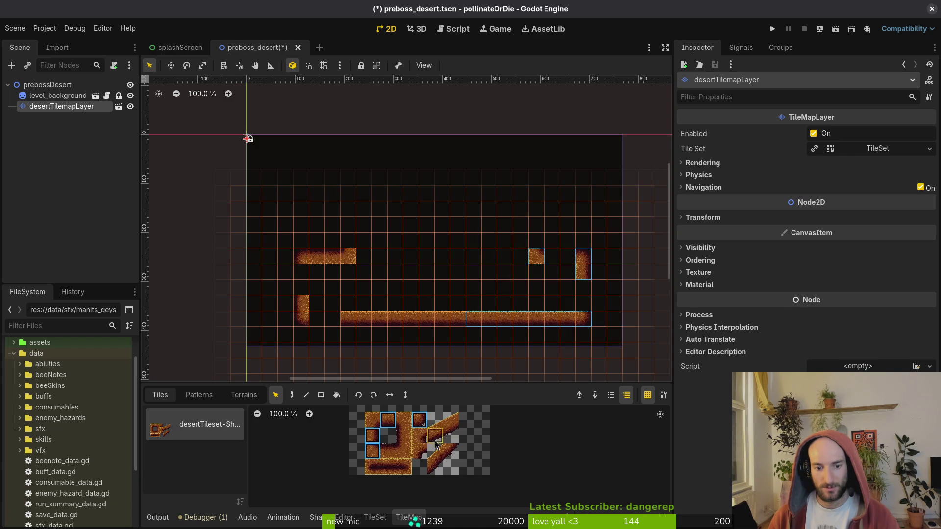
- Paint 2x2 diagonal slope tiles up both sides of the desert arch
key("Escape")
left_click(56, 107)
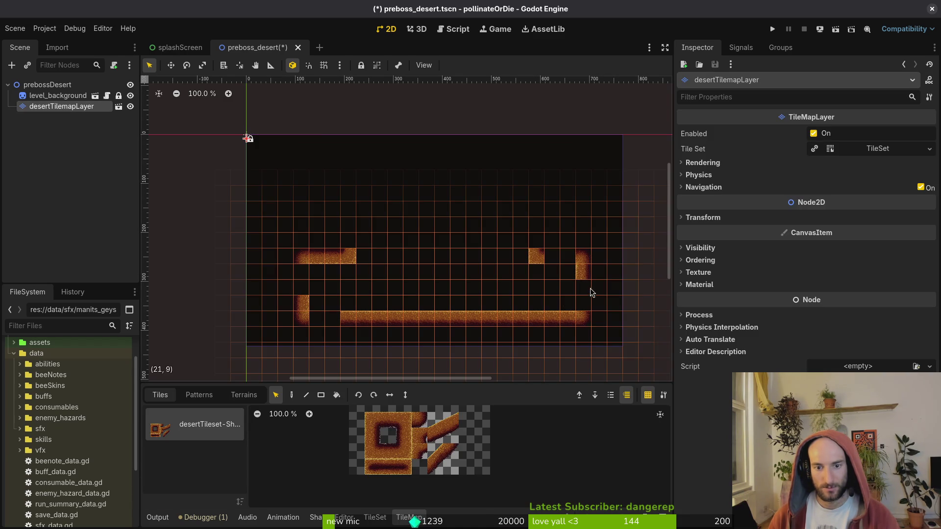
mouse_move(433, 419)
left_mouse_down()
mouse_move(435, 439)
mouse_move(453, 438)
left_mouse_up()
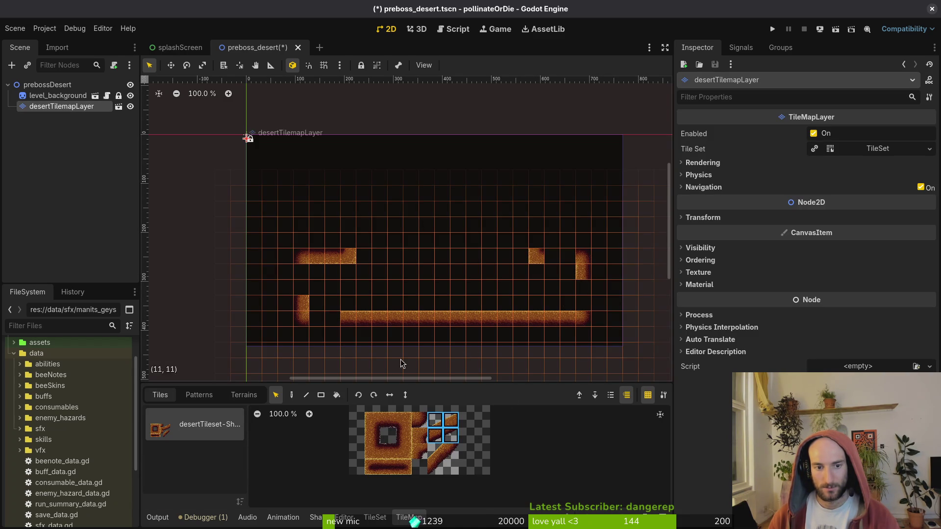
left_click(291, 395)
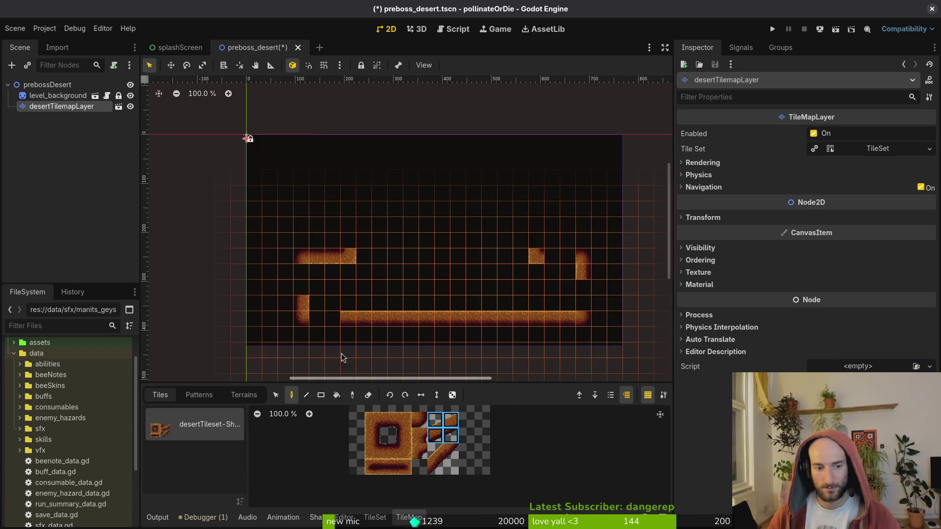
left_click(528, 228)
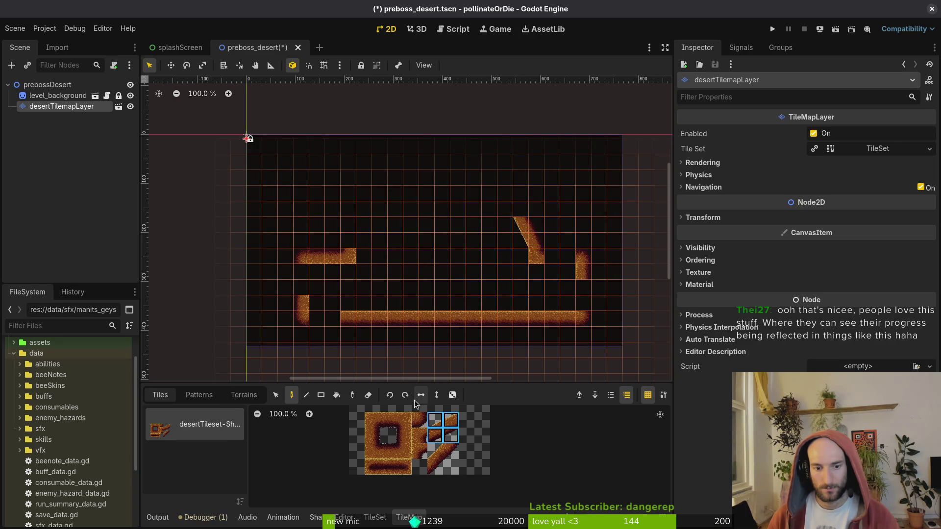
left_click(361, 218)
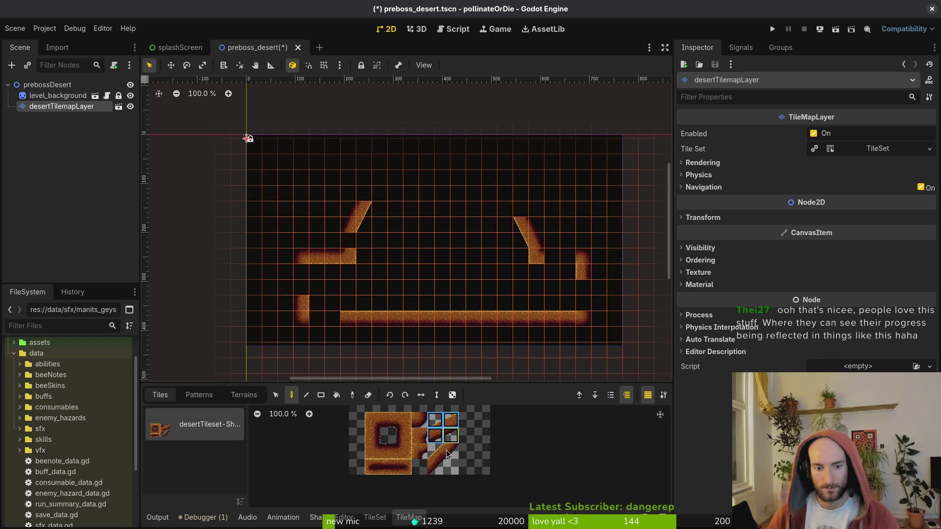
left_click_drag(435, 451, 451, 466)
left_click(380, 191)
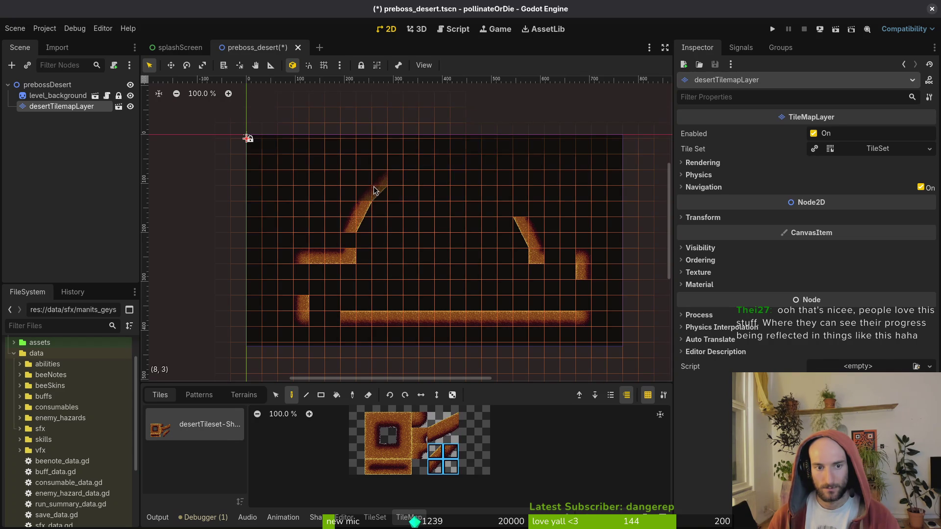
left_click(511, 191)
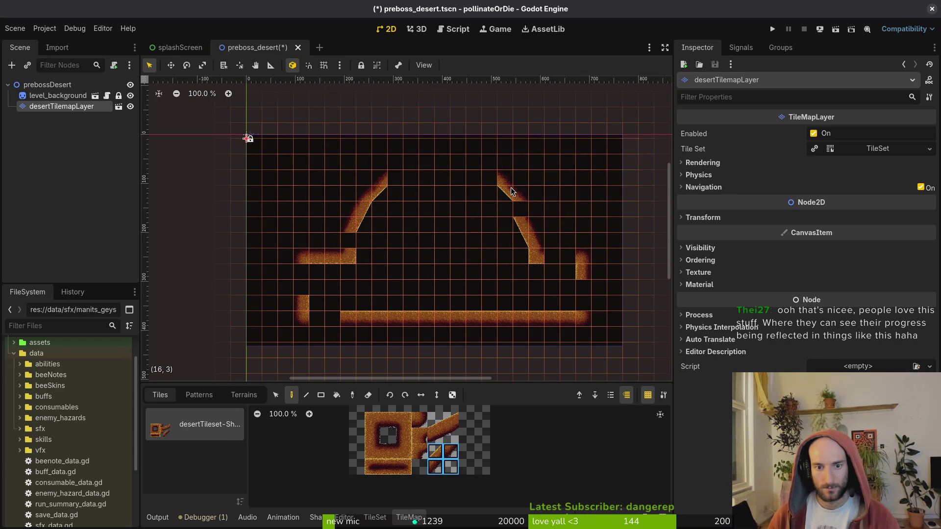
left_click_drag(435, 420, 451, 435)
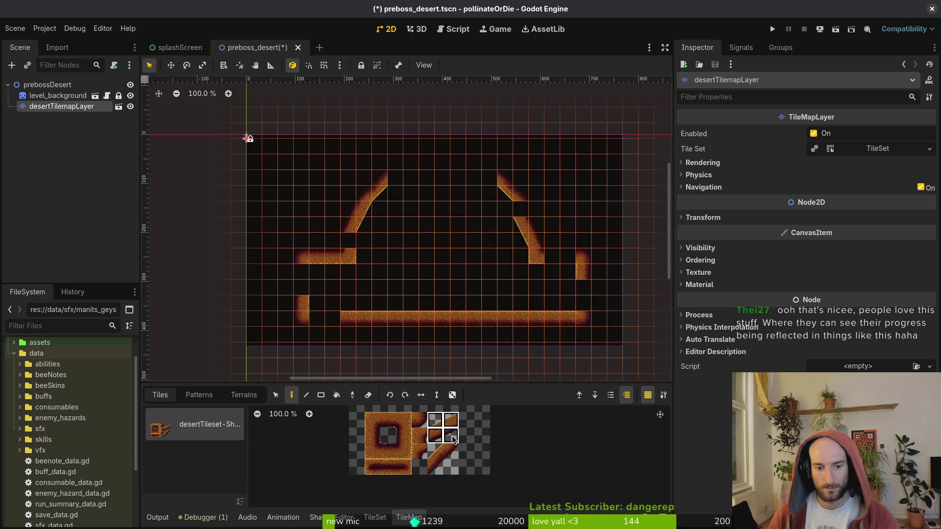
left_click(528, 218)
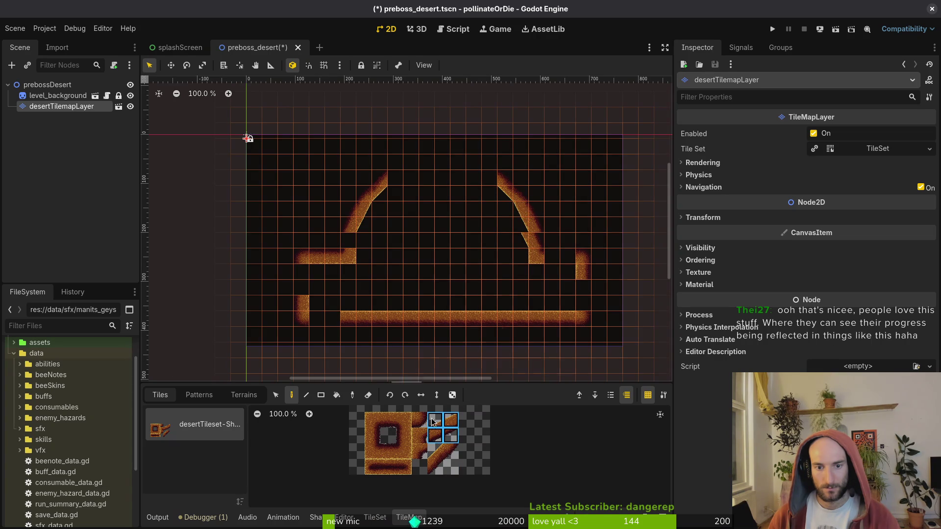
- Close the dome with a diagonal block on the right, a mirrored one on the left, and a plain top tile
left_click(373, 436)
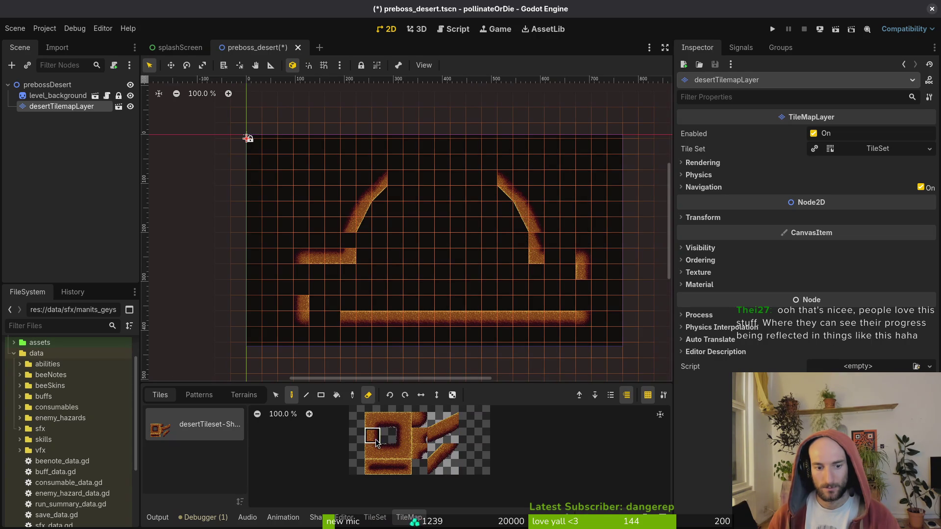
left_click(404, 435)
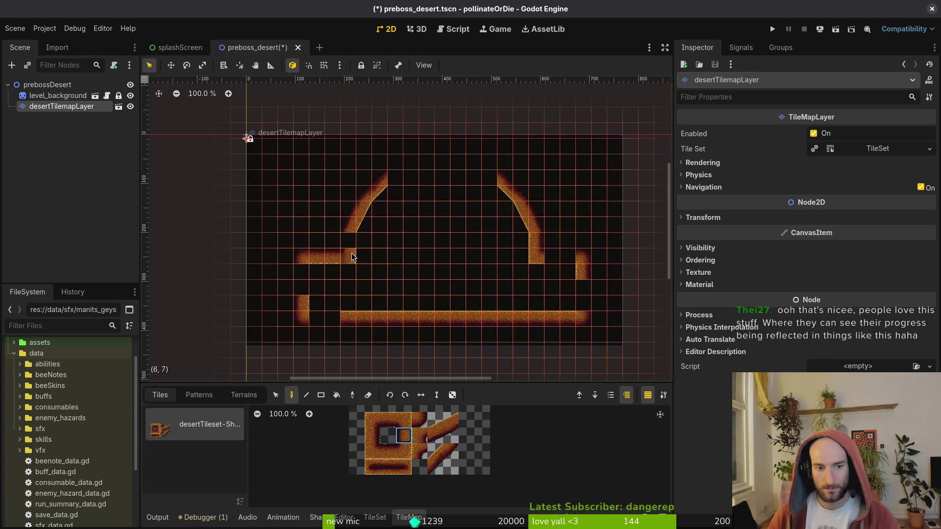
left_click_drag(432, 418, 450, 436)
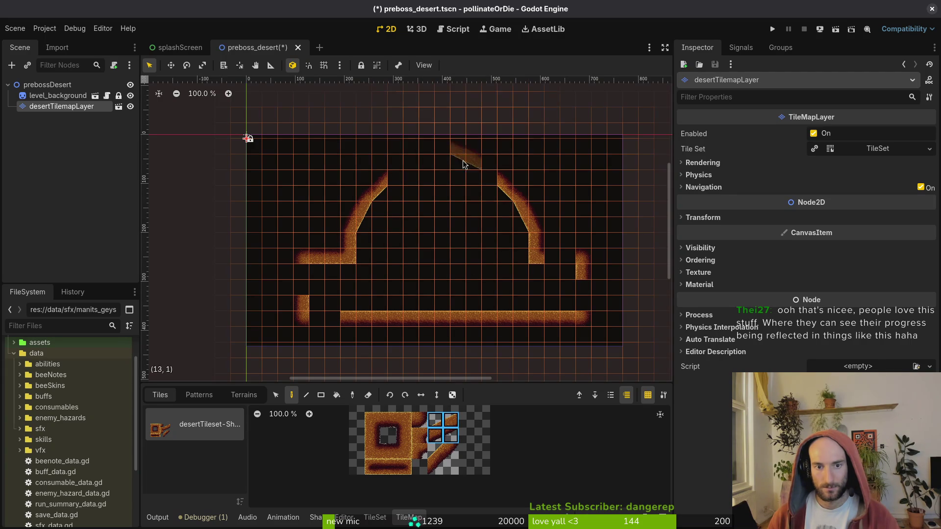
left_click(480, 174)
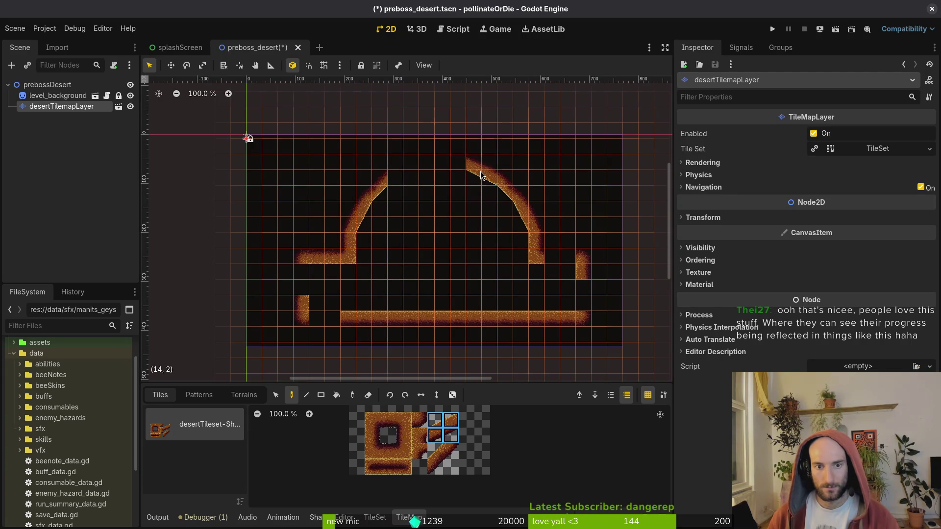
left_click(425, 396)
left_click(402, 172)
left_click(388, 451)
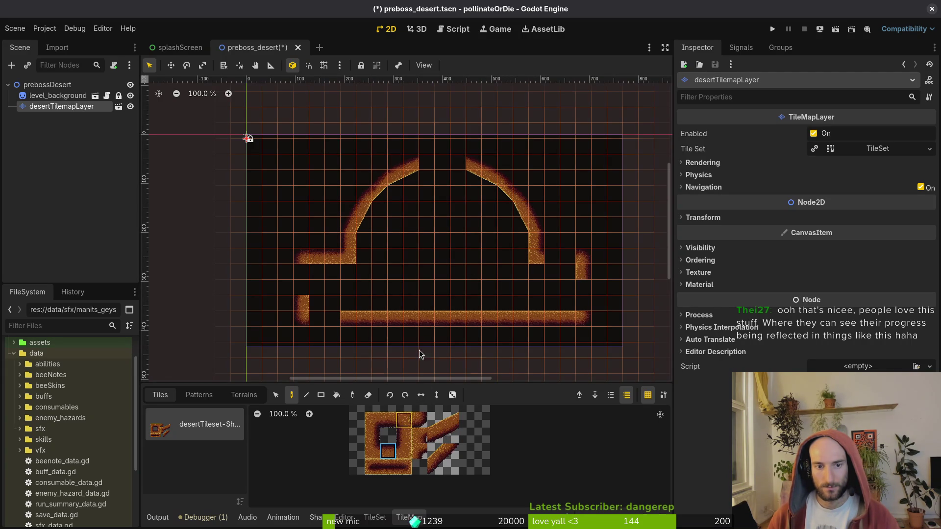
left_click(434, 170)
- Shift the right part of the arena one cell left and save preboss_desert
left_click(276, 395)
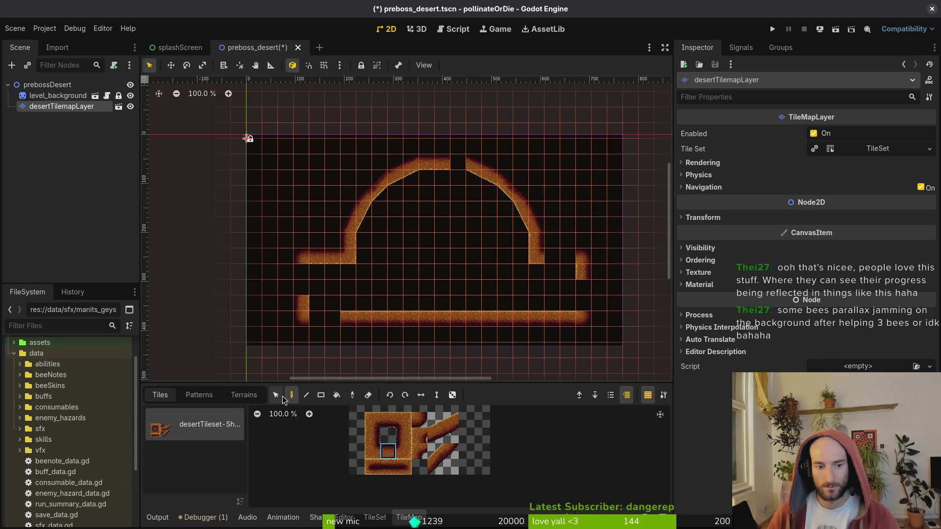
mouse_move(604, 141)
left_mouse_down()
mouse_move(546, 279)
mouse_move(459, 366)
mouse_move(475, 362)
left_mouse_up()
mouse_move(531, 319)
left_mouse_down()
mouse_move(515, 319)
mouse_move(515, 329)
left_mouse_up()
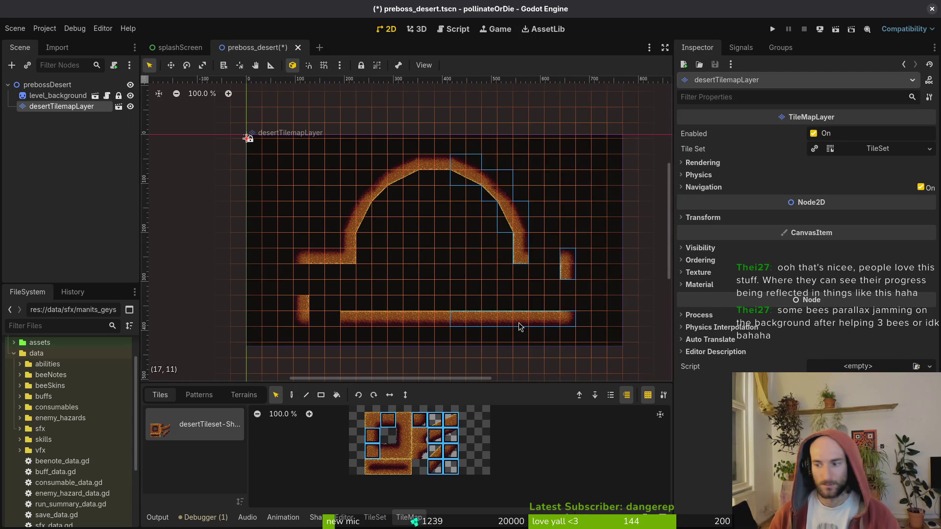
key("Escape")
key("ctrl+s")
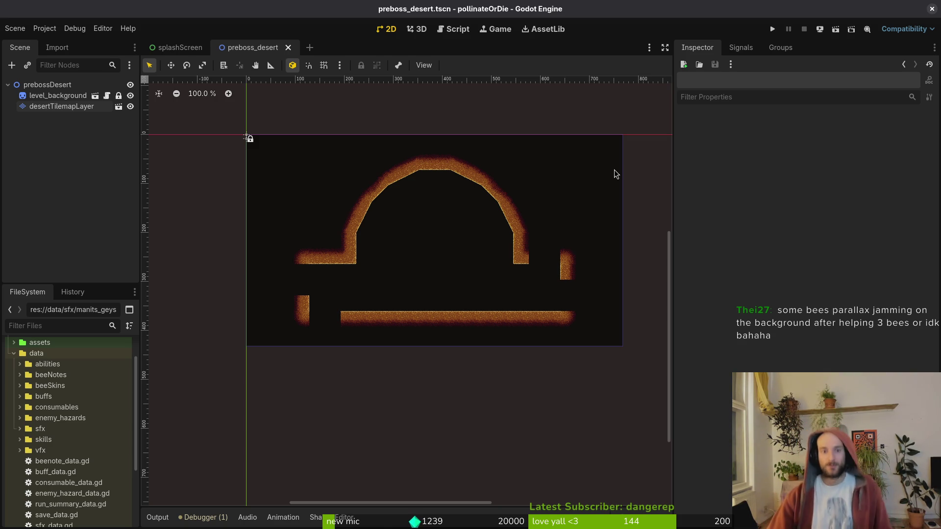
- Box-select the desert layer's arch and floor tiles and move them up one cell
left_click(44, 97)
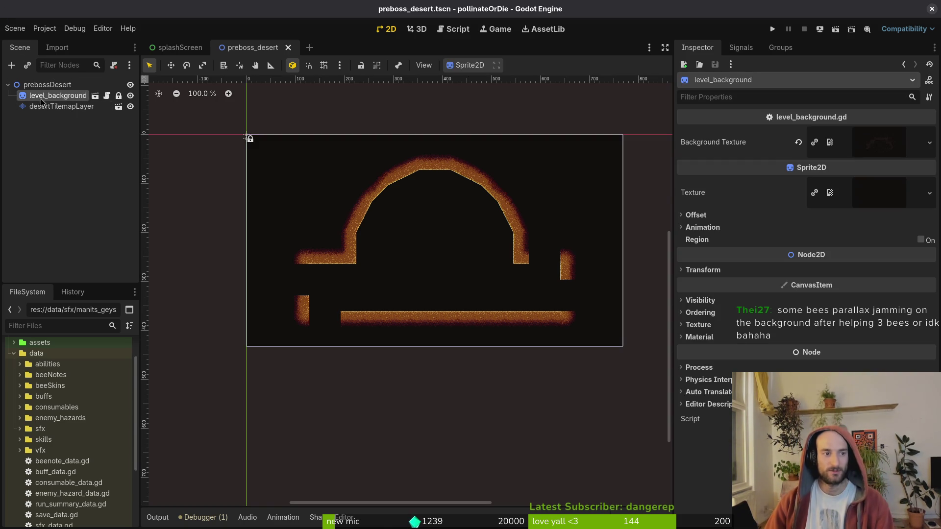
left_click(56, 107)
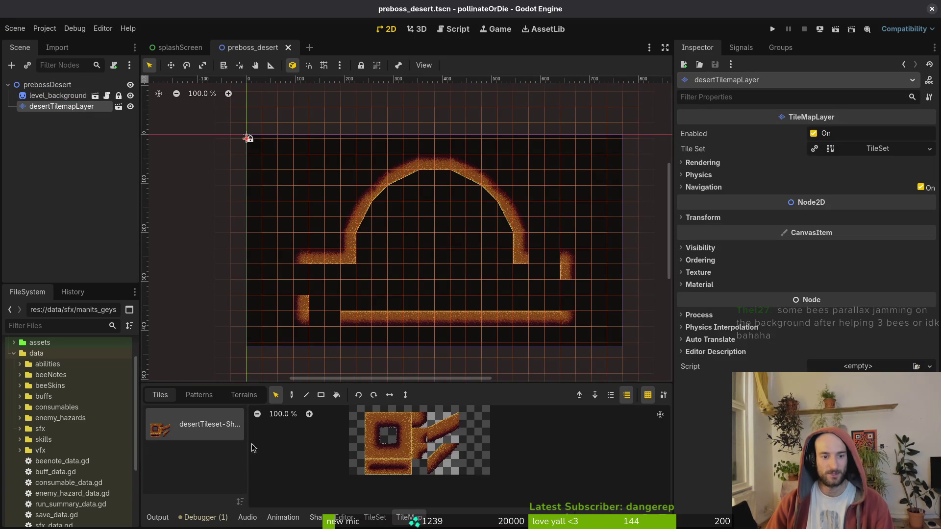
mouse_move(333, 149)
left_mouse_down()
mouse_move(468, 214)
mouse_move(552, 223)
mouse_move(553, 239)
left_mouse_up()
key("Escape")
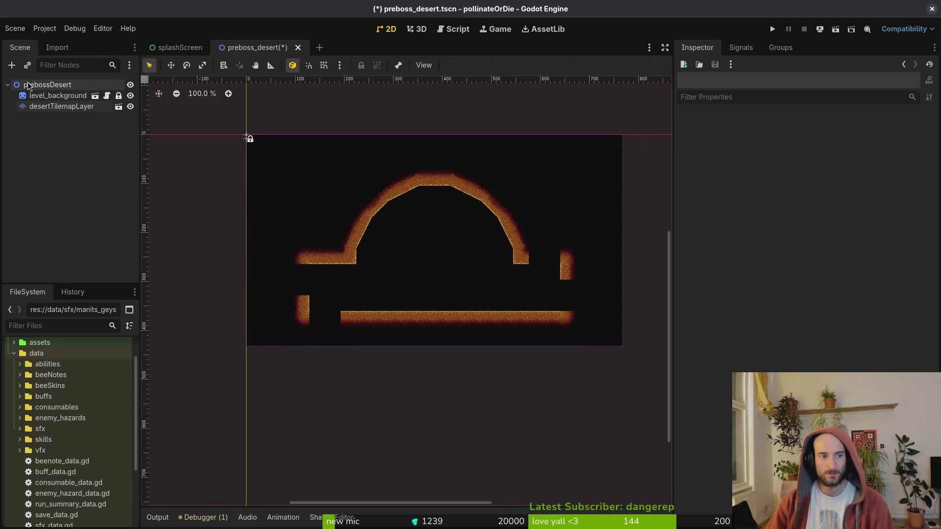
left_click(59, 107)
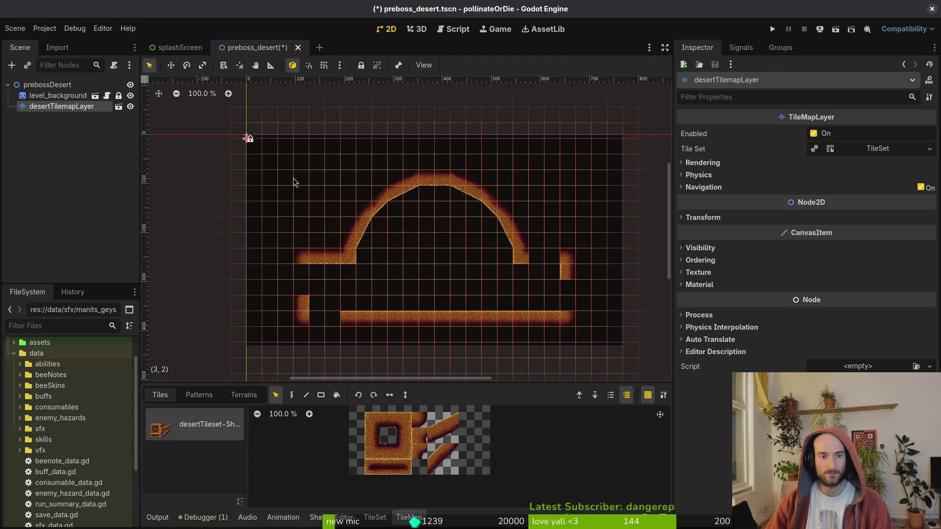
left_click_drag(267, 143, 620, 365)
left_click_drag(497, 329, 498, 313)
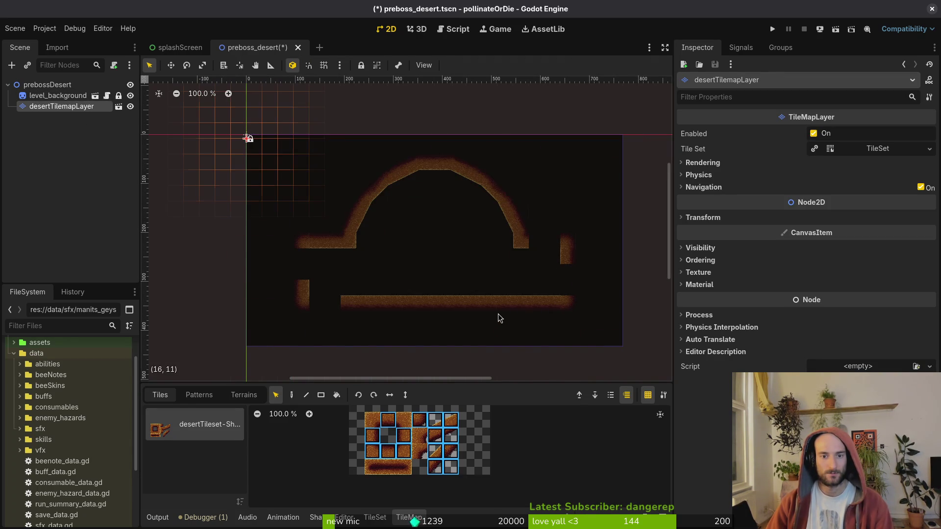
left_click(412, 240)
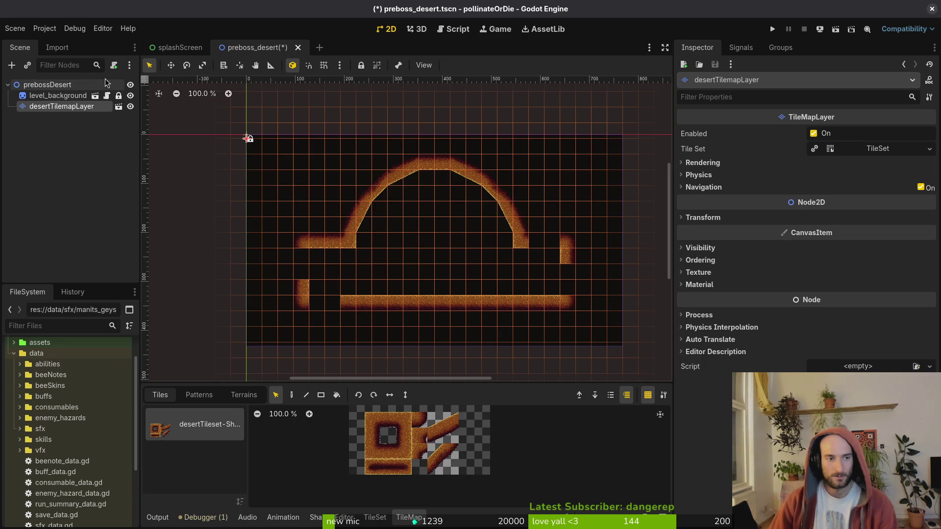
left_click(28, 143)
- Open level_1_0 and paste its gates group into preboss_desert
left_click(55, 88)
key("ctrl+a")
type("g")
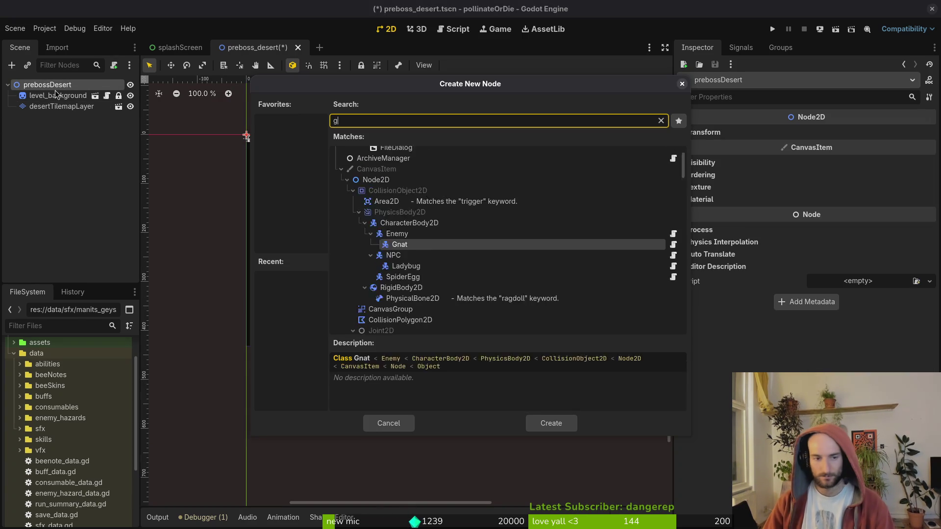
key("Escape")
double_click(33, 355)
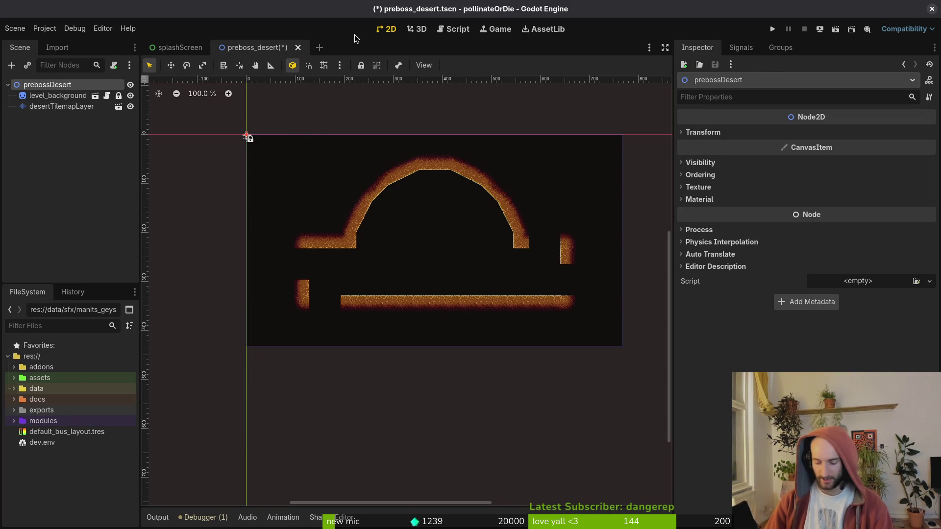
key("alt+shift+o")
type("level1")
key("Return")
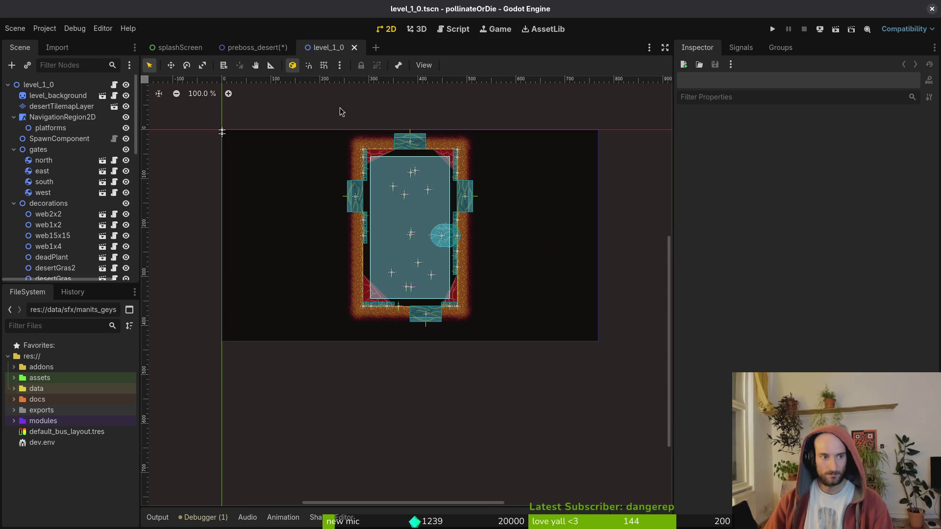
left_click(38, 148)
left_click(255, 47)
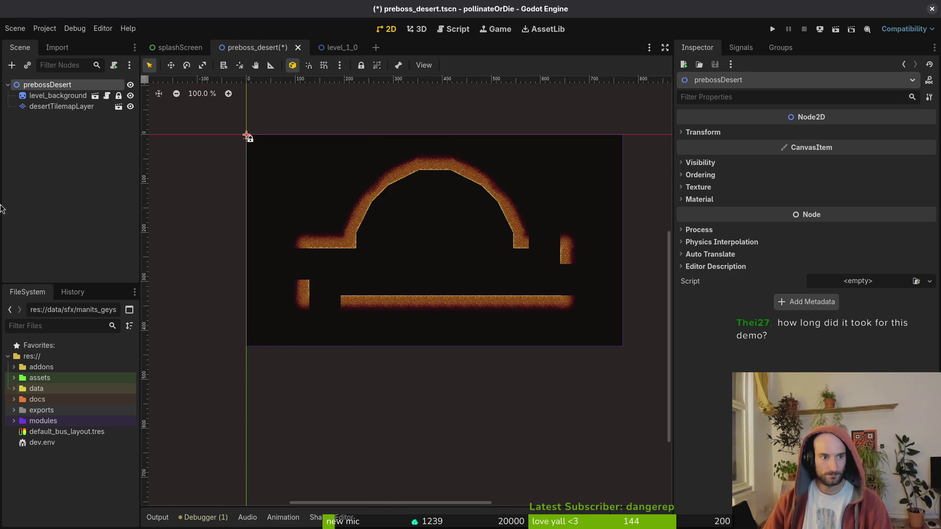
key("ctrl+v")
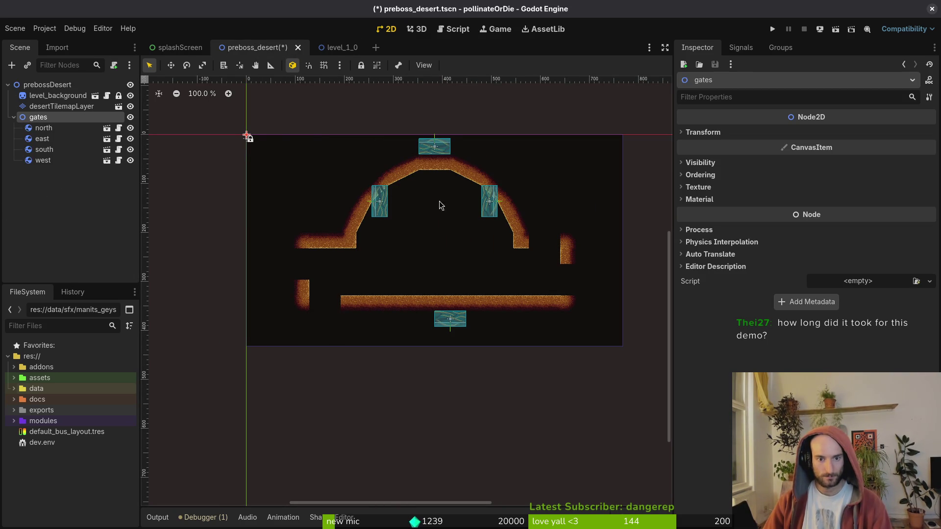
- With grid snap on, place the west, south, east and north gates on the arena walls, then save
mouse_move(380, 206)
left_mouse_down()
mouse_move(332, 275)
mouse_move(302, 275)
mouse_move(349, 276)
mouse_move(289, 272)
left_mouse_up()
key("shift+g")
scroll(349, 276, "up", 3)
left_click_drag(477, 339, 309, 317)
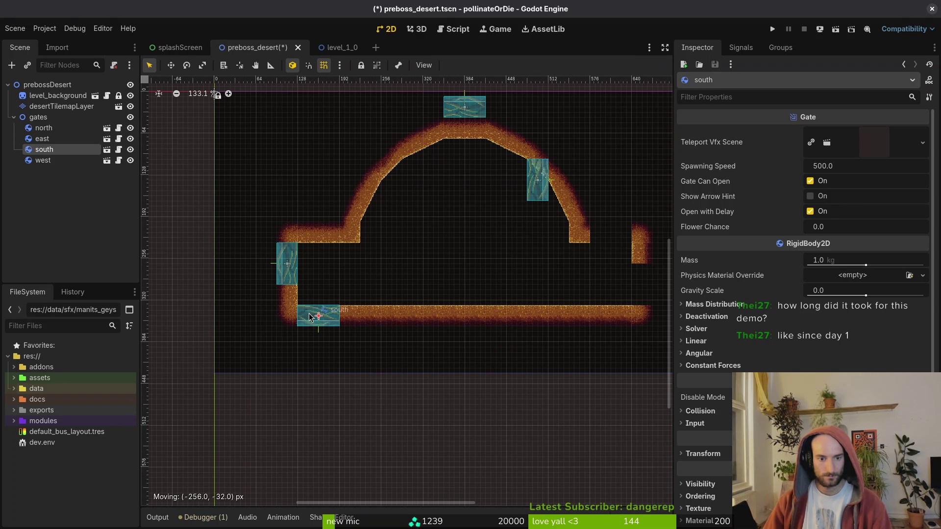
mouse_move(539, 180)
left_mouse_down()
mouse_move(637, 294)
mouse_move(642, 284)
left_mouse_up()
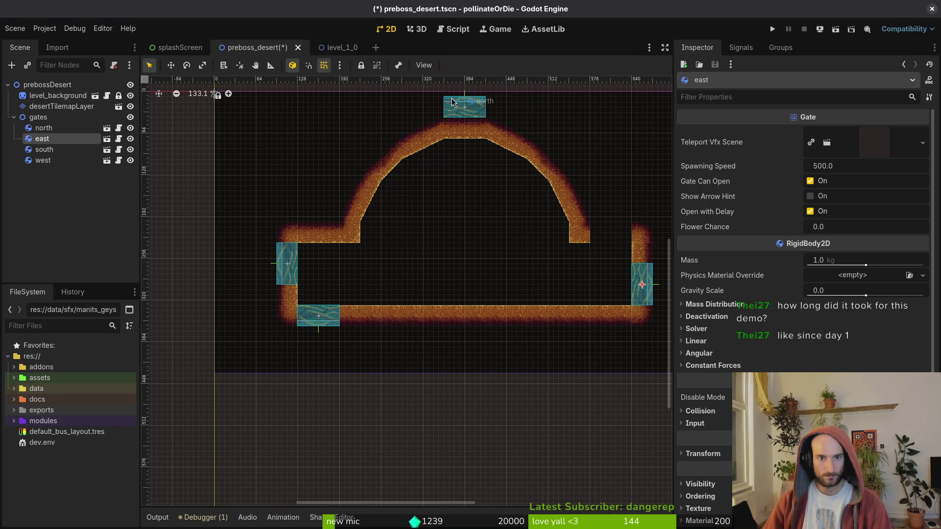
left_click_drag(452, 102, 596, 226)
left_click(595, 246)
key("ctrl+s")
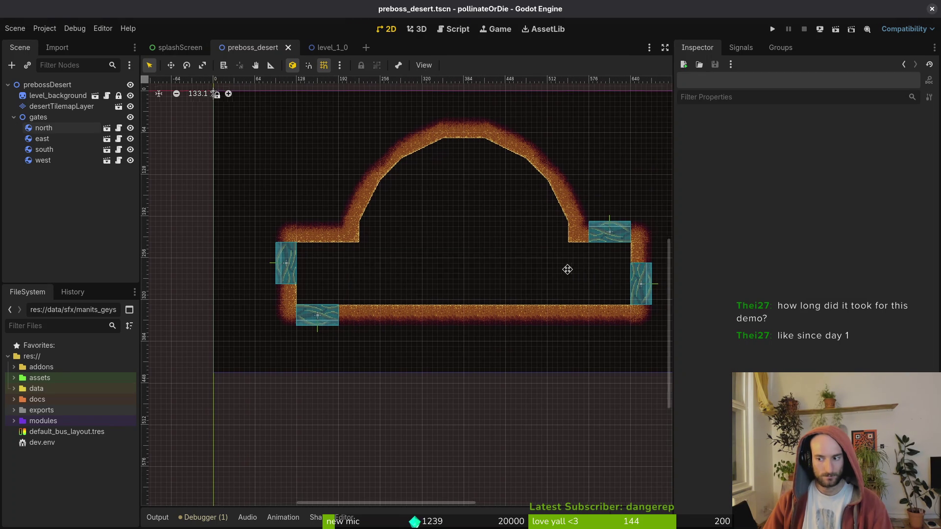
- Pan and zoom the view to inspect the finished arena
scroll(566, 269, "right", 2)
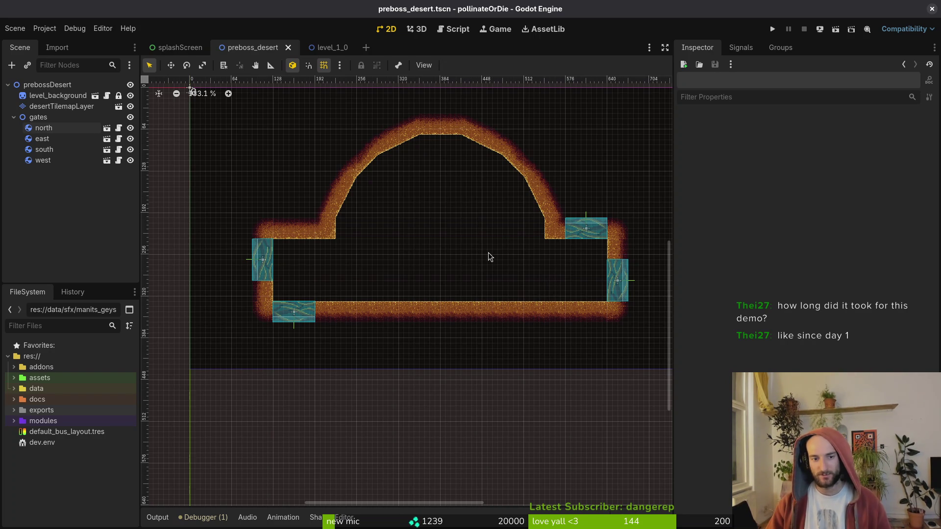
mouse_move(485, 233)
left_mouse_down()
mouse_move(503, 267)
mouse_move(490, 298)
left_mouse_up()
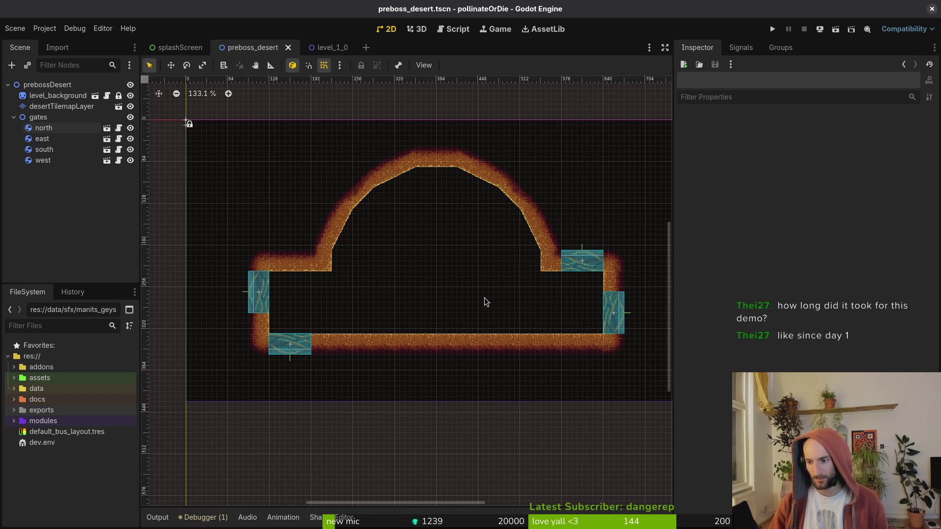
scroll(404, 292, "down", 1)
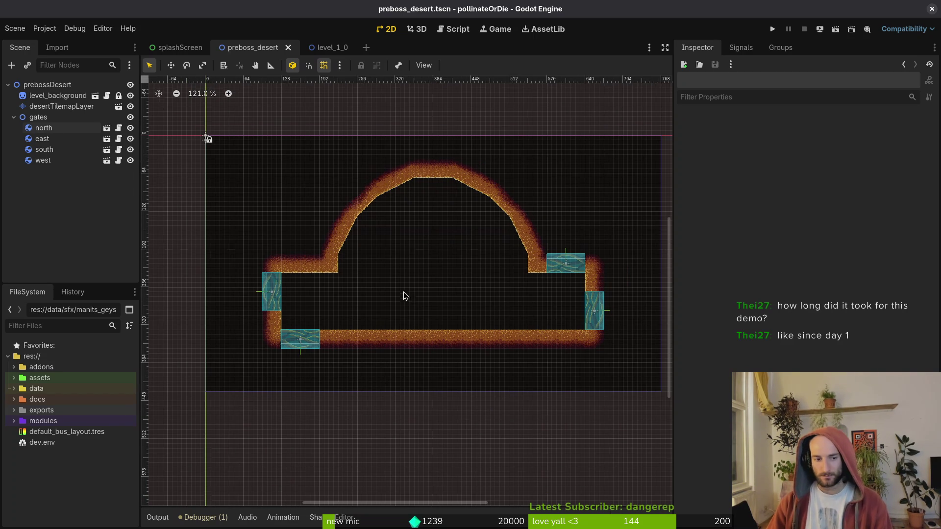
left_click_drag(433, 305, 424, 318)
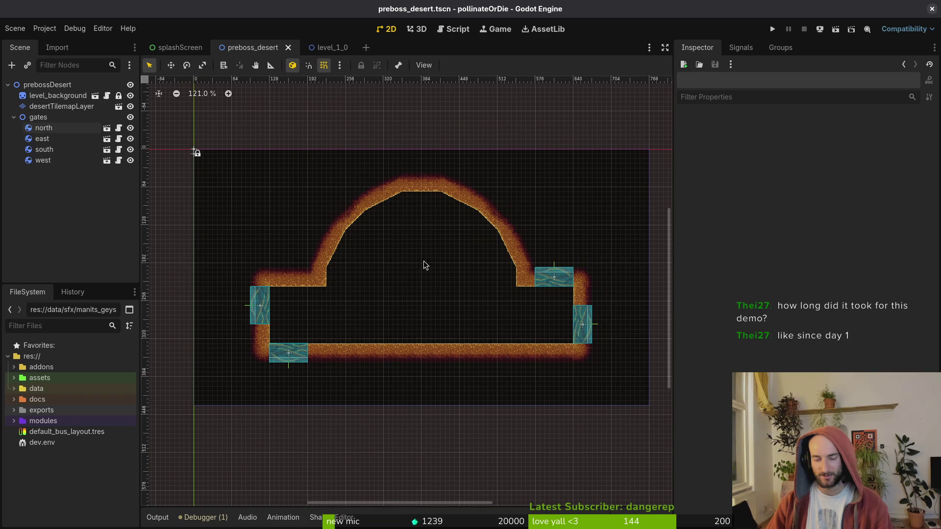
left_click_drag(423, 264, 425, 258)
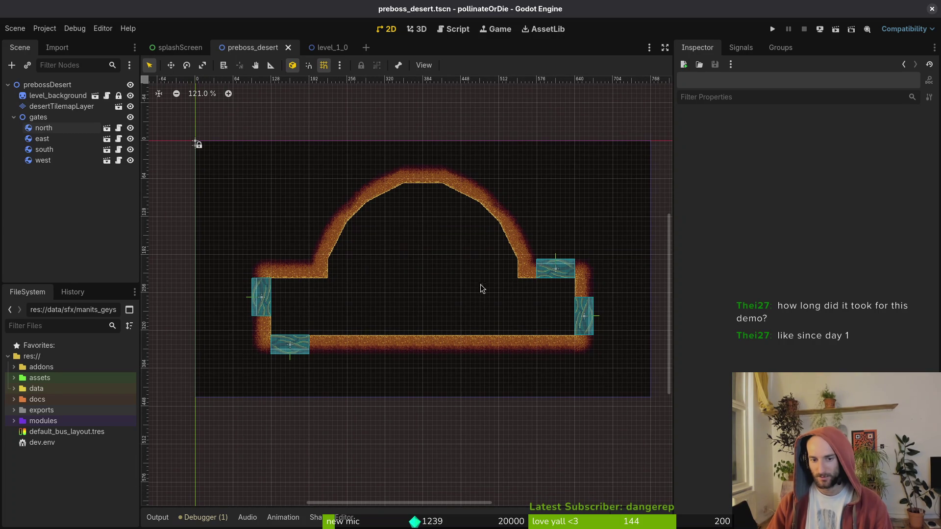
- Collapse the gates, NavigationRegion2D, decorations and spawning_locations groups in the scene trees
left_click(14, 120)
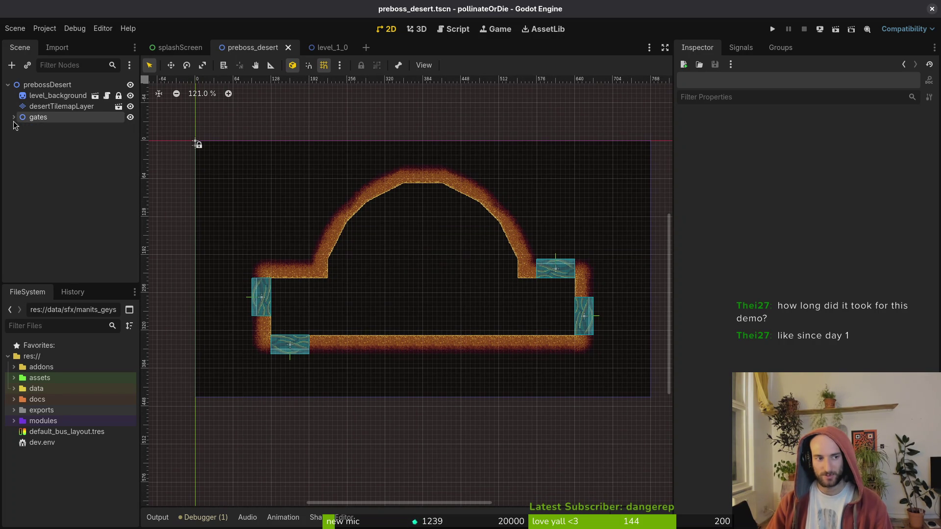
left_click(324, 48)
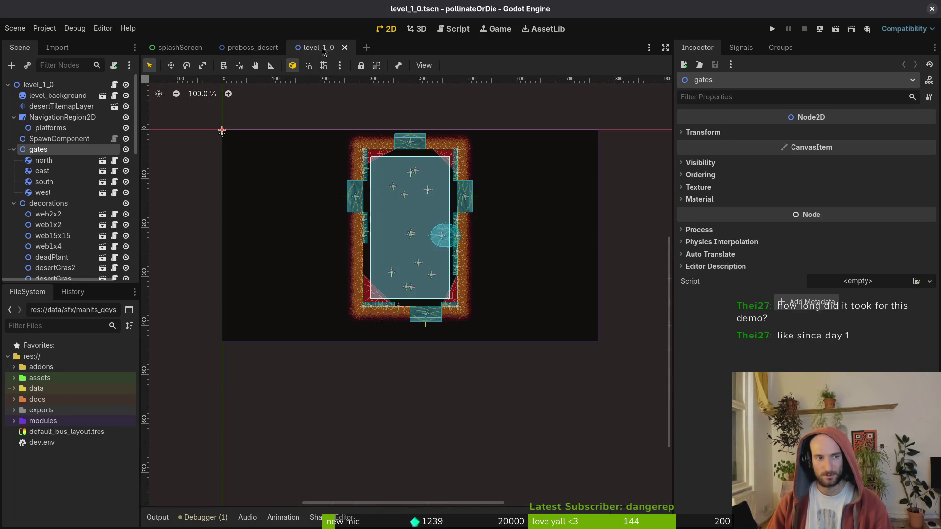
left_click(14, 117)
left_click(14, 138)
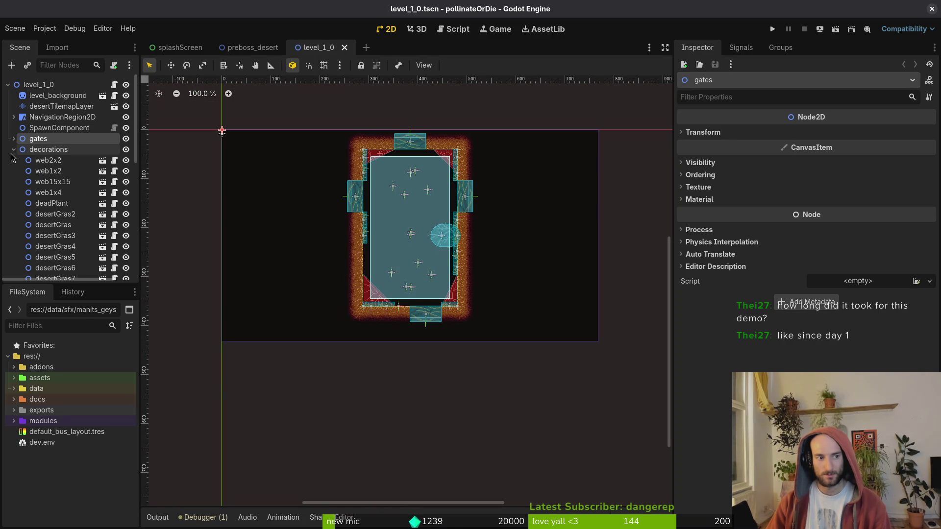
left_click(14, 150)
left_click(14, 182)
- Create a new scene with a 2D Scene (Node2D) root
left_click(15, 28)
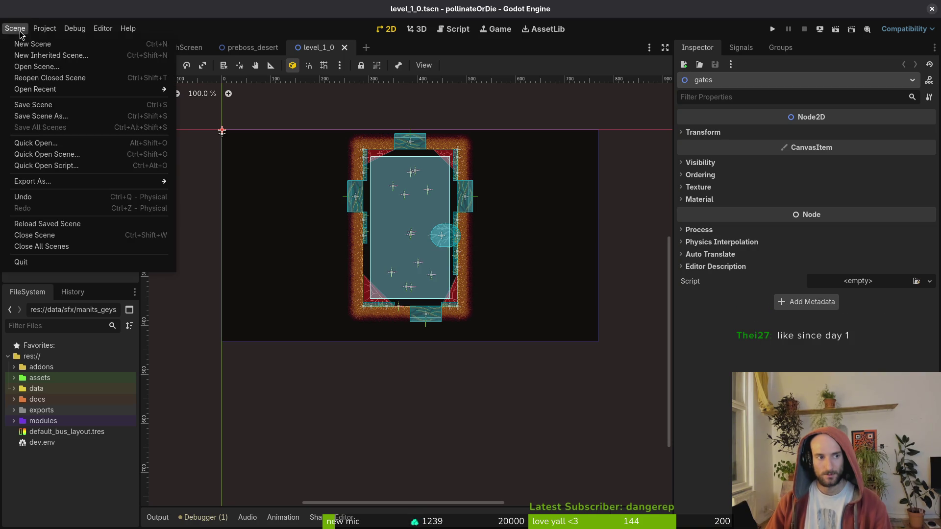
left_click(30, 44)
left_click(91, 93)
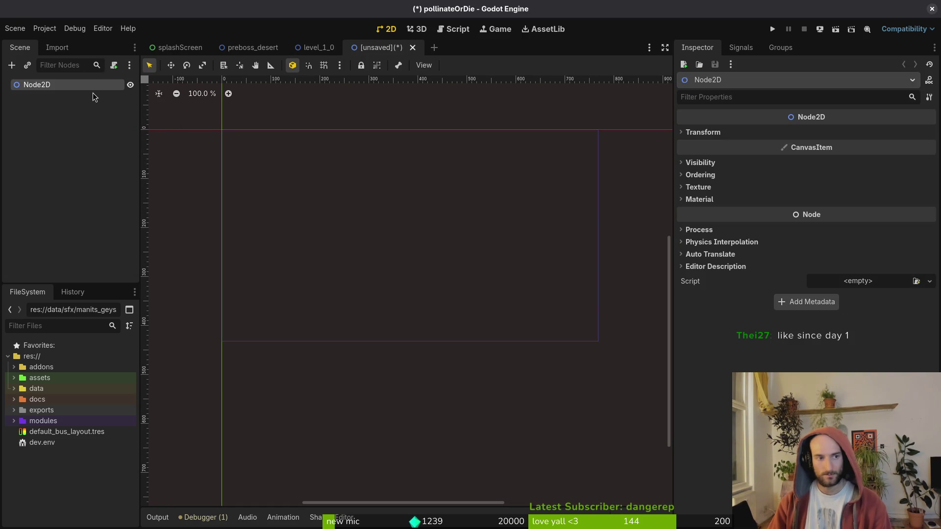
- Rename the new scene's root node to spiderArenaGate
double_click(93, 92)
type("spider")
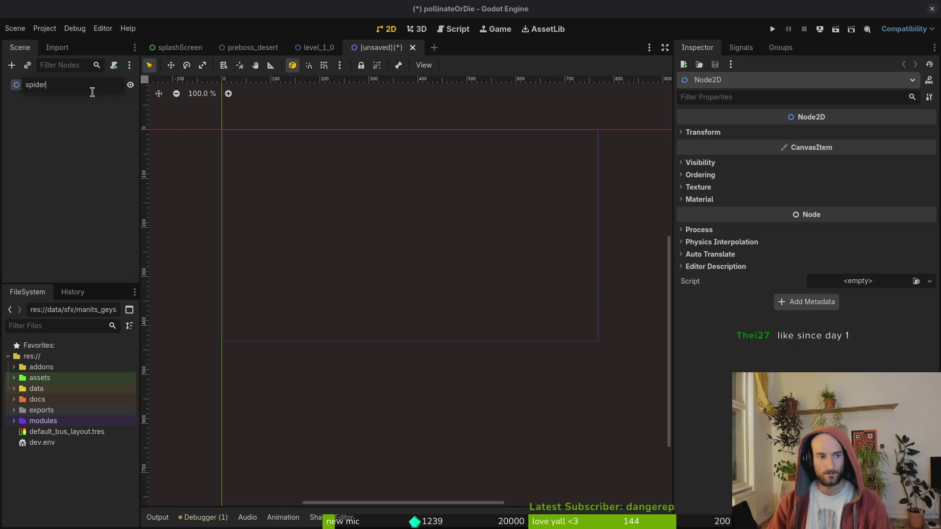
type("ArenaT")
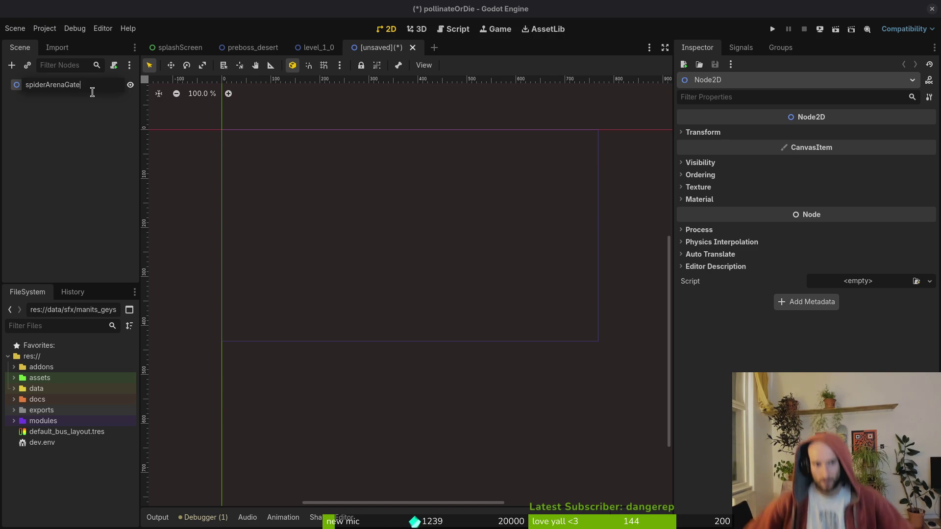
key("Return")
key("ctrl+a")
type("gate")
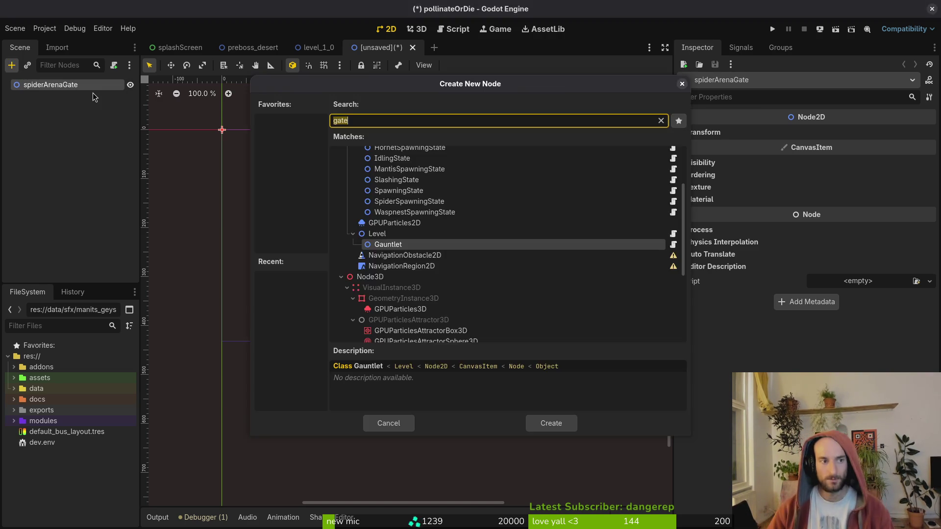
key("Escape")
- Search the quick file finder for hive_exit.tscn and highlight it
key("ctrl+shift+a")
type("gatets")
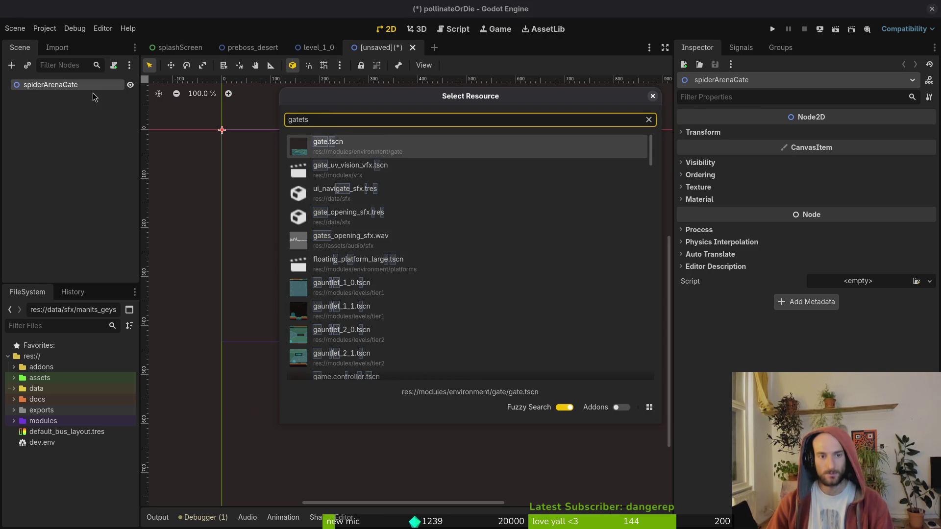
key("BackSpace")
key("BackSpace")
key("BackSpace")
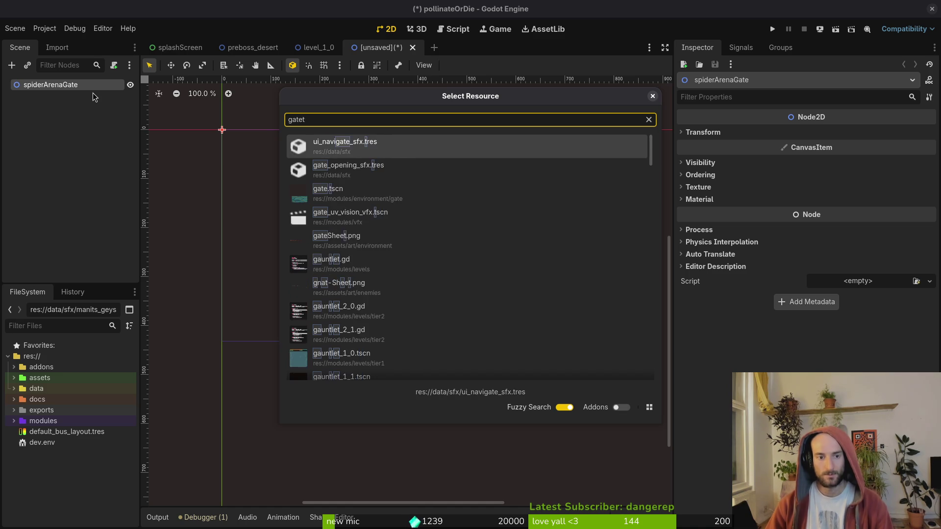
type("hiveext")
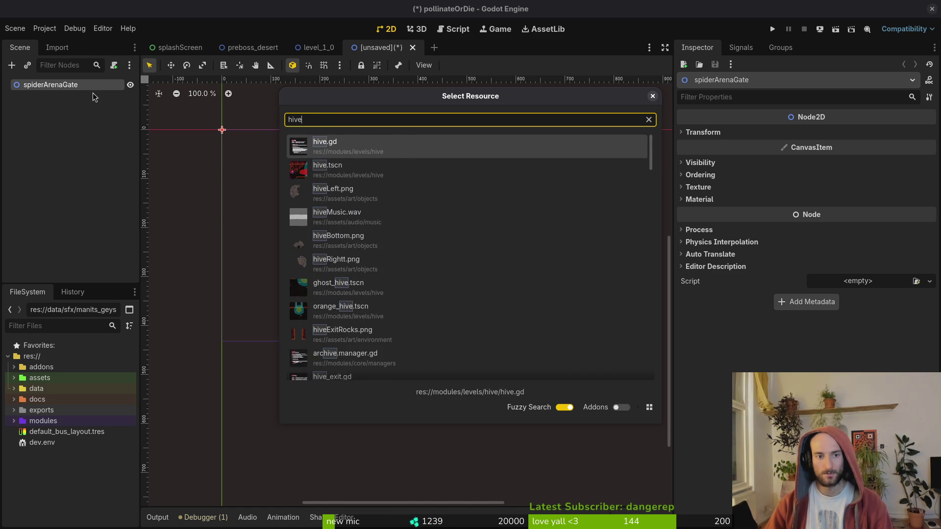
key("Down")
key("Down")
- Open hive_exit.tscn and fold its gatherBeesTrigger, activateGateHitbox and teleportHitbox branches
key("Return")
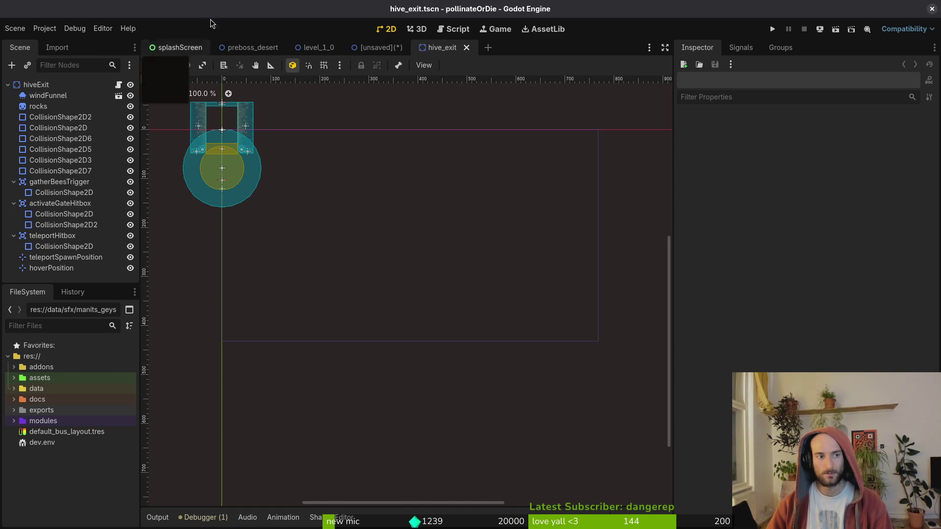
scroll(522, 234, "up", 5)
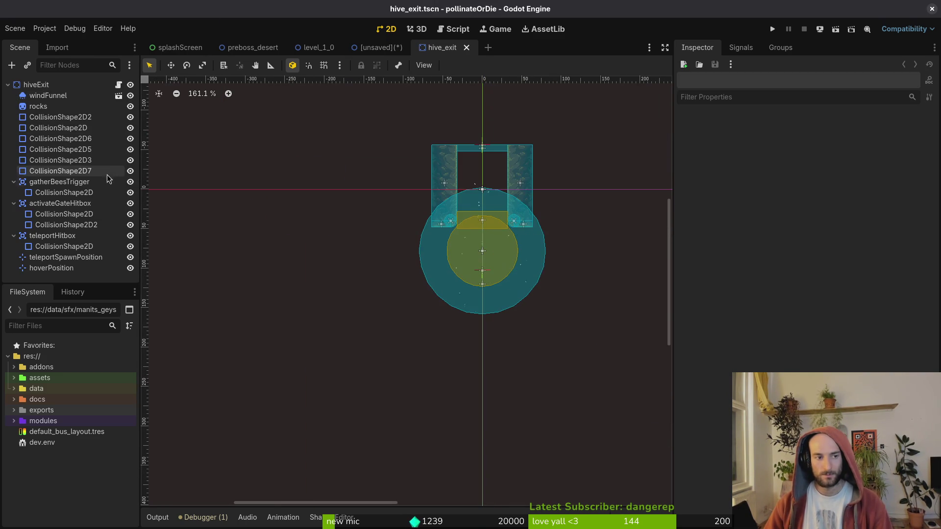
left_click(14, 182)
left_click(14, 193)
left_click(14, 204)
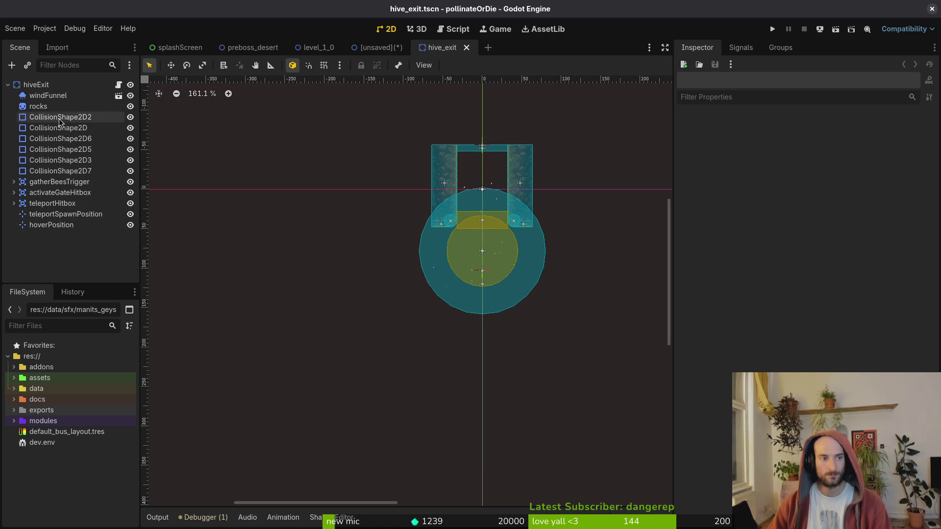
key("ctrl+shift+Tab")
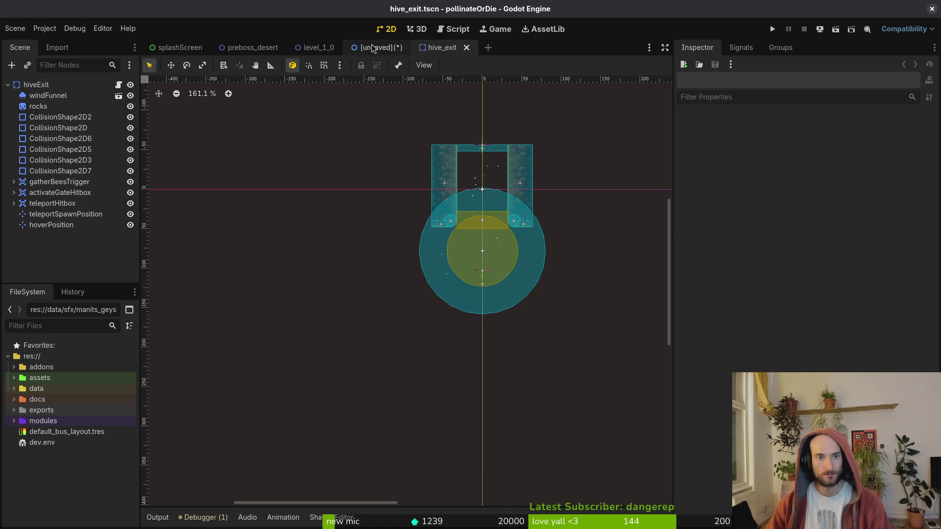
- Change the spiderArenaGate root's type to StaticBody2D
right_click(43, 84)
left_click(104, 219)
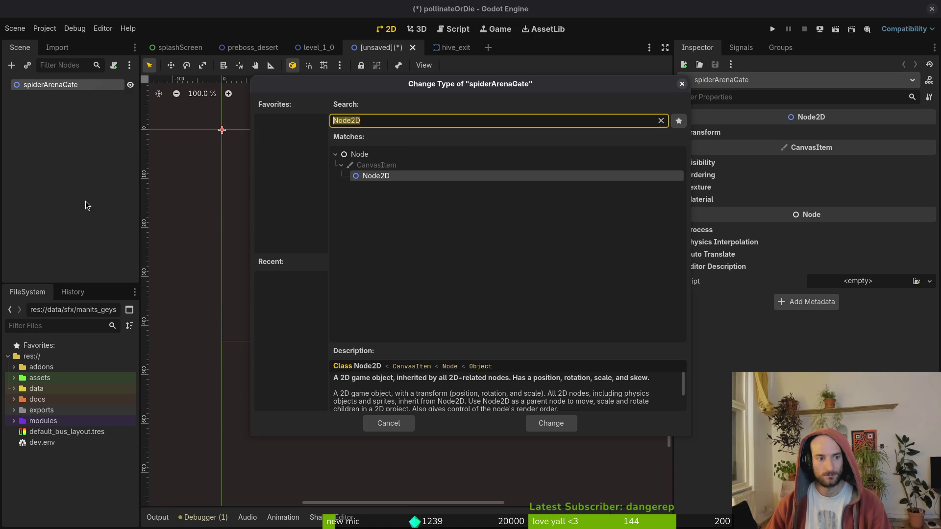
type("r")
key("BackSpace")
type("stat")
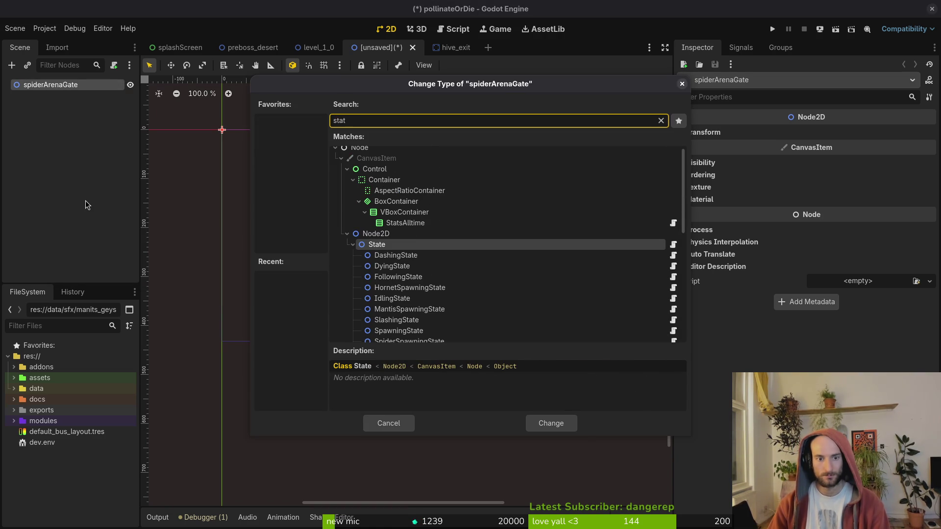
type("i")
key("Return")
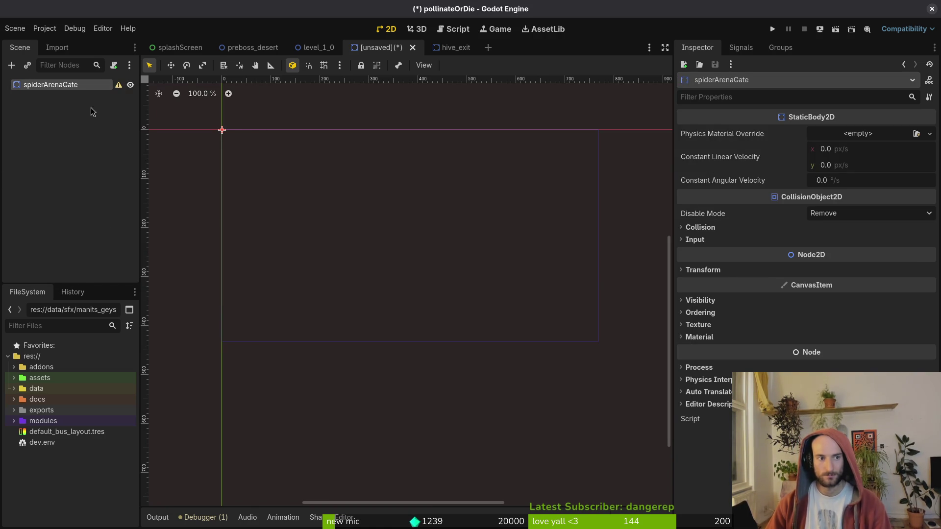
- Save the scene as spider_arena_gate.tscn in a new modules/environment/arenaGates folder
key("ctrl+s")
left_click(249, 104)
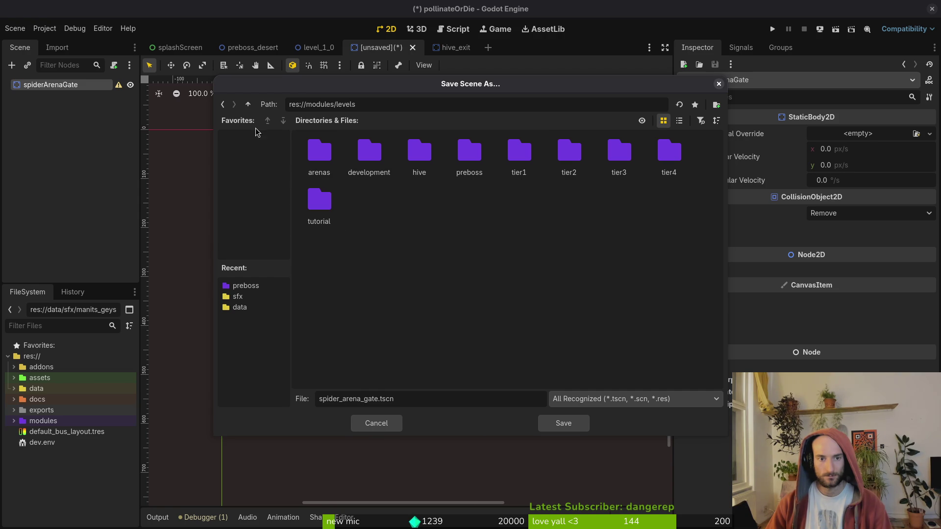
left_click(248, 105)
double_click(416, 155)
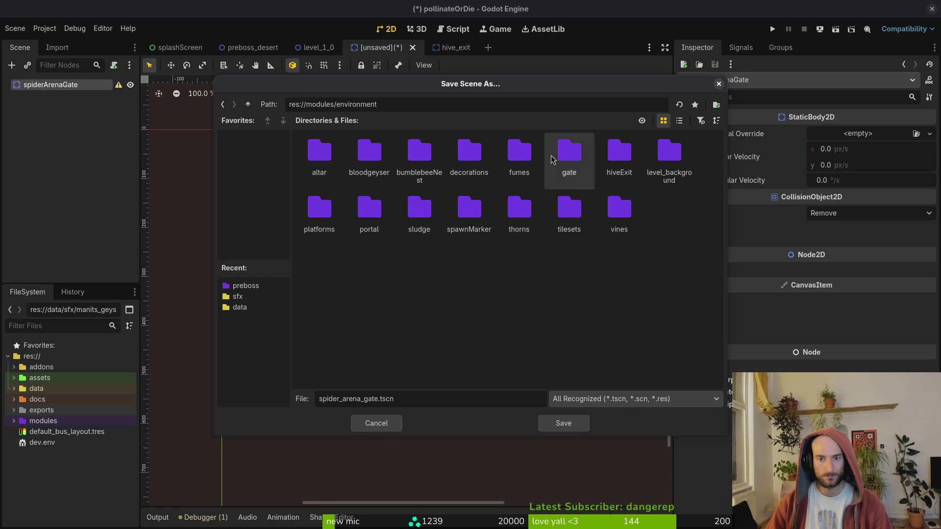
right_click(417, 310)
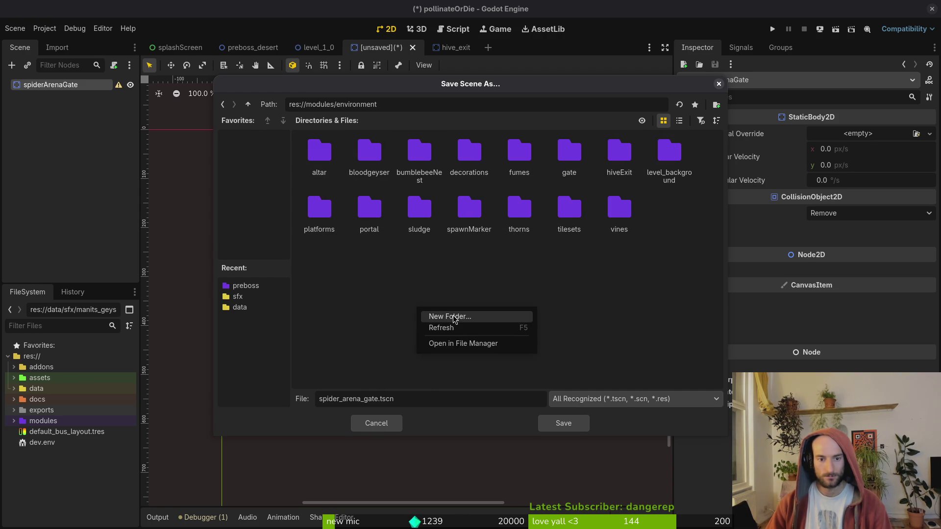
left_click(453, 317)
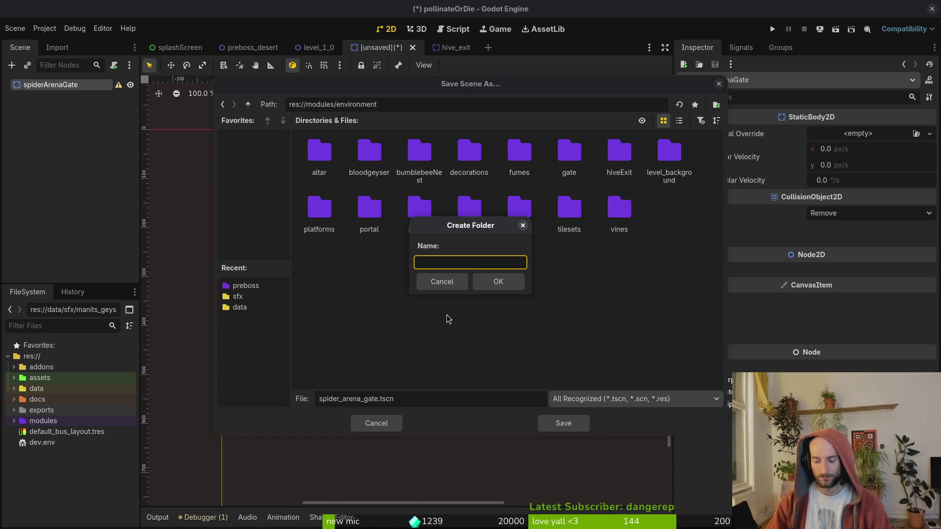
type("arenaG")
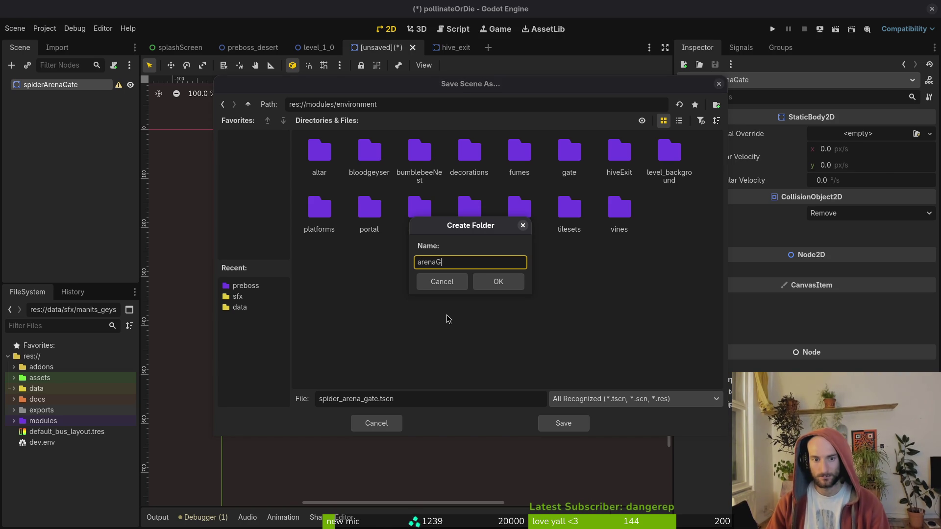
type("ates")
key("Return")
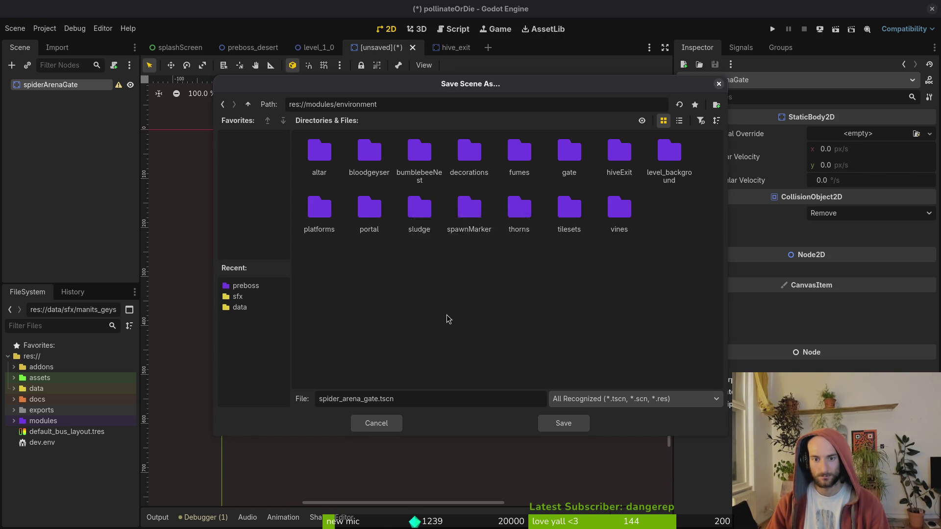
left_click(557, 426)
- Create a new 2D scene and name its root mantisArenaGate
left_click(12, 29)
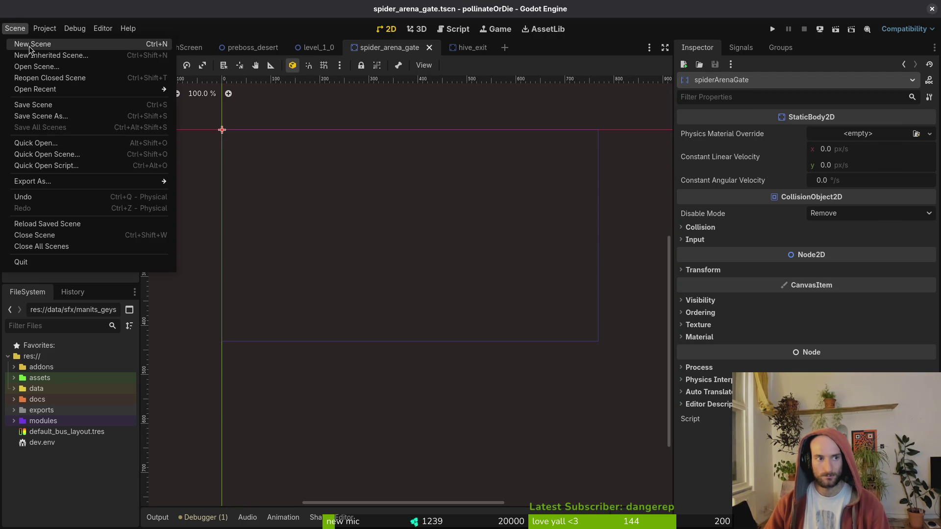
left_click(31, 44)
left_click(43, 97)
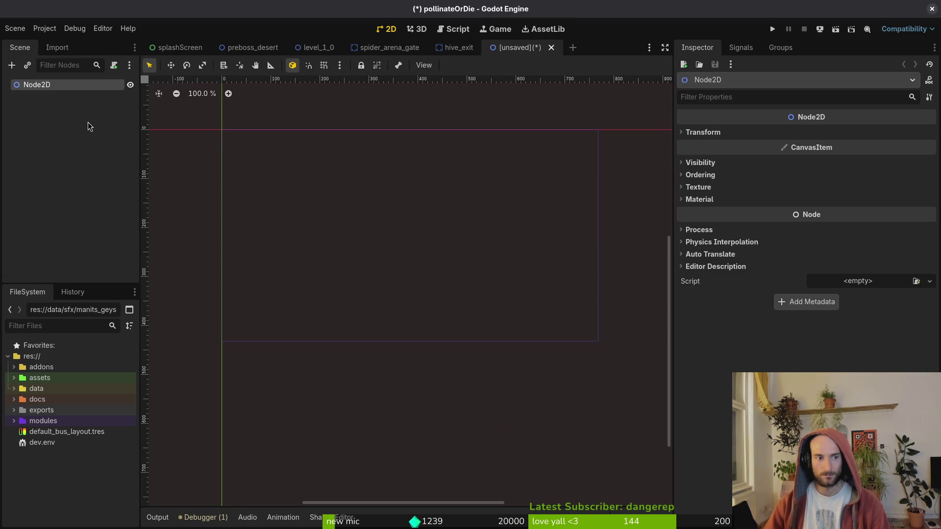
key("F2")
type("arene")
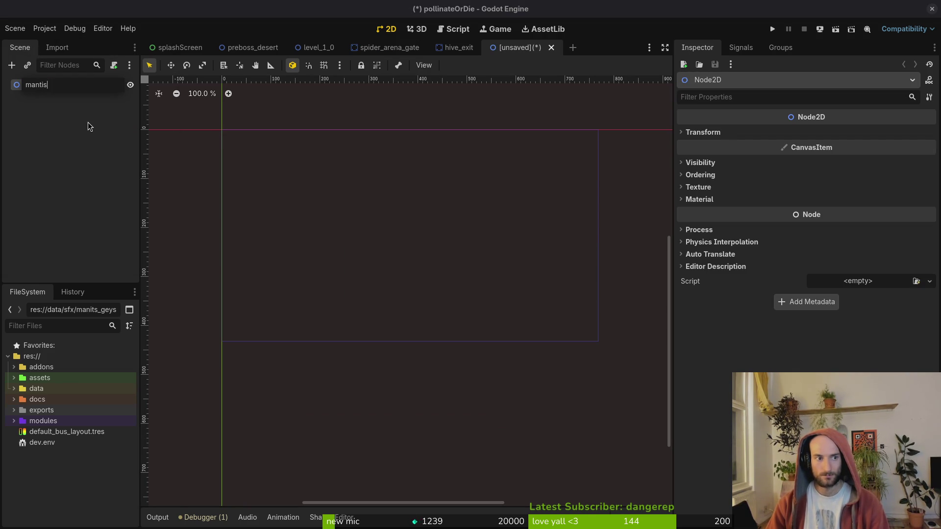
key("Return")
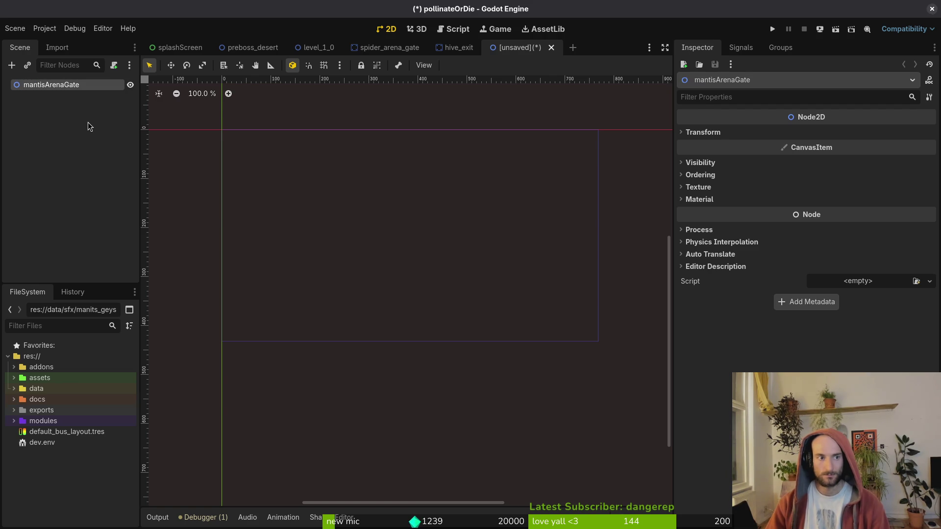
- Make mantisArenaGate a StaticBody2D, save it as mantis_arena_gate.tscn, and start a new scene
right_click(79, 84)
right_click(63, 87)
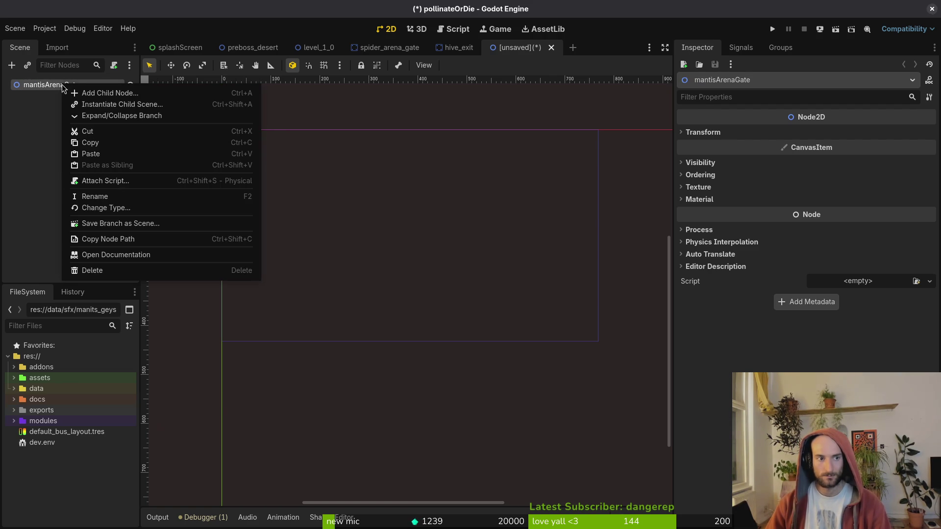
left_click(135, 212)
type("static")
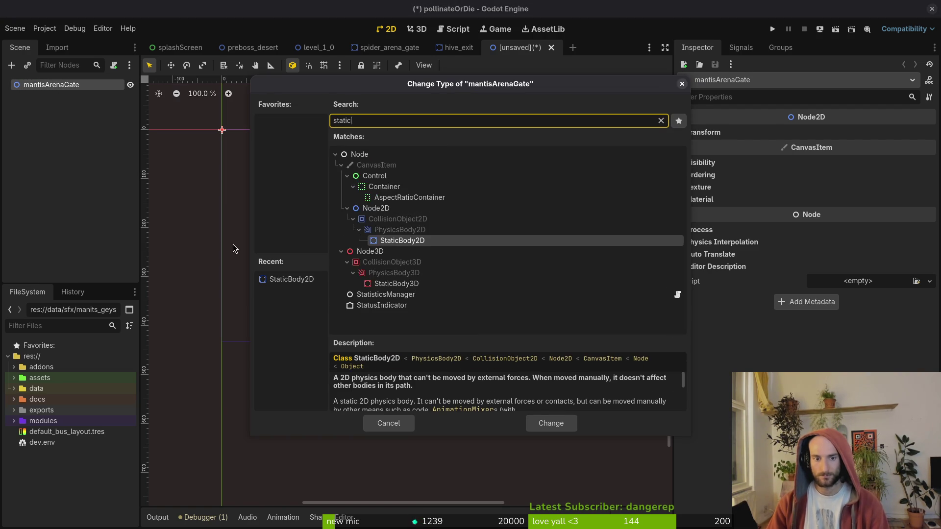
key("Return")
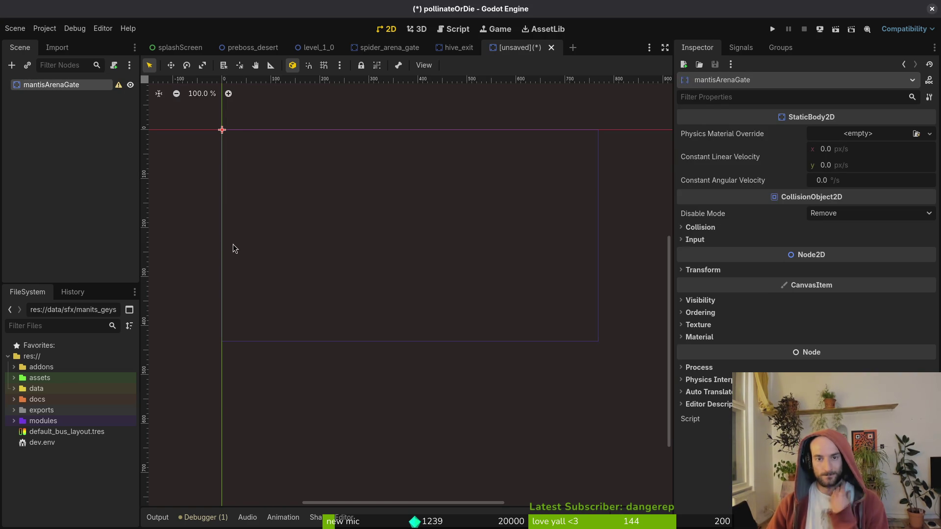
key("ctrl+s")
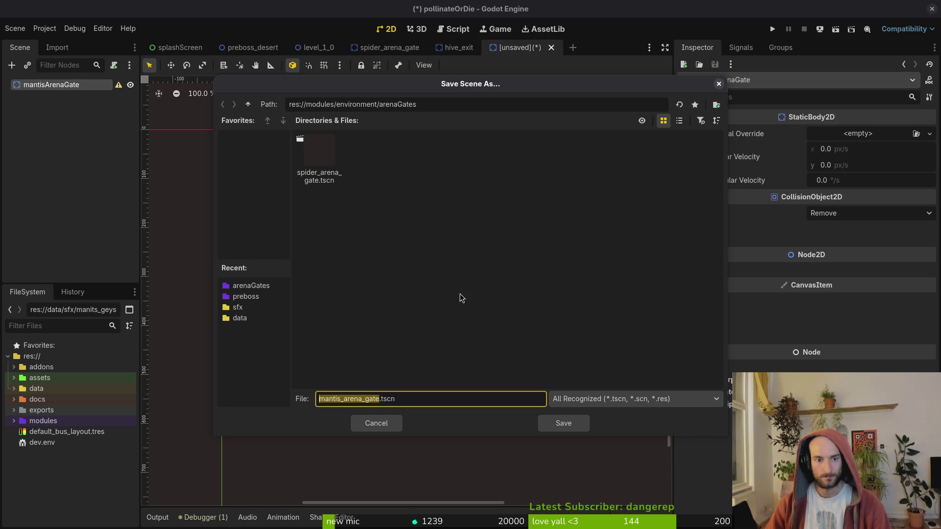
left_click(563, 423)
left_click(15, 28)
left_click(30, 45)
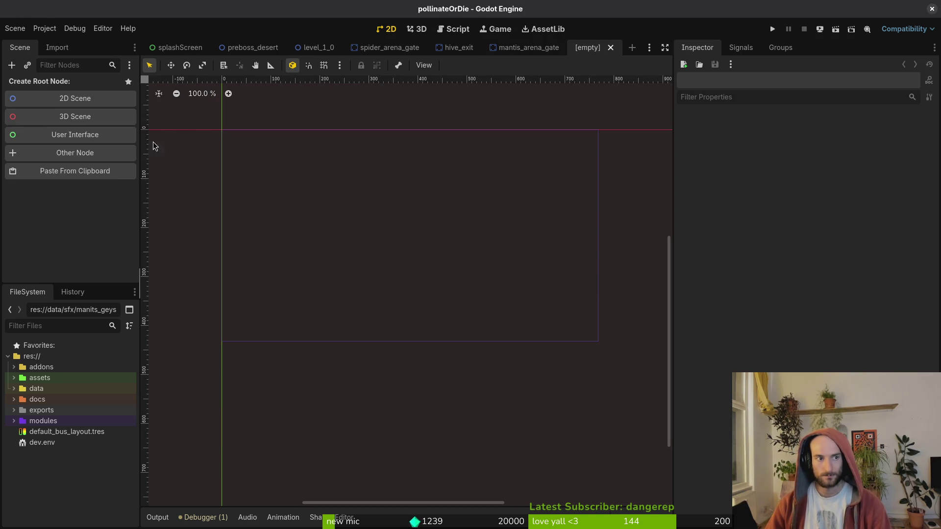
- Give the new scene a 2D root and change its type to StaticBody2D
left_click(73, 101)
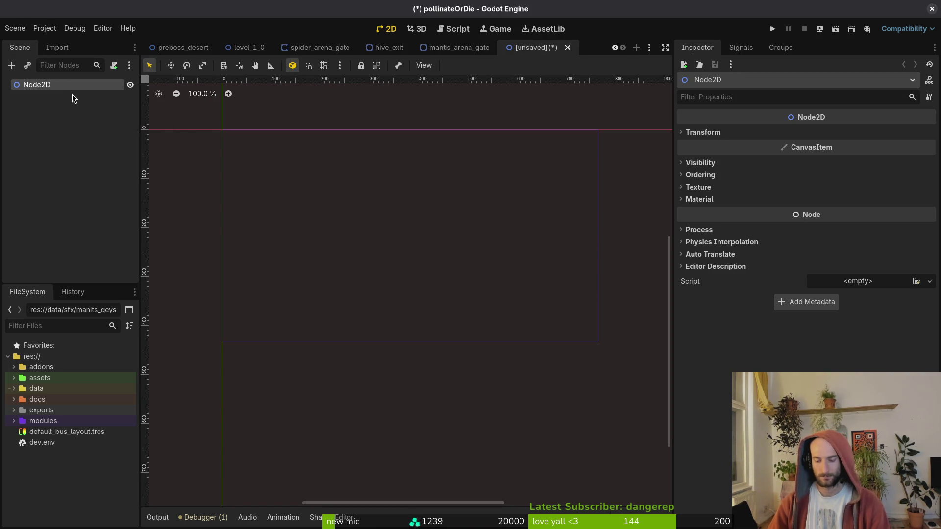
right_click(63, 86)
left_click(124, 210)
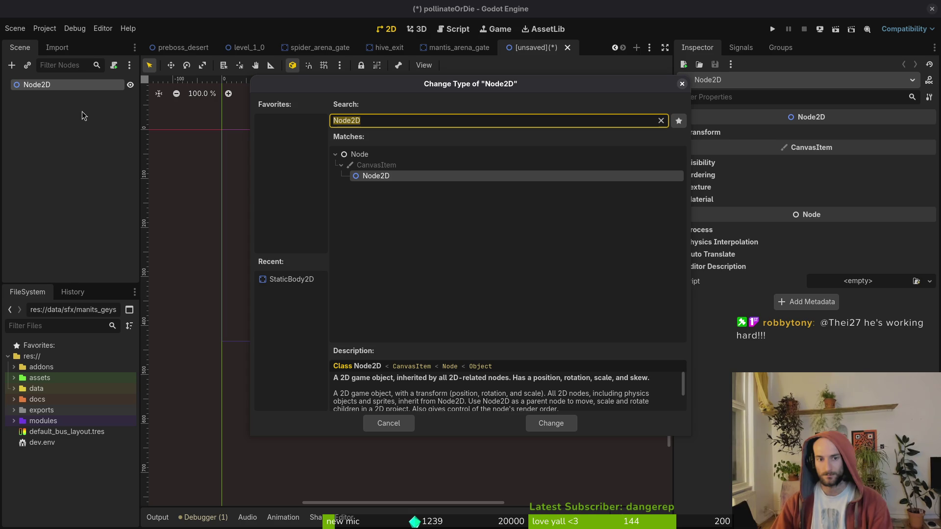
type("static")
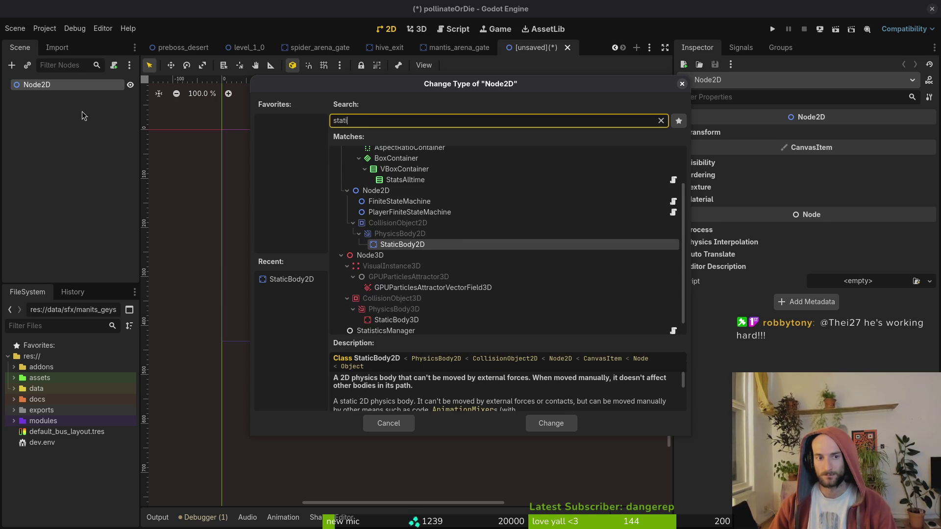
key("Return")
- Rename the root hornetArenaGate, save it as hornet_arena_gate.tscn, and start another new scene
key("F2")
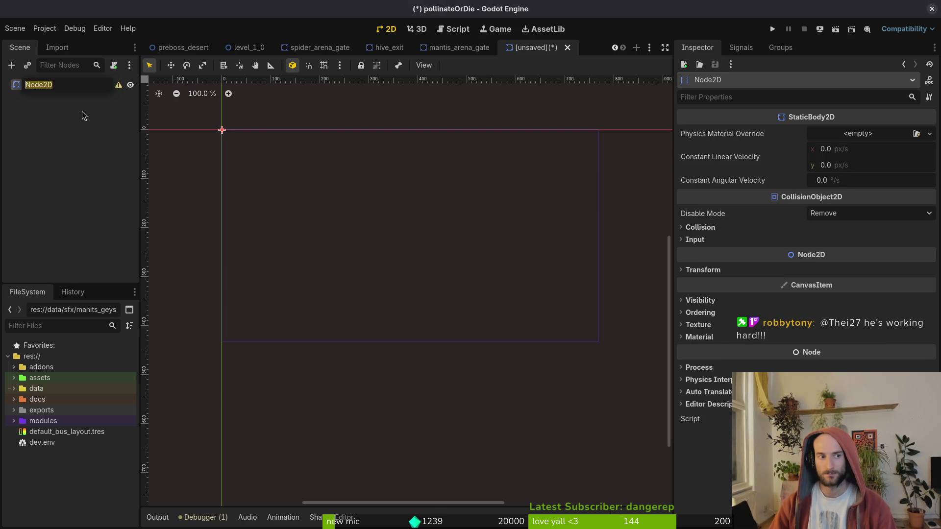
type("hornet")
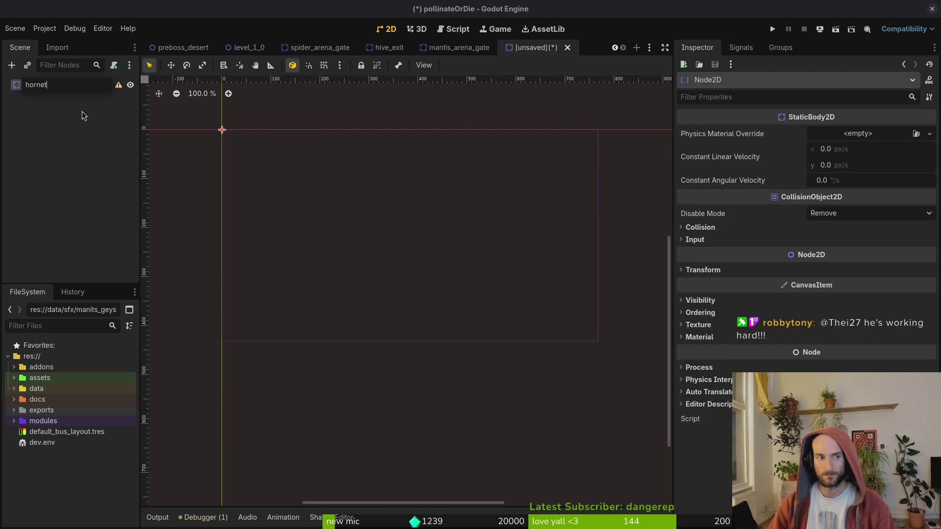
type("ArenaGate")
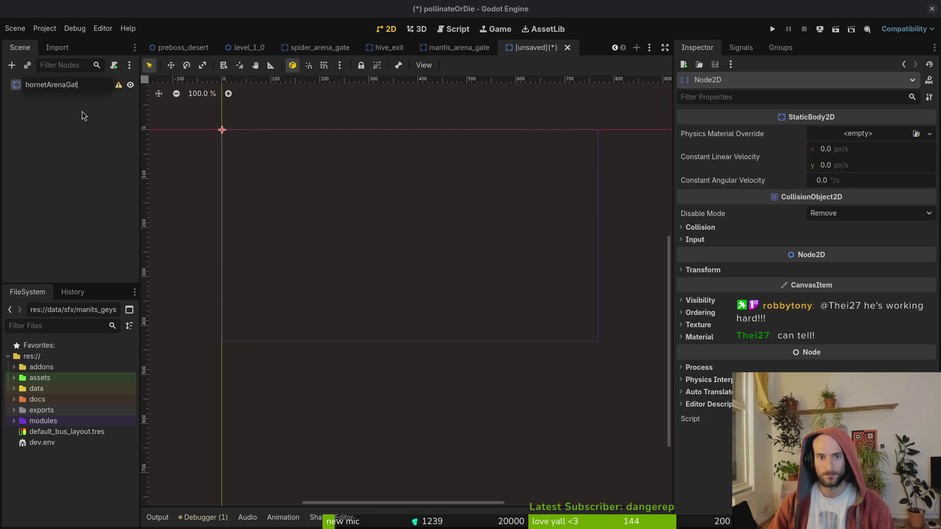
key("Return")
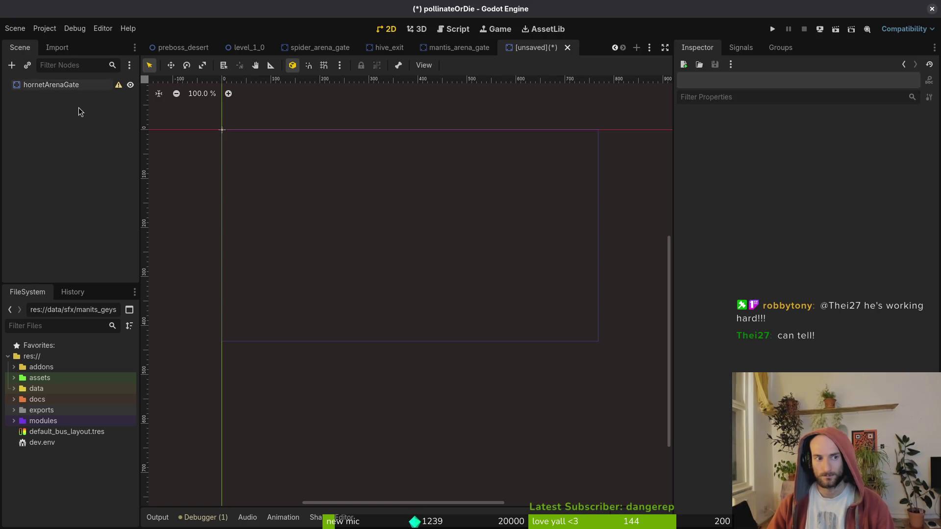
key("ctrl+s")
left_click(564, 418)
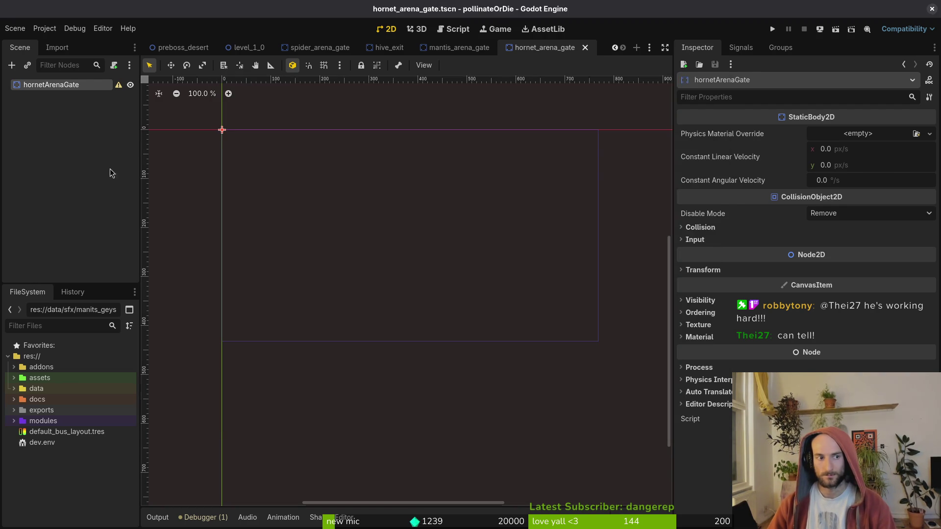
left_click(109, 172)
left_click(15, 28)
left_click(25, 42)
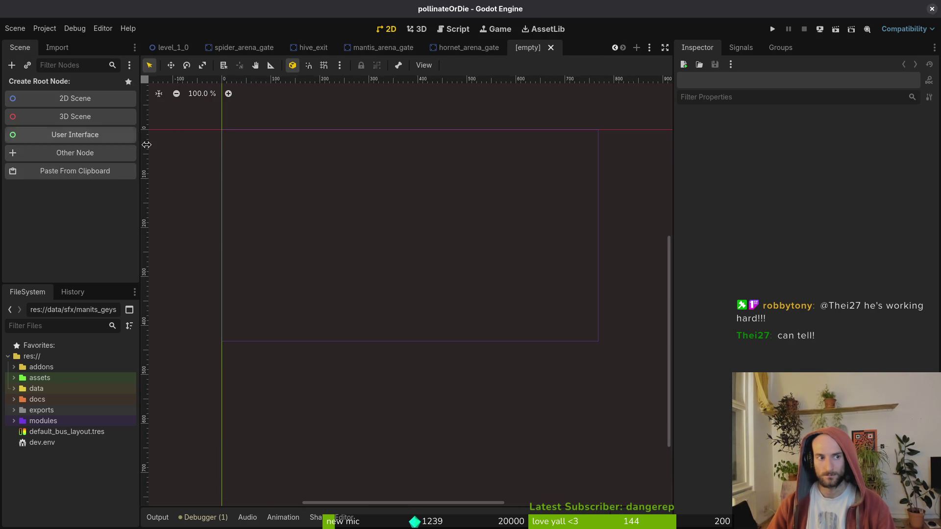
- Create a StaticBody2D-rooted scene named droneArenaGate and save it as drone_arena_gate.tscn
left_click(83, 99)
right_click(58, 92)
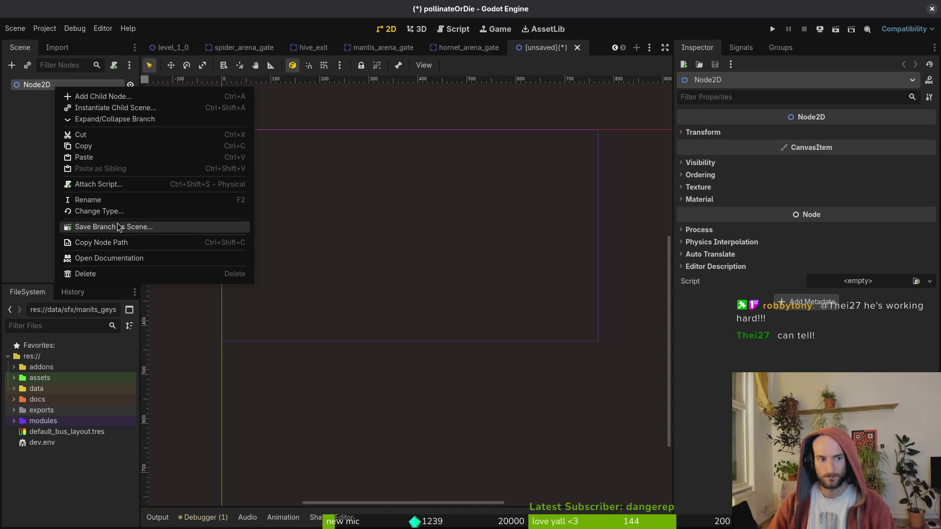
left_click(113, 211)
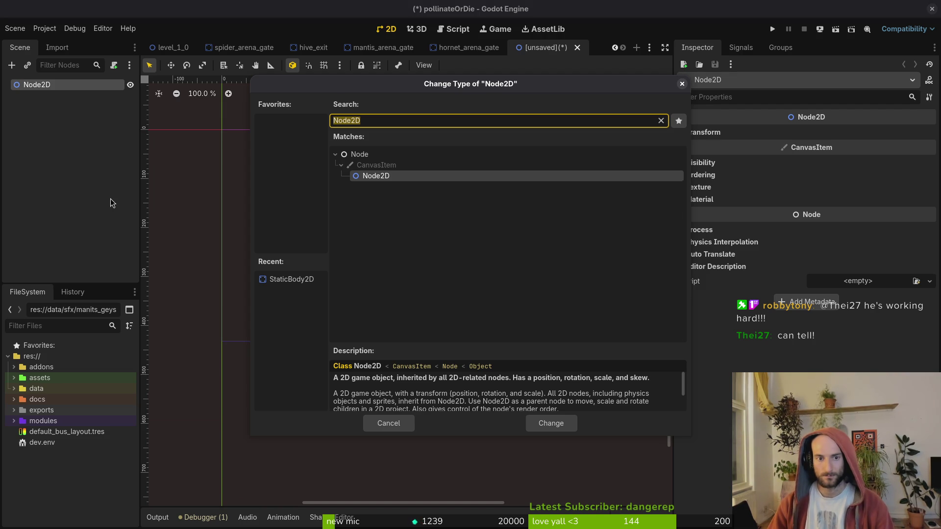
type("static")
key("Return")
key("F2")
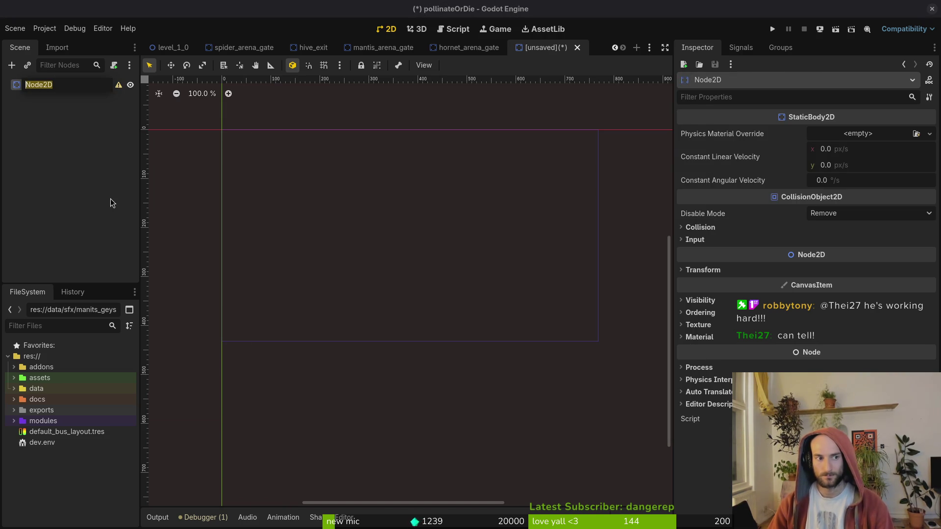
type("droneArenaGa")
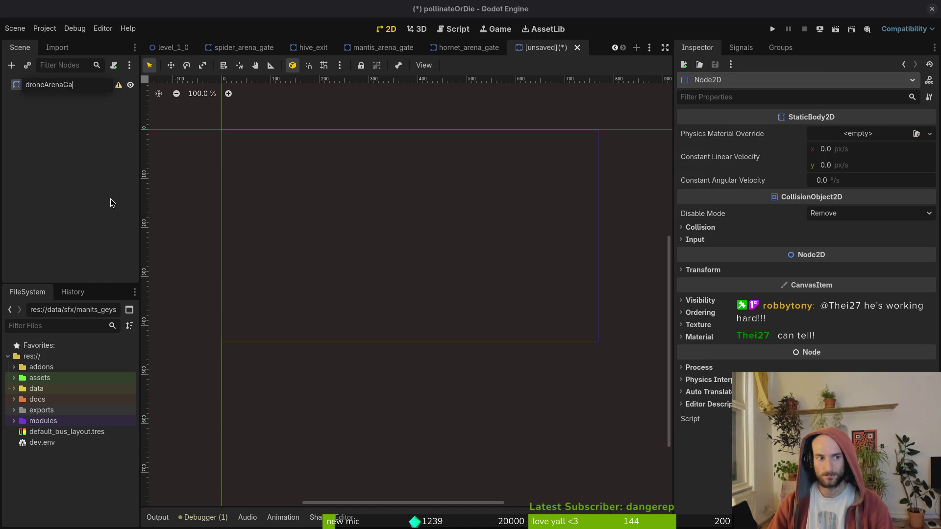
type("te")
key("Return")
key("ctrl+s")
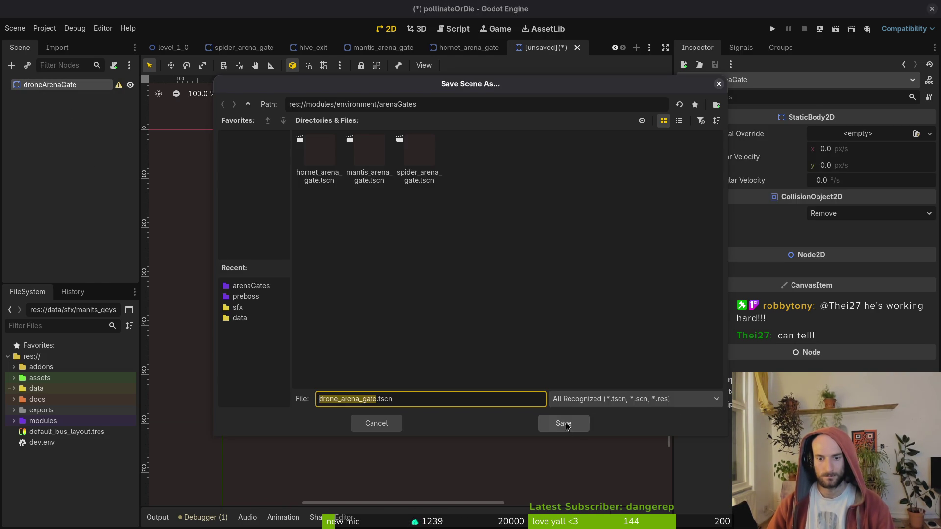
left_click(565, 426)
- Make a new scene with StaticBody2D root dragonFlyArenaGate, saved as dragon_fly_arena_gate.tscn
left_click(15, 28)
left_click(29, 42)
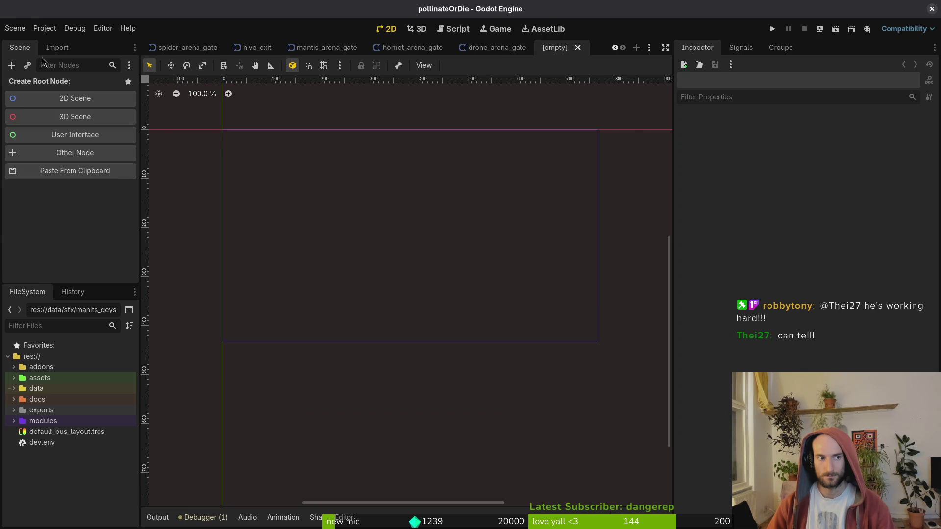
left_click(71, 103)
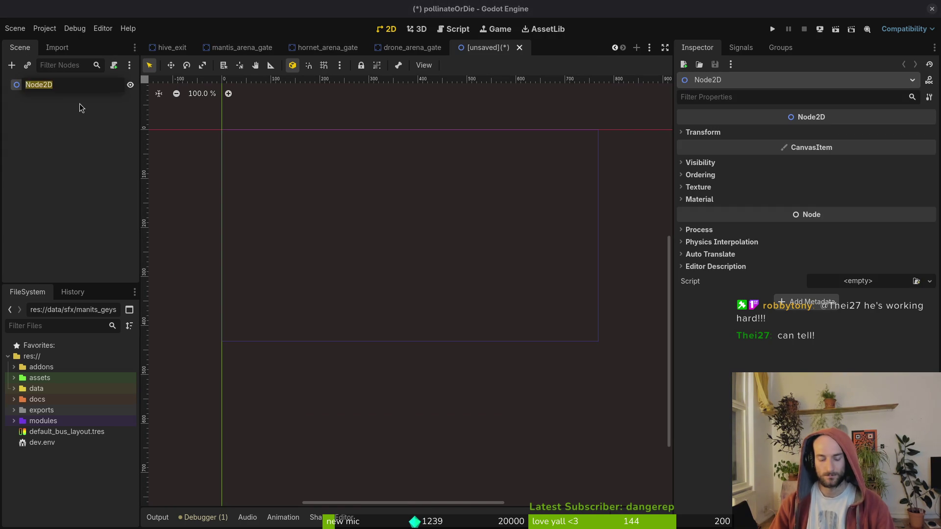
type("dragonFlyArenaGate")
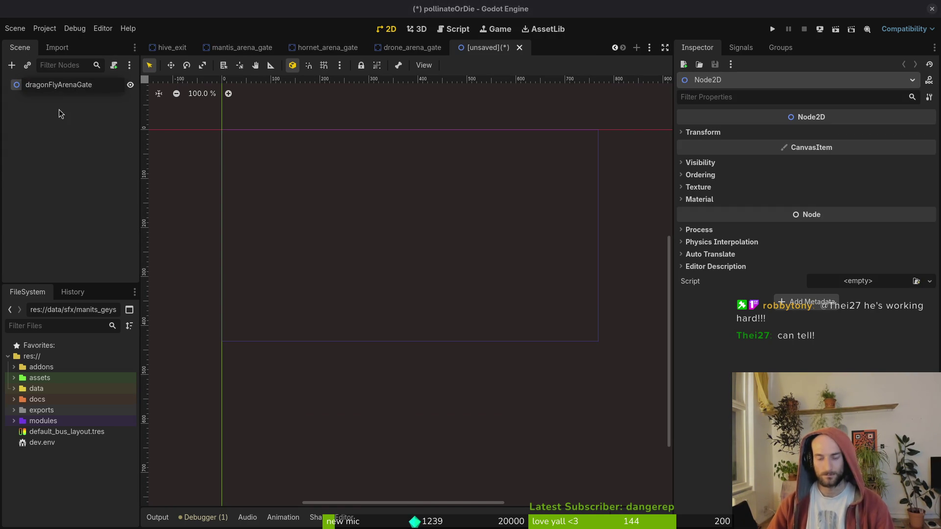
key("Return")
right_click(65, 87)
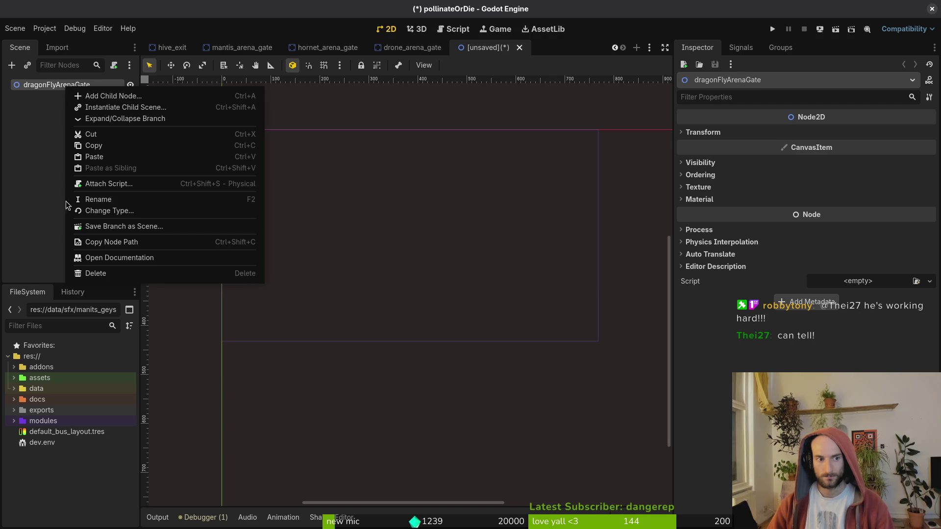
left_click(108, 211)
type("static")
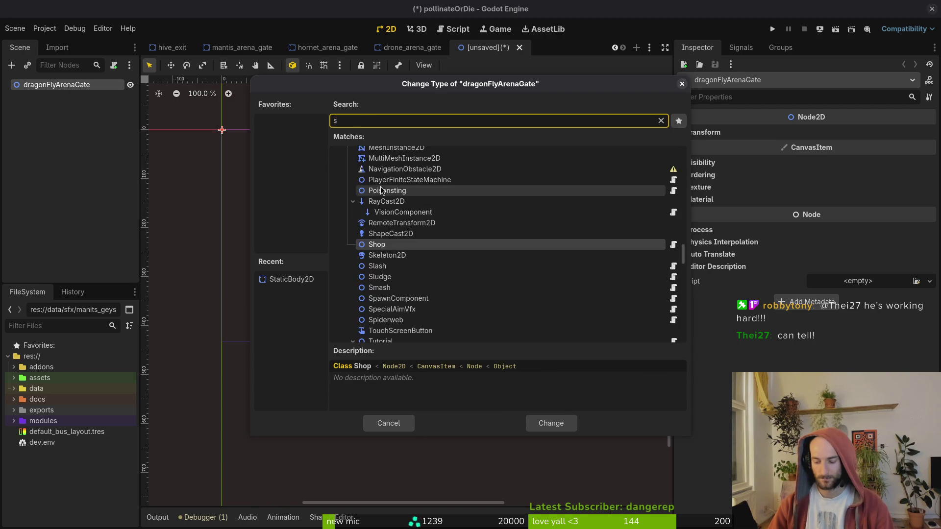
key("Return")
key("ctrl+s")
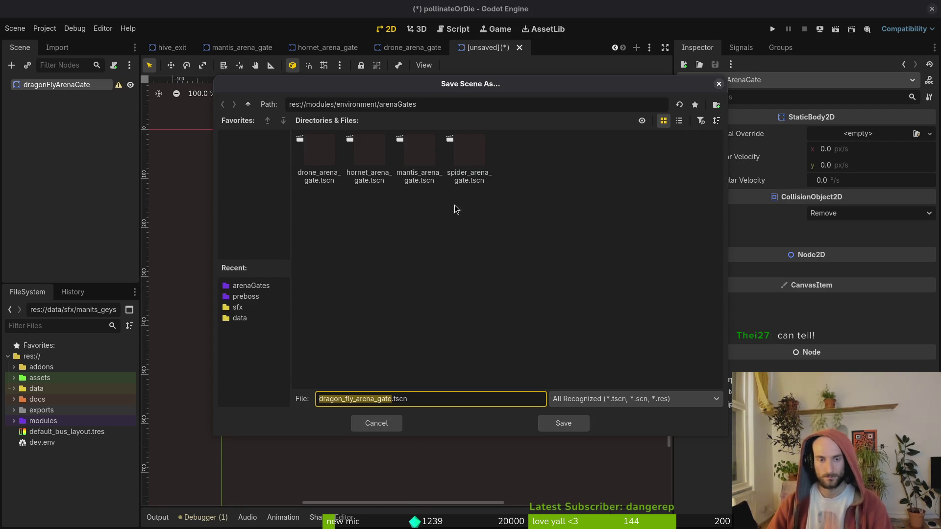
left_click(574, 420)
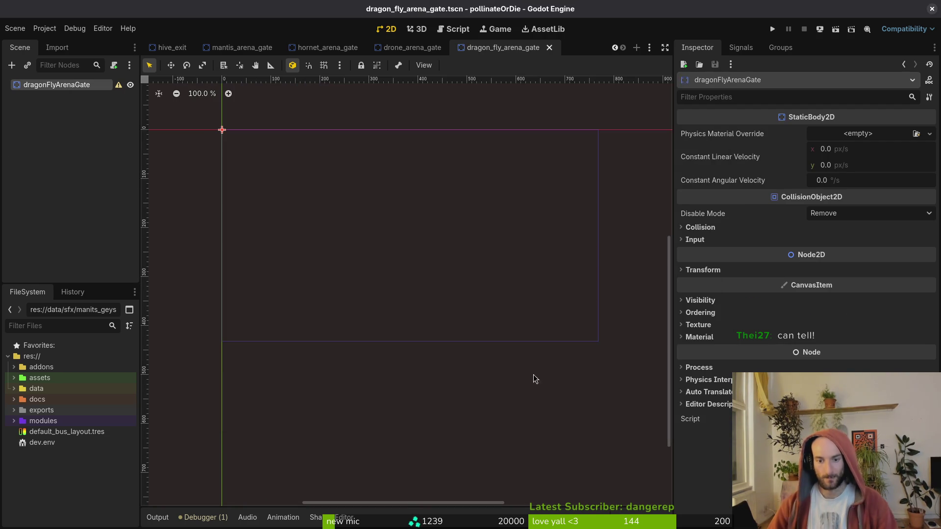
- Close the dragon fly, hornet, mantis, drone gate and hive_exit tabs, returning to preboss_desert
middle_click(510, 49)
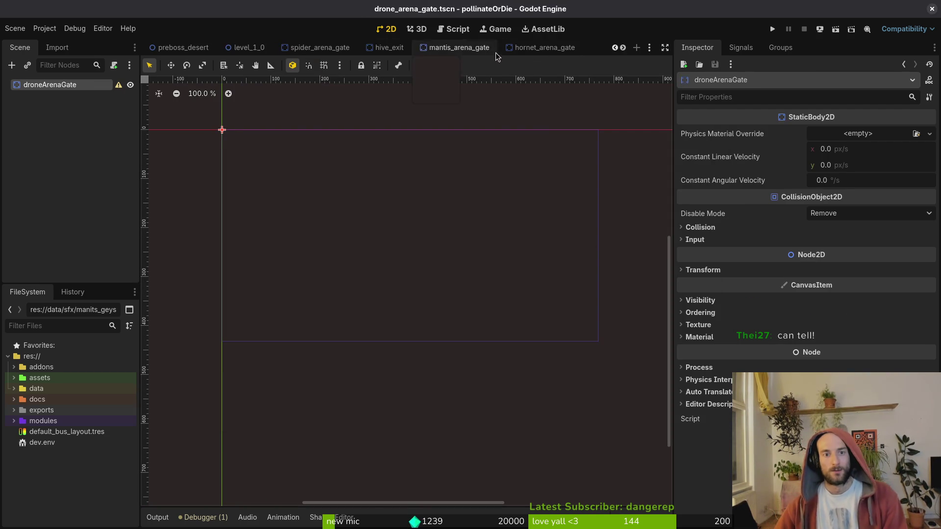
middle_click(527, 49)
middle_click(460, 49)
middle_click(480, 49)
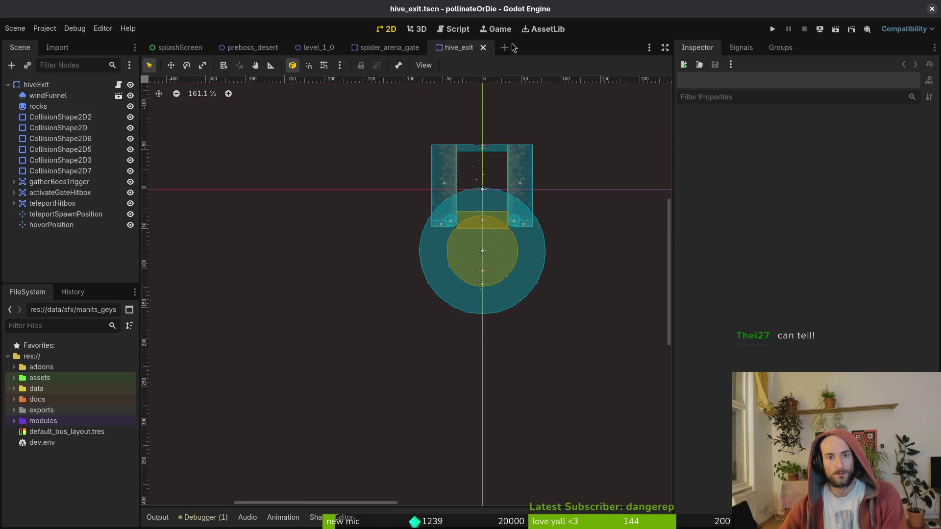
middle_click(424, 49)
left_click(253, 47)
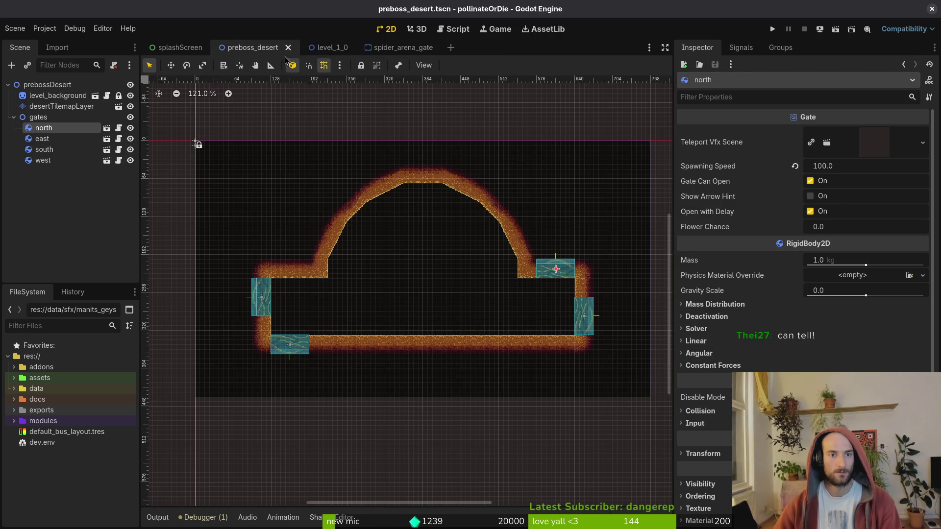
- Expand modules/environment in FileSystem and open the healing_altar scene
left_click(14, 421)
scroll(22, 418, "down", 2)
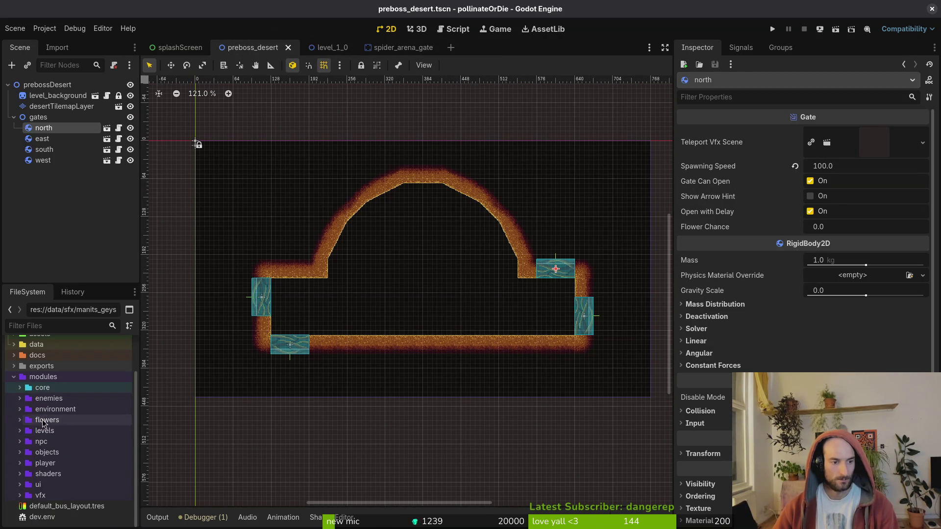
left_click(20, 409)
left_click(26, 430)
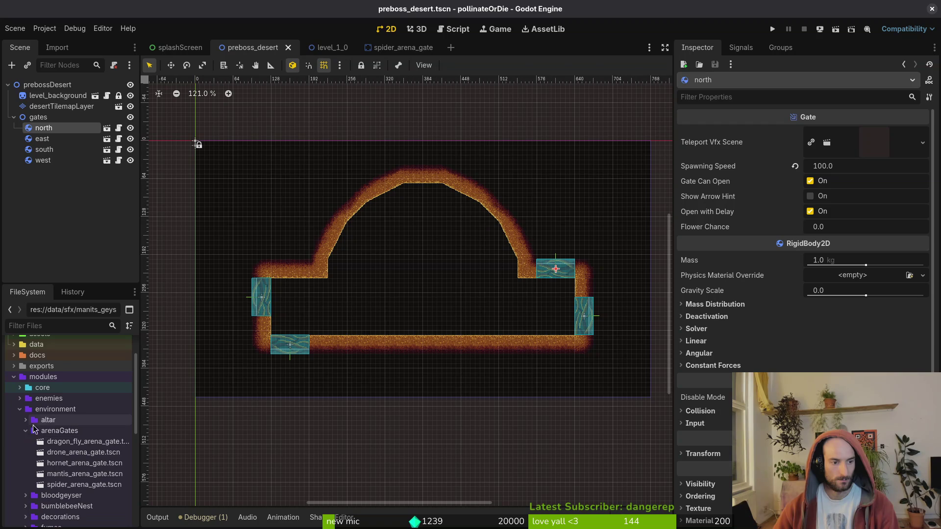
left_click(25, 420)
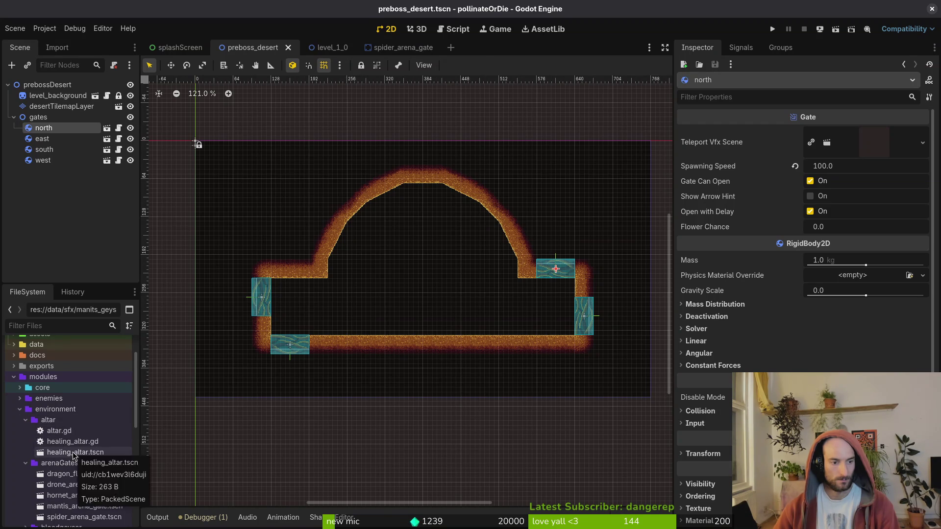
double_click(74, 453)
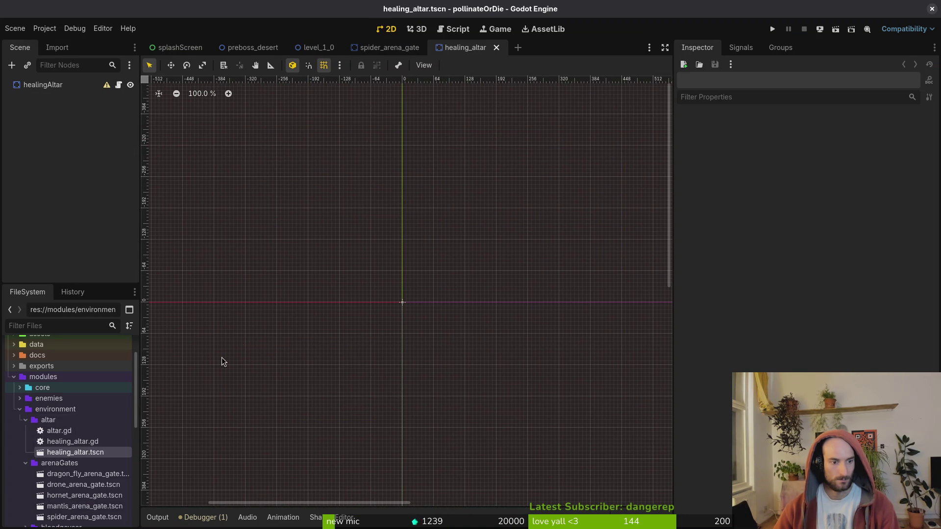
- Delete the altar folder from the project, then open spider_arena_gate.tscn
left_click(54, 424)
right_click(54, 424)
left_click(84, 475)
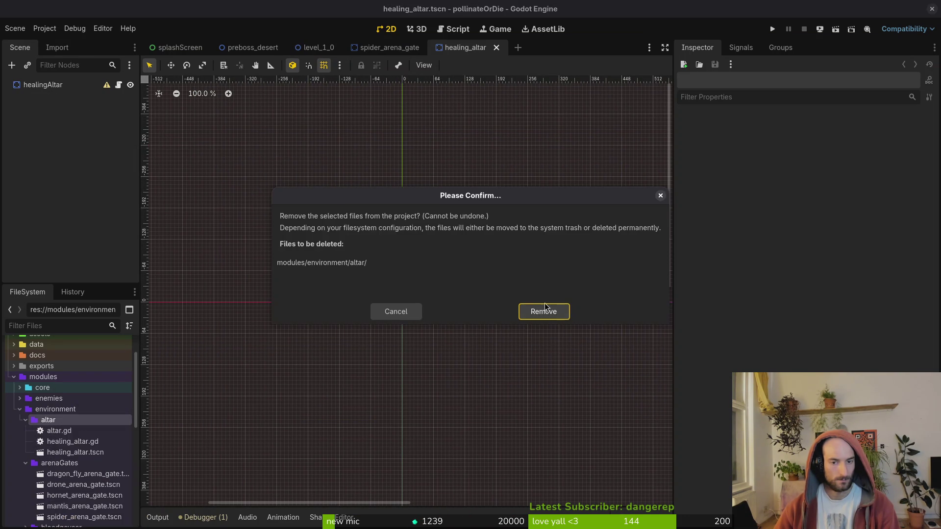
left_click(544, 311)
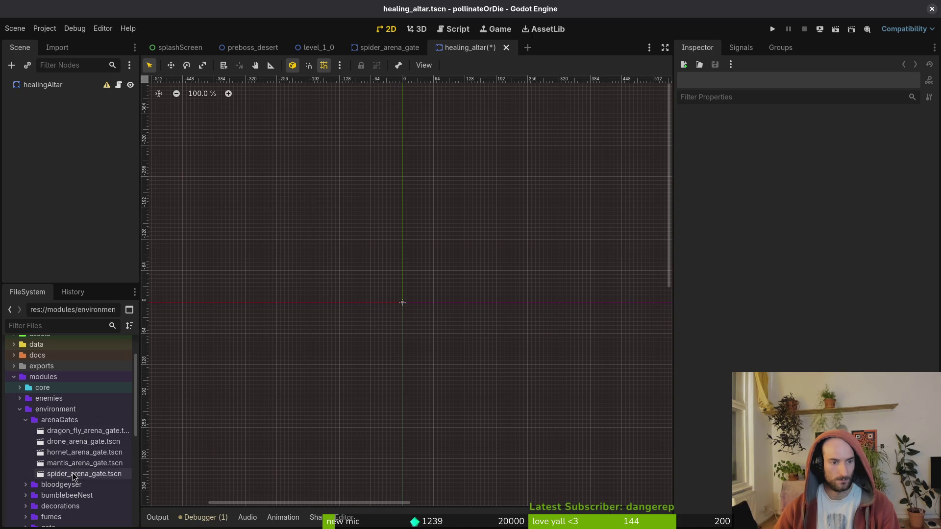
mouse_move(72, 472)
left_mouse_down()
mouse_move(269, 149)
mouse_move(389, 44)
mouse_move(120, 453)
mouse_move(208, 351)
mouse_move(100, 478)
left_mouse_up()
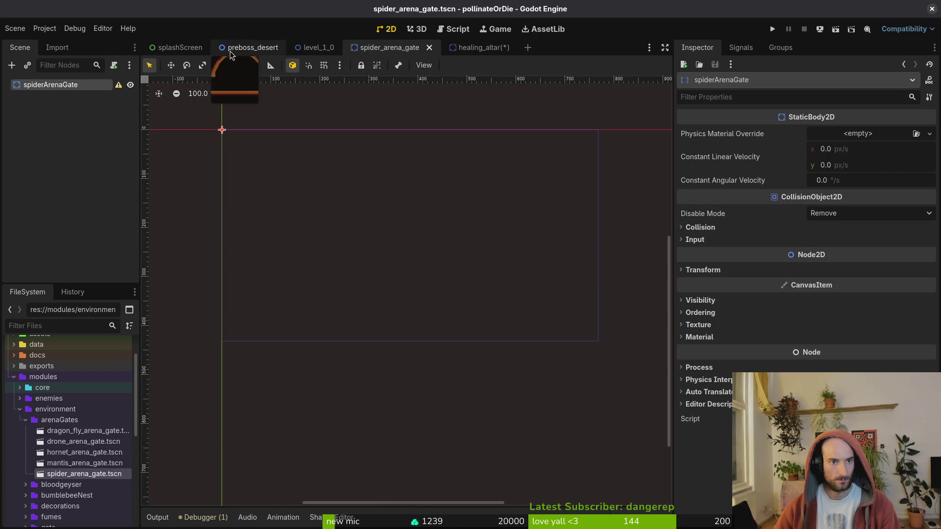
- Add a Sprite2D child under the healingAltar root node
left_click(240, 48)
left_click(469, 47)
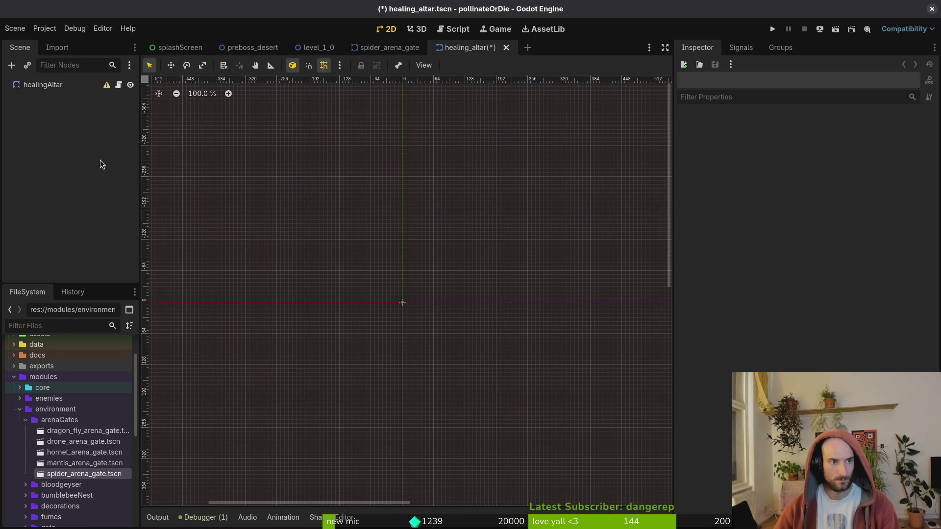
left_click(49, 86)
key("ctrl+a")
type("rte")
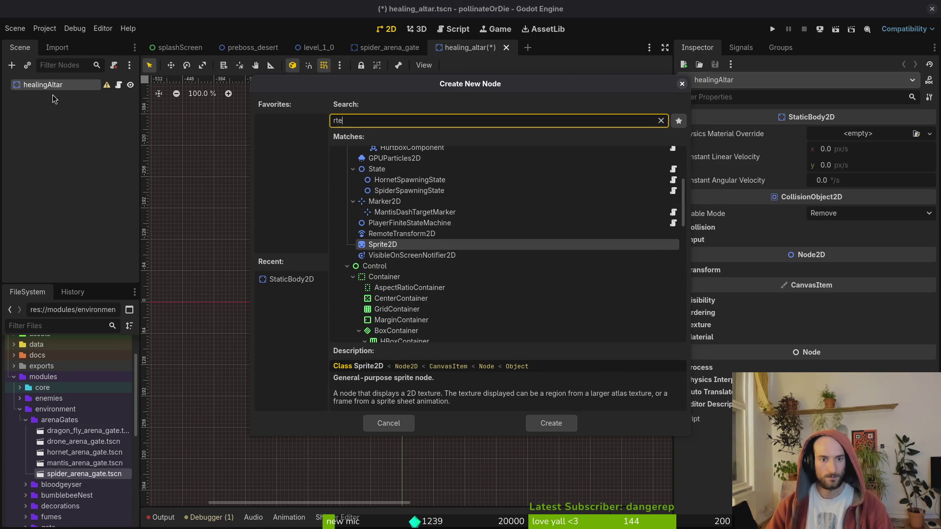
key("Return")
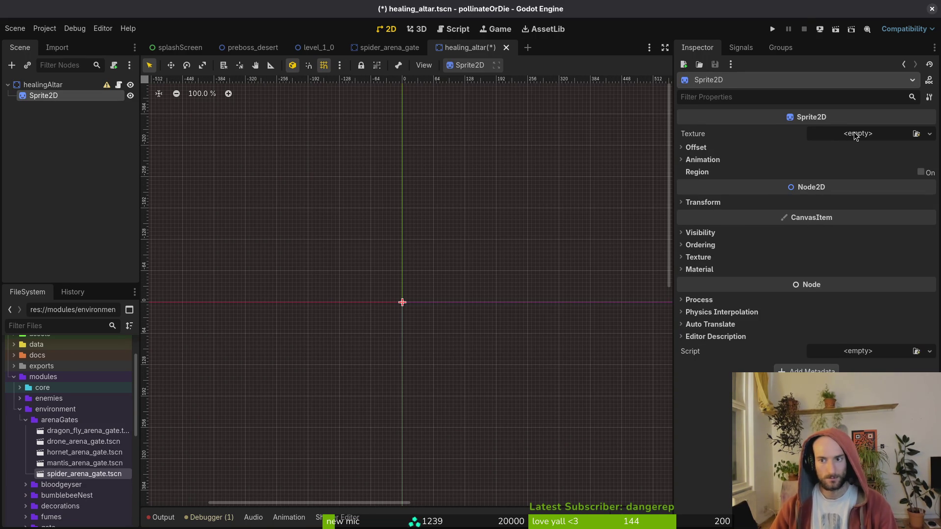
- Give the altar sprite the hive exit rocks texture
left_click(854, 136)
left_click(849, 368)
type("hiv")
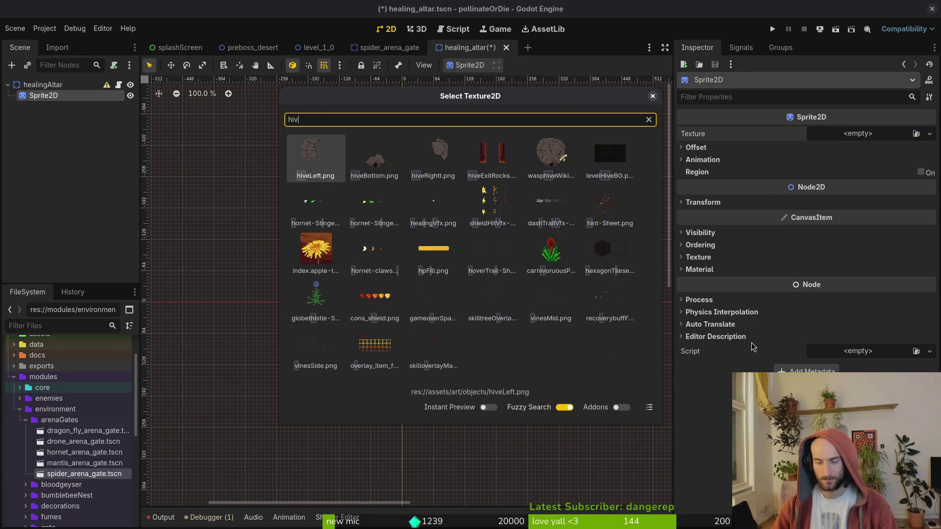
type("e")
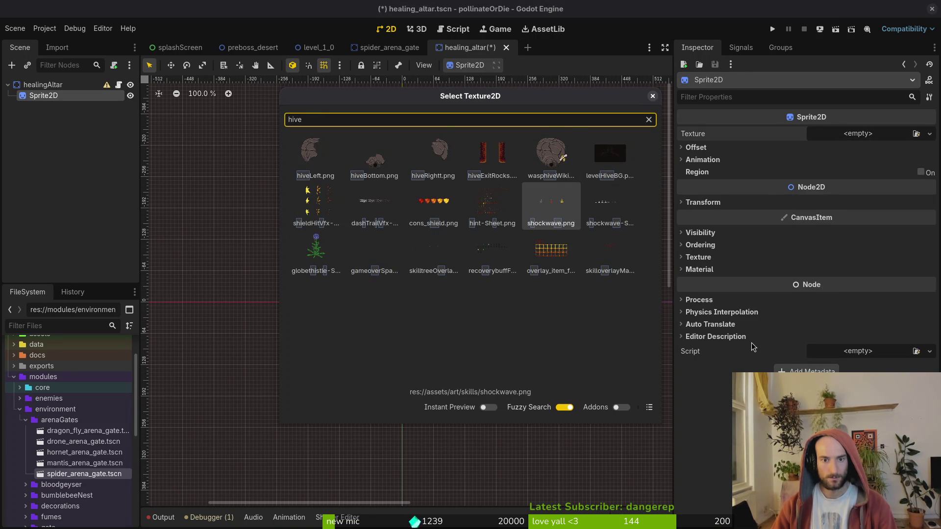
key("Up")
key("Left")
key("Return")
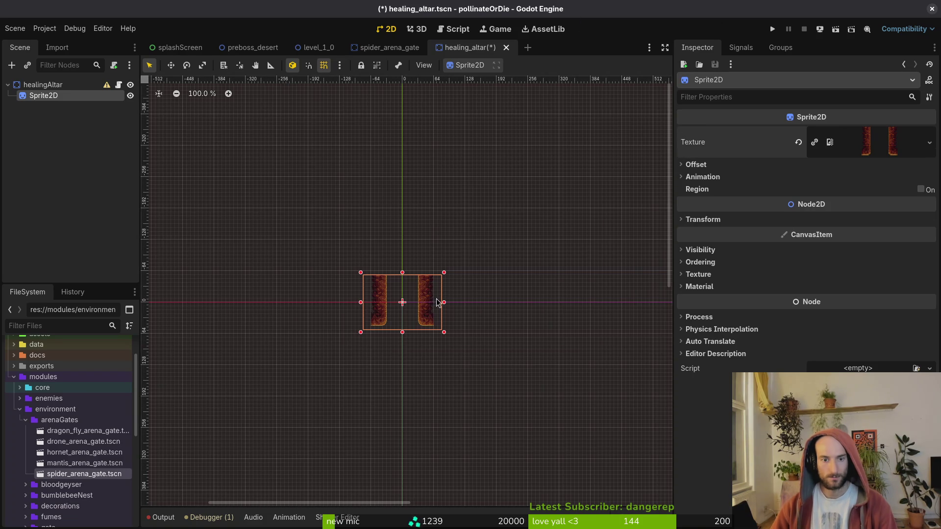
scroll(400, 239, "down", 1)
- Try saving, dismiss the missing-folder alert, and close healing_altar without saving
key("ctrl+s")
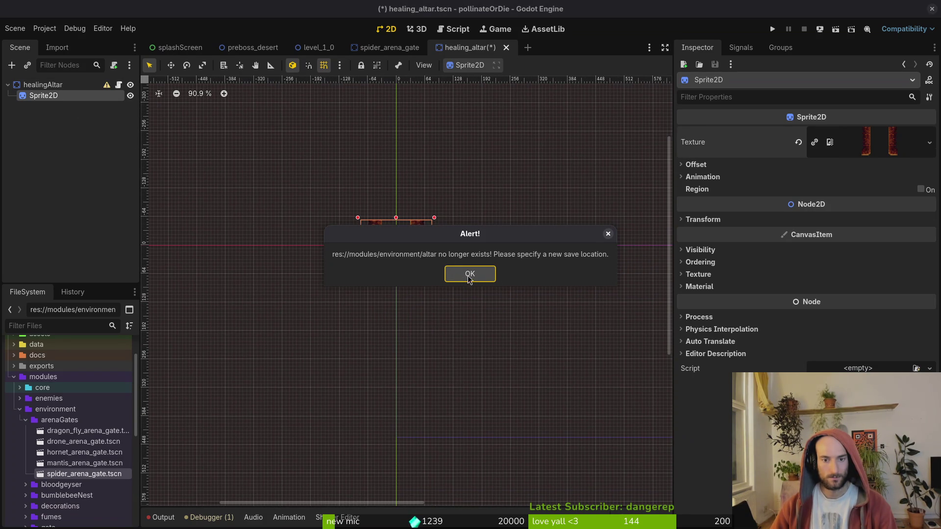
key("Return")
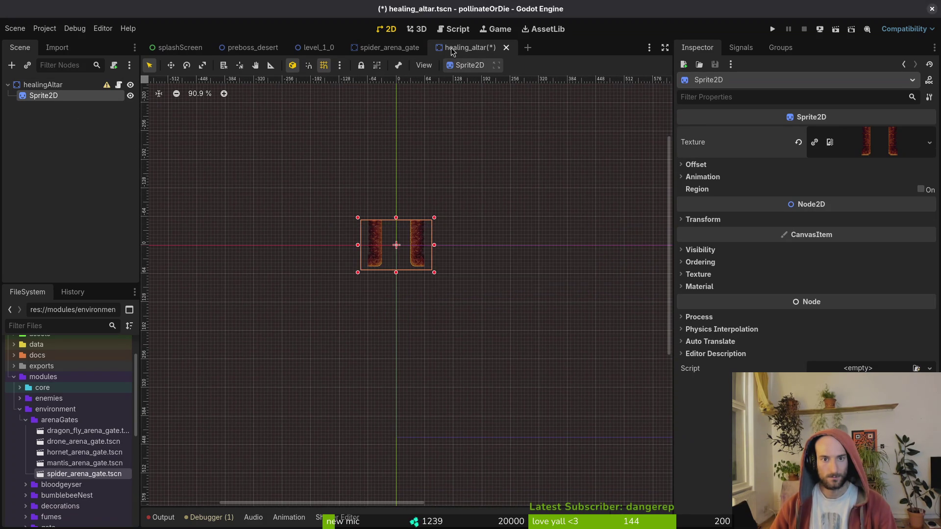
middle_click(451, 49)
left_click(384, 292)
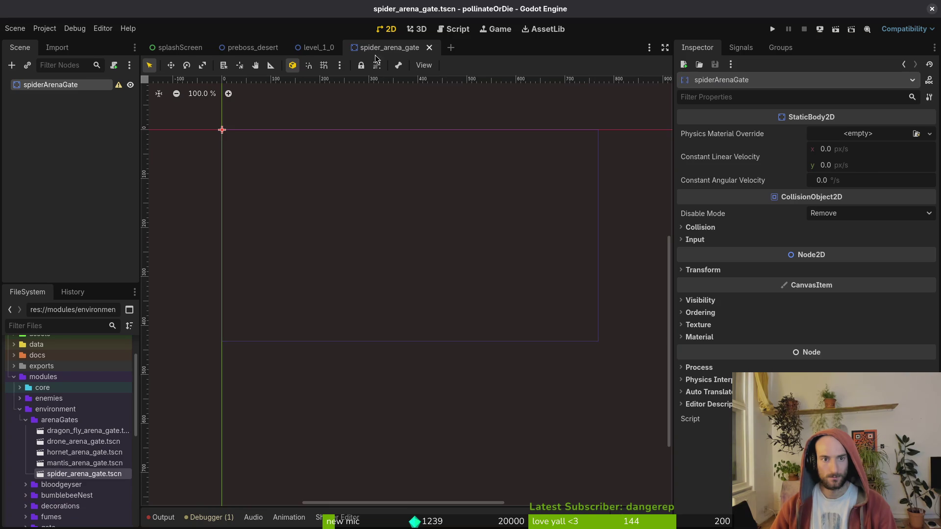
- Add a Sprite2D child to the spiderArenaGate root
left_click(57, 87)
key("ctrl+a")
type("a")
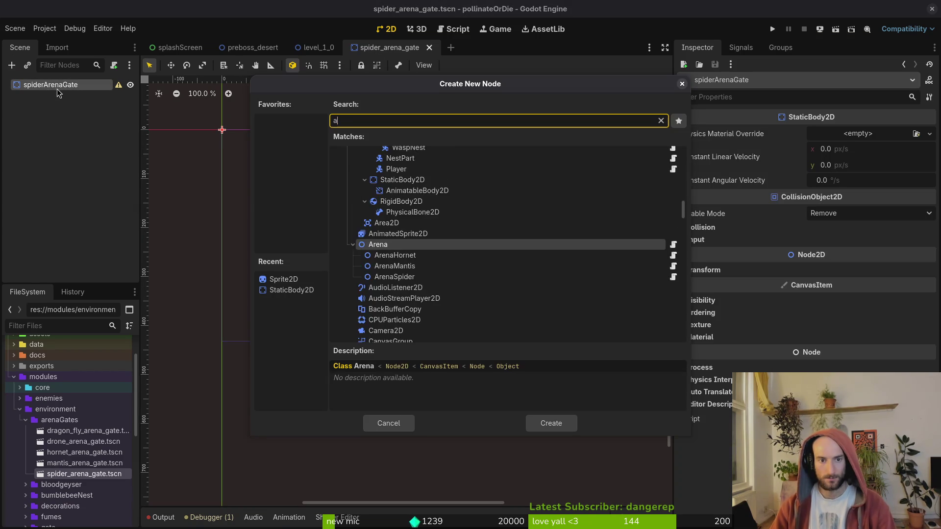
key("BackSpace")
type("spr")
key("Return")
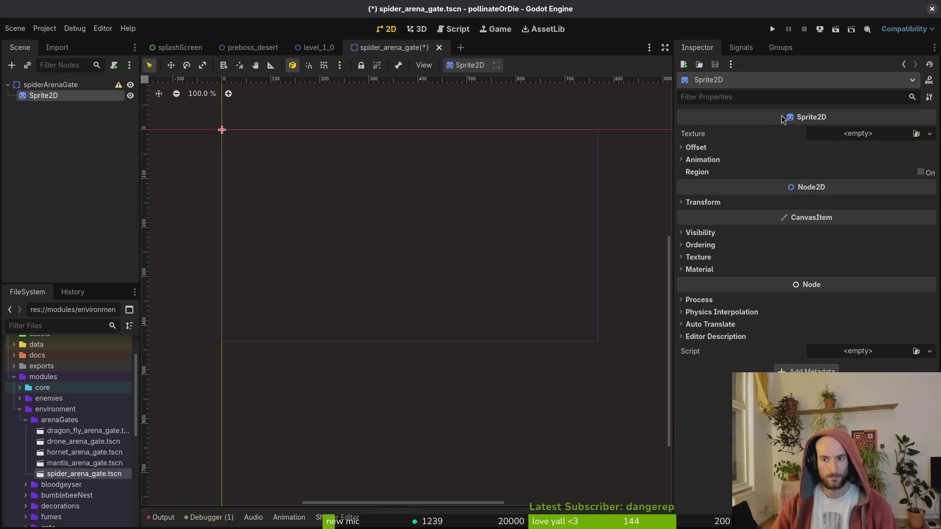
- Quick Load hiveExitRocks.png as the sprite's texture and save spider_arena_gate.tscn
left_click(848, 133)
left_click(867, 366)
type("ext")
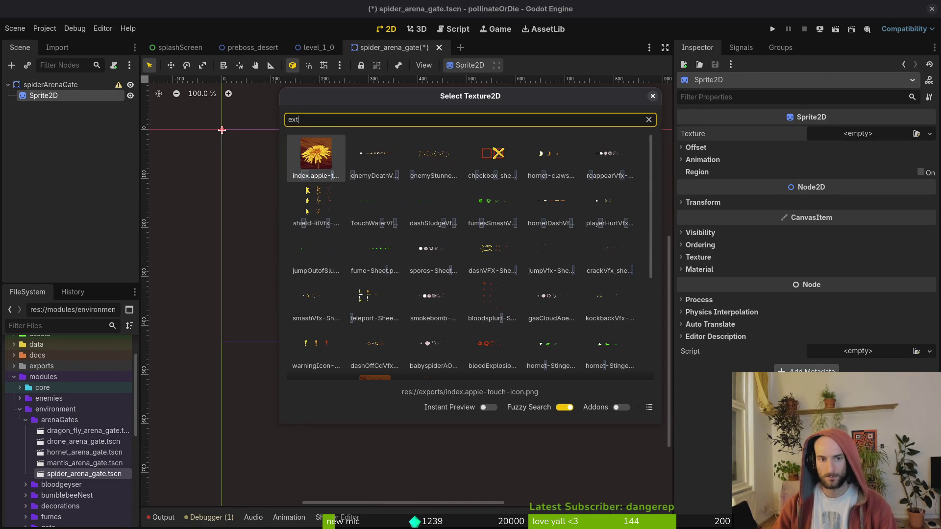
key("Right")
key("Down")
key("Down")
key("Down")
key("Down")
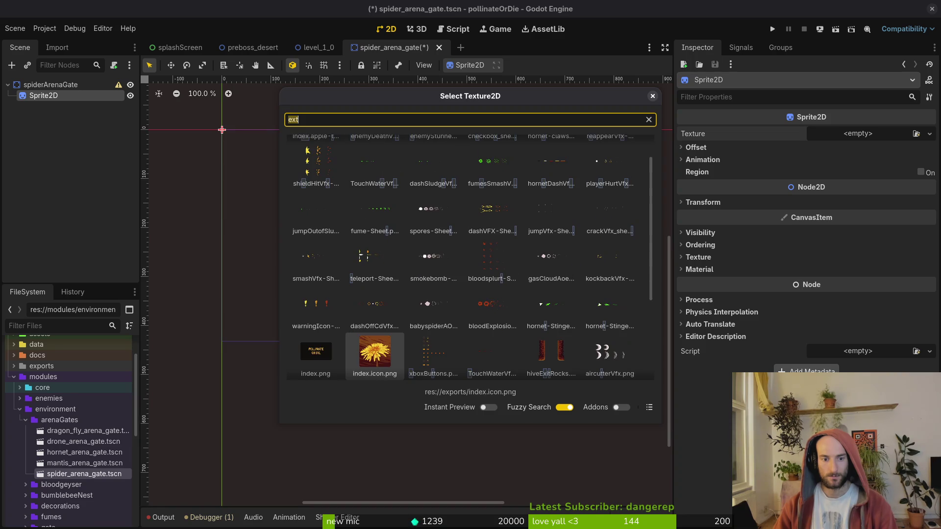
key("Right")
key("Right")
key("Right")
key("Return")
key("ctrl+s")
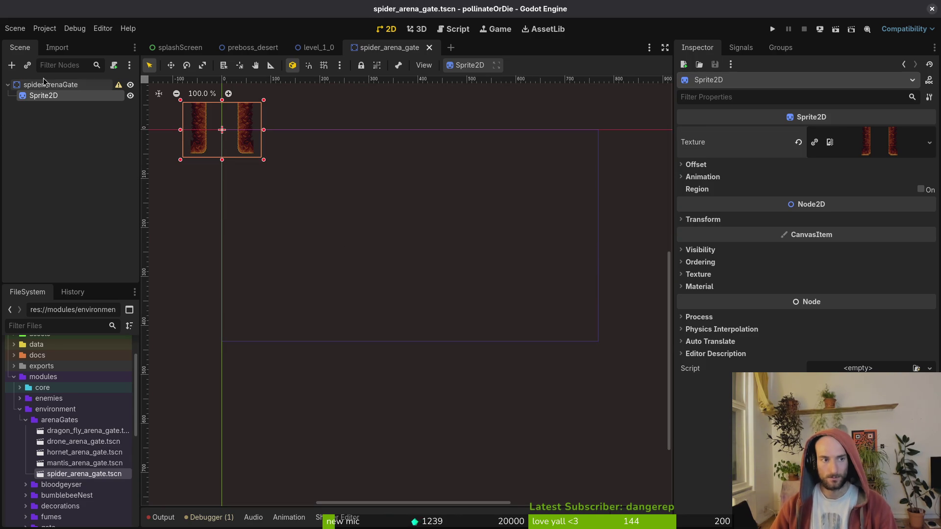
- Place a spider arena gate instance in the gap atop the preboss_desert arch and save
left_click(316, 47)
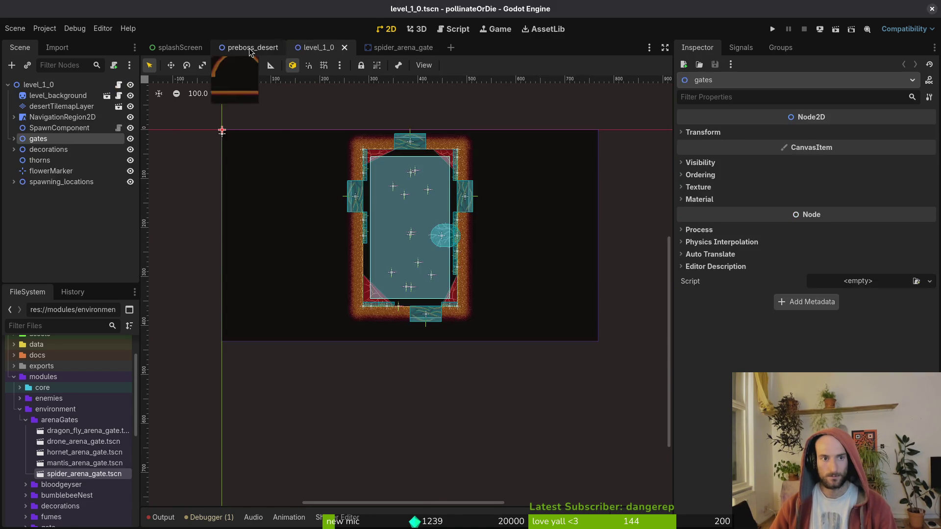
left_click(252, 47)
mouse_move(89, 474)
left_mouse_down()
mouse_move(439, 214)
mouse_move(416, 197)
mouse_move(427, 193)
left_mouse_up()
scroll(475, 240, "up", 4)
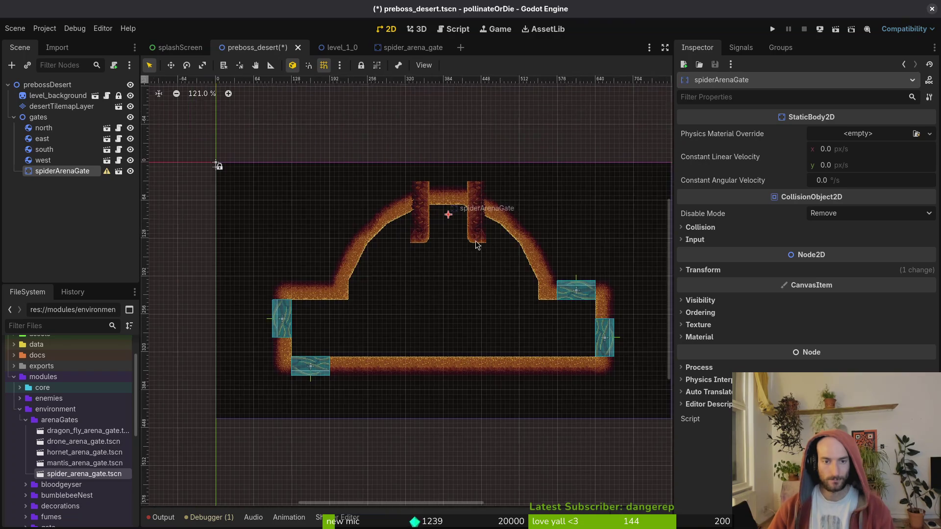
left_click_drag(498, 256, 492, 243)
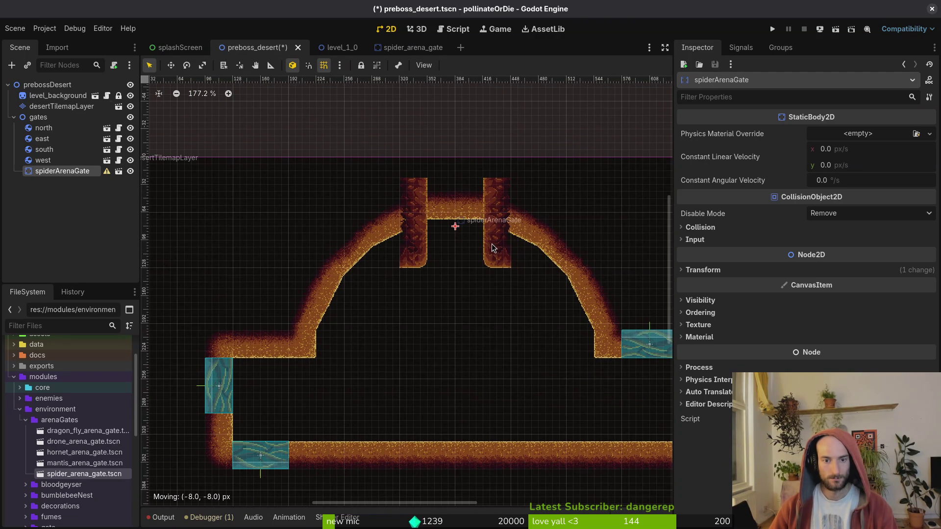
left_click(470, 262)
key("ctrl+s")
- Move spiderArenaGate above gates in the Scene tree and save again
left_click_drag(54, 171, 64, 121)
left_click(13, 128)
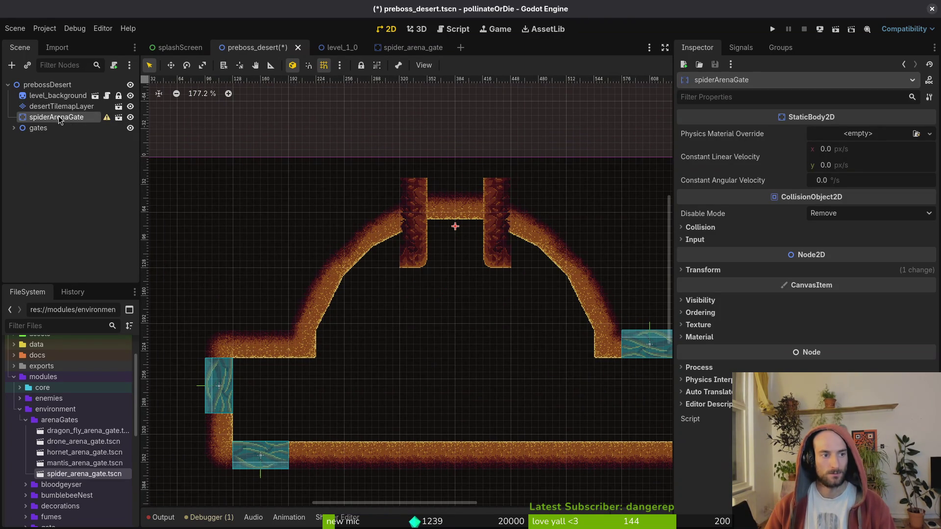
key("ctrl+s")
left_click(74, 116, "ctrl")
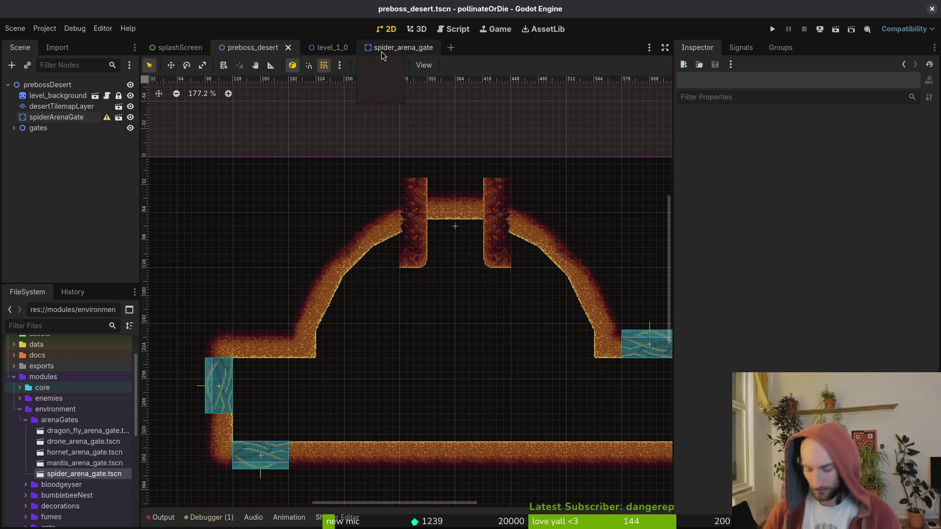
- Open hornet_arena_gate.tscn via Quick Open and add a Sprite2D child
key("alt+shift+o")
type("hornetare")
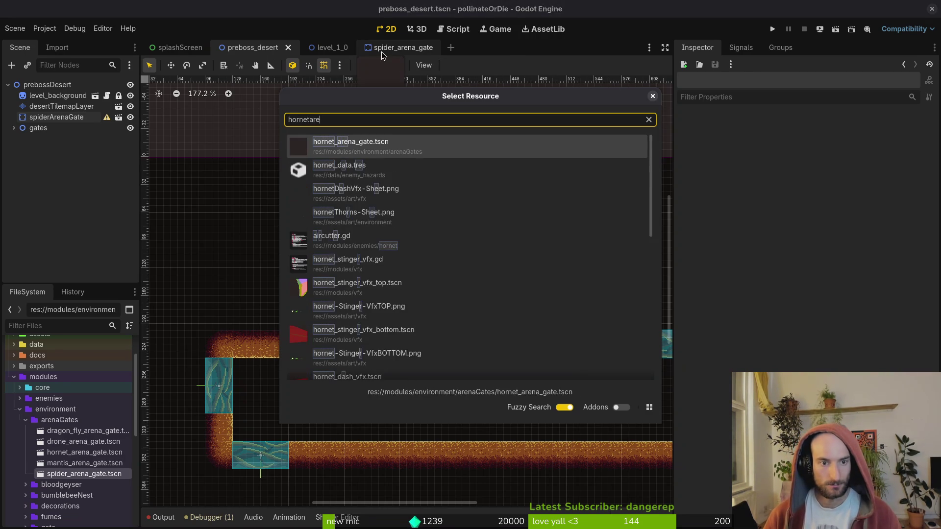
key("Return")
key("ctrl+a")
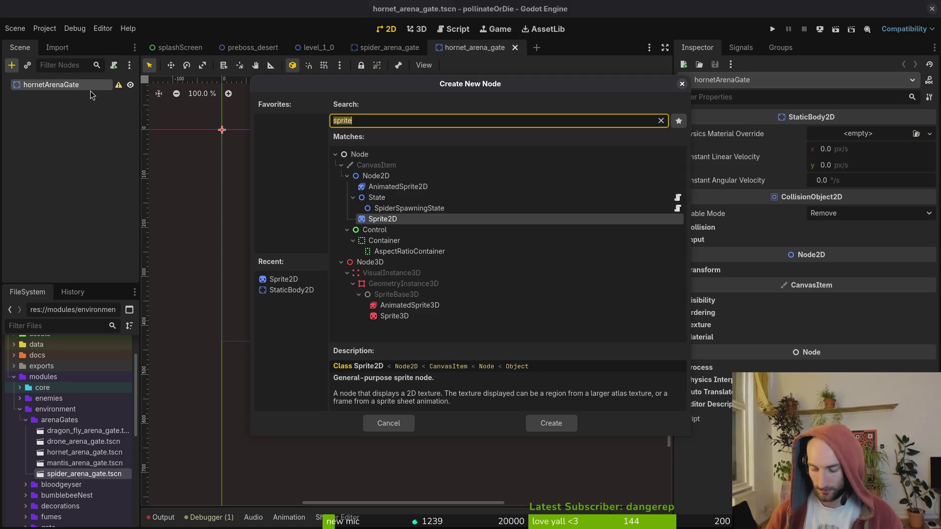
type("sprite")
key("Return")
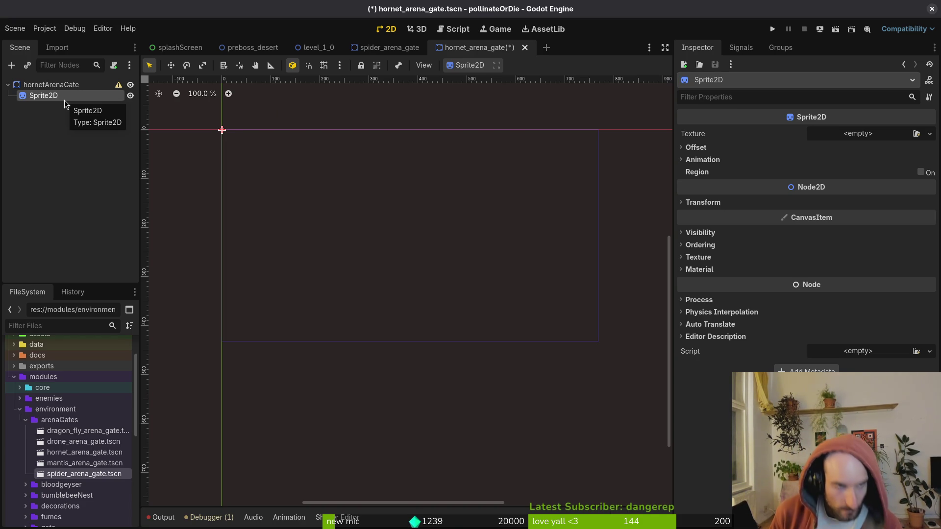
key("Escape")
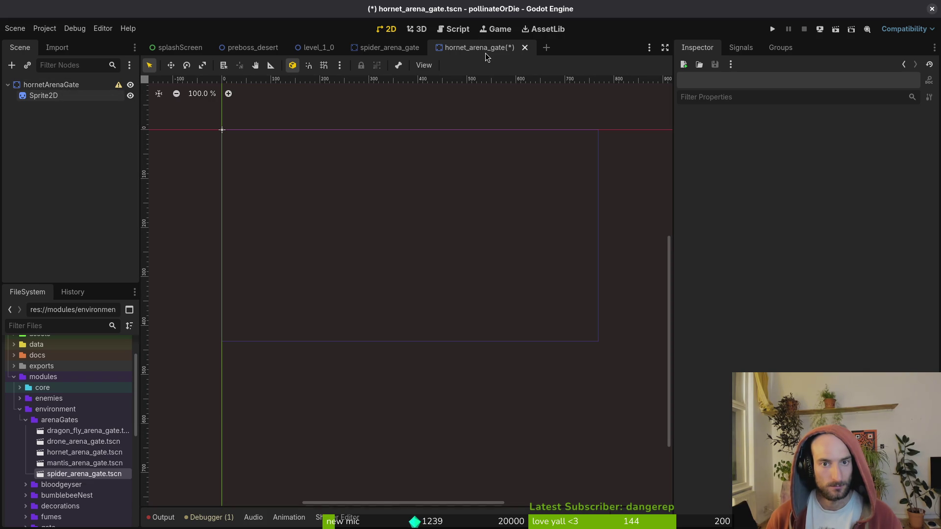
left_click(67, 422)
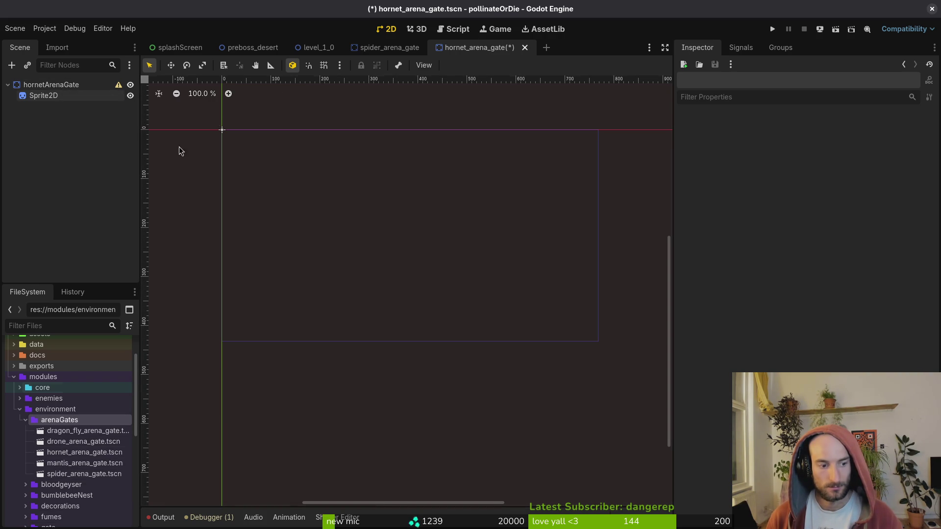
left_click(50, 97)
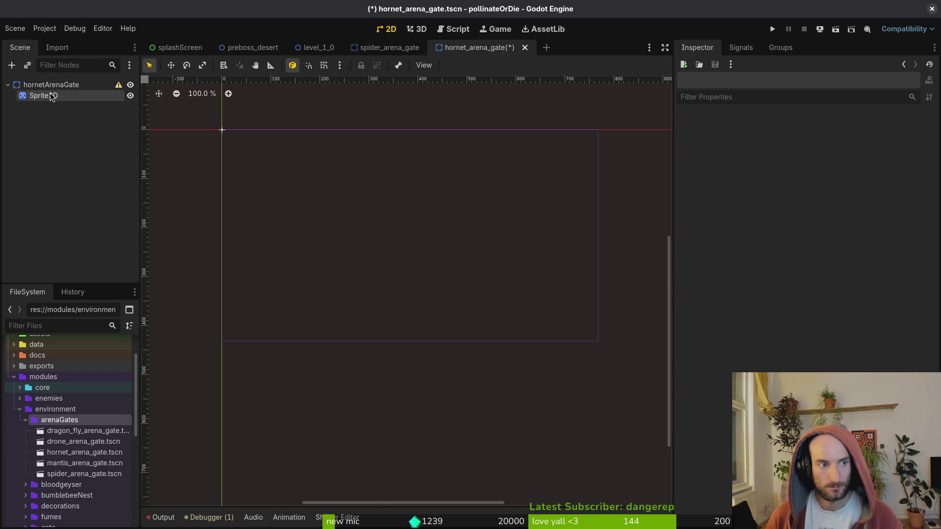
- Set the hornet gate sprite's texture to hiveExitRocks and save the scene
left_click(858, 134)
left_click(862, 366)
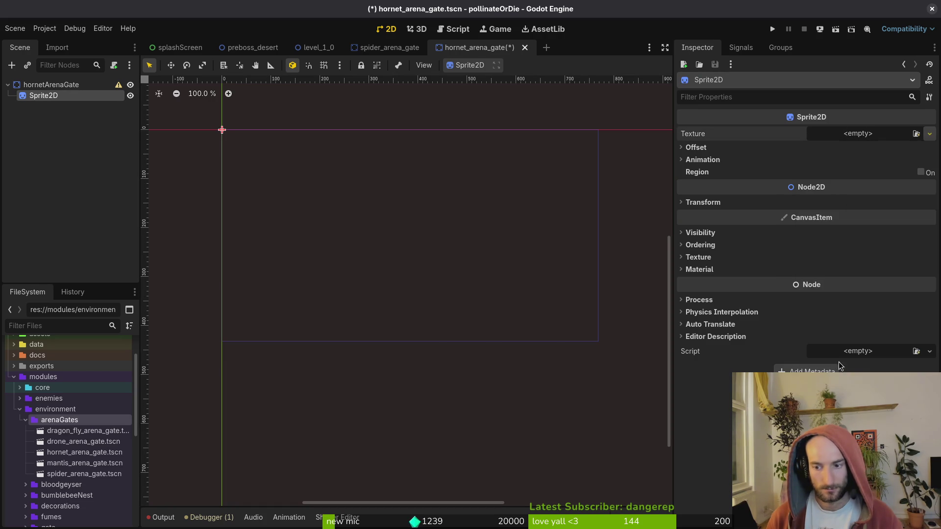
type("hornet")
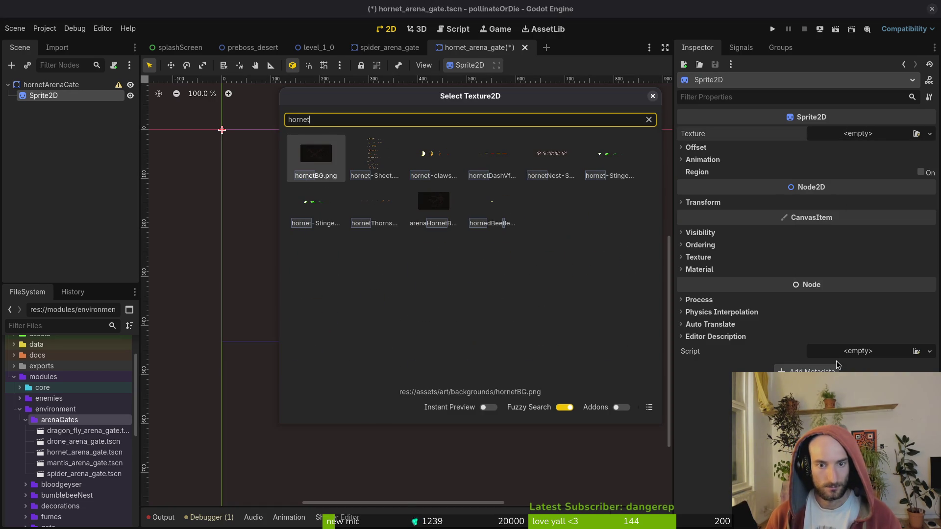
key("ctrl+a")
type("hivee")
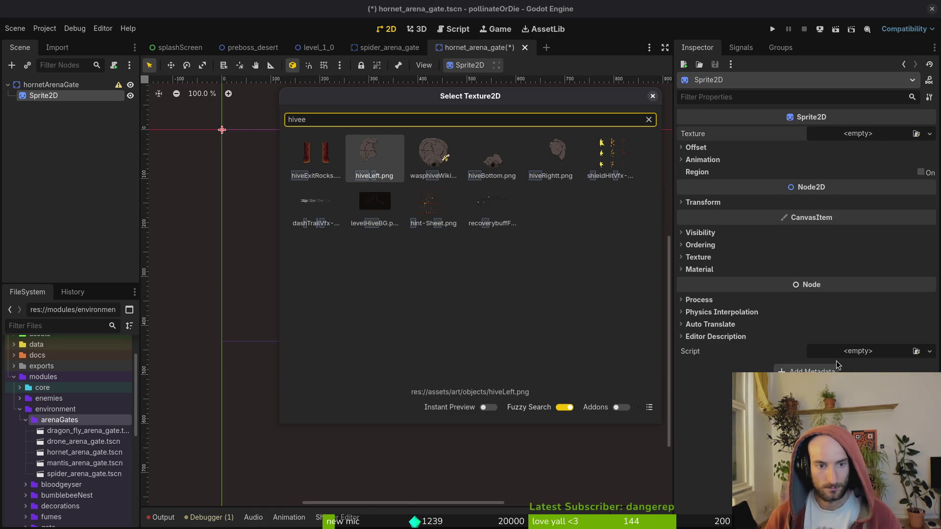
key("Left")
key("Return")
key("ctrl+s")
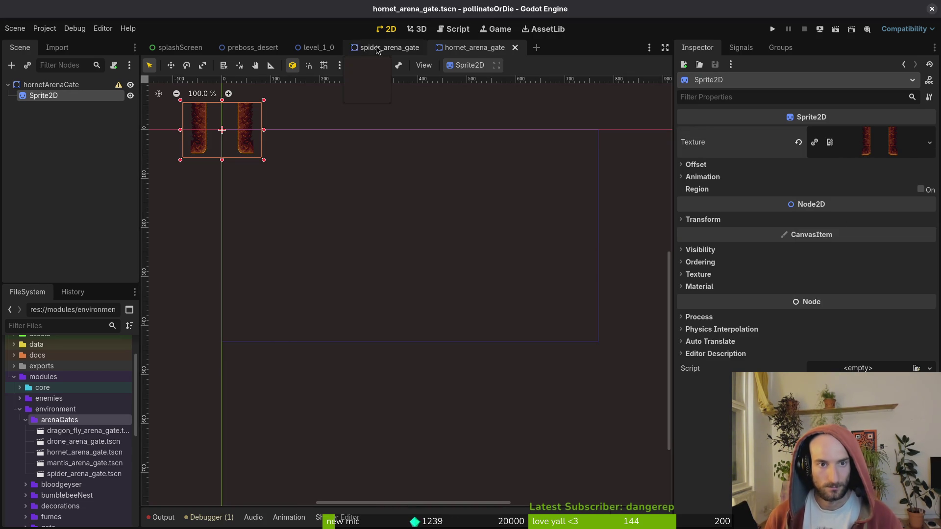
- Create a new scene with a Node2D root named prebossTutorial
left_click(250, 44)
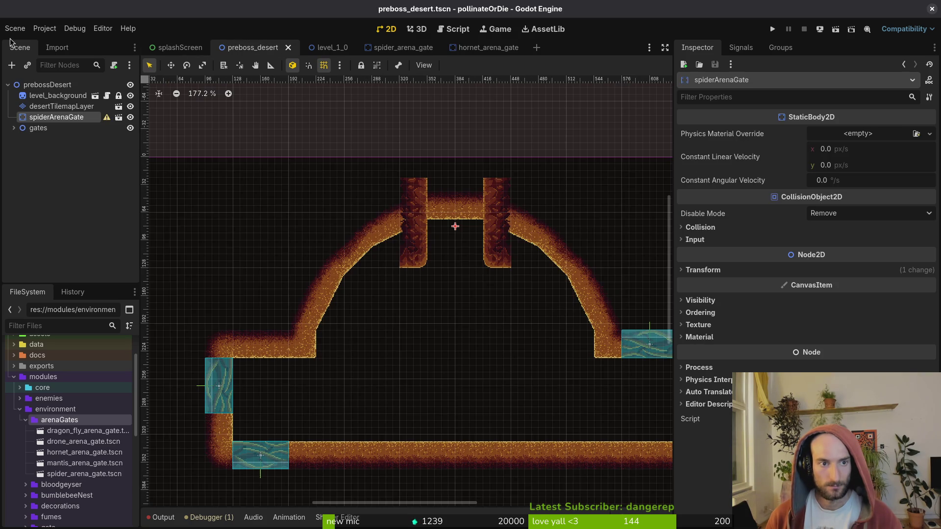
left_click(14, 28)
left_click(24, 47)
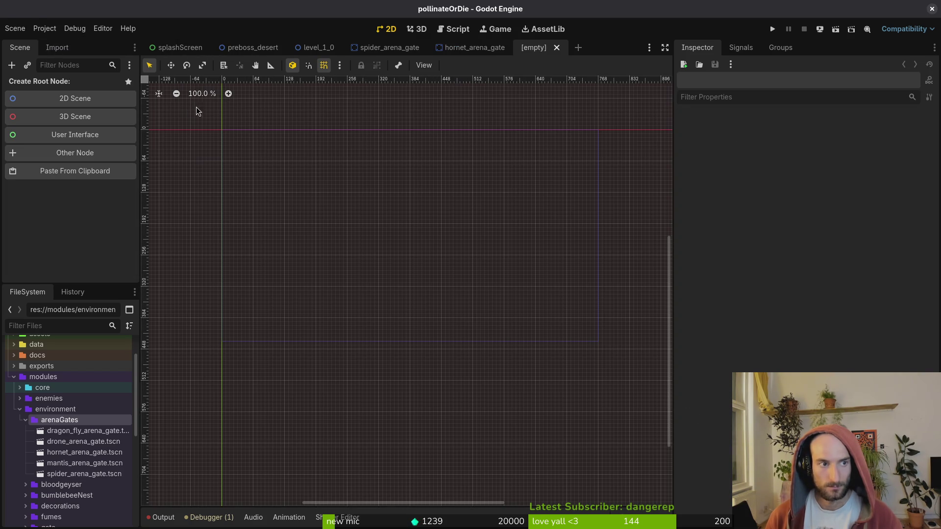
left_click(49, 96)
left_click(54, 88)
type("prebossTutorial")
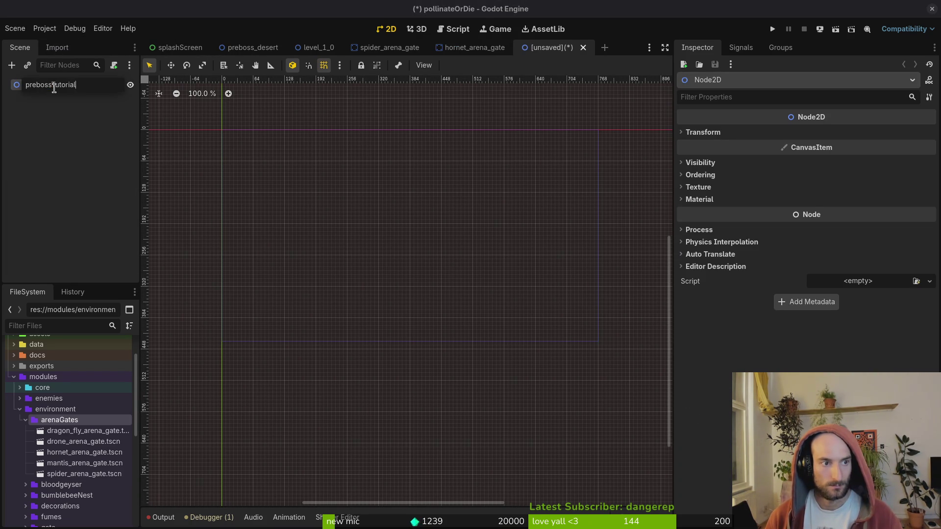
key("Return")
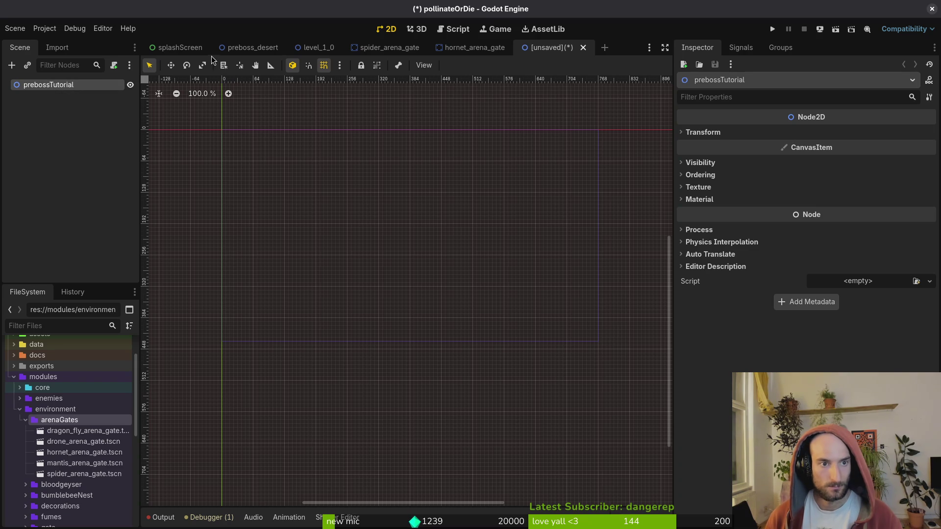
- Open Create New Node twice on prebossTutorial, cancel both times, and return to preboss_desert
left_click(250, 47)
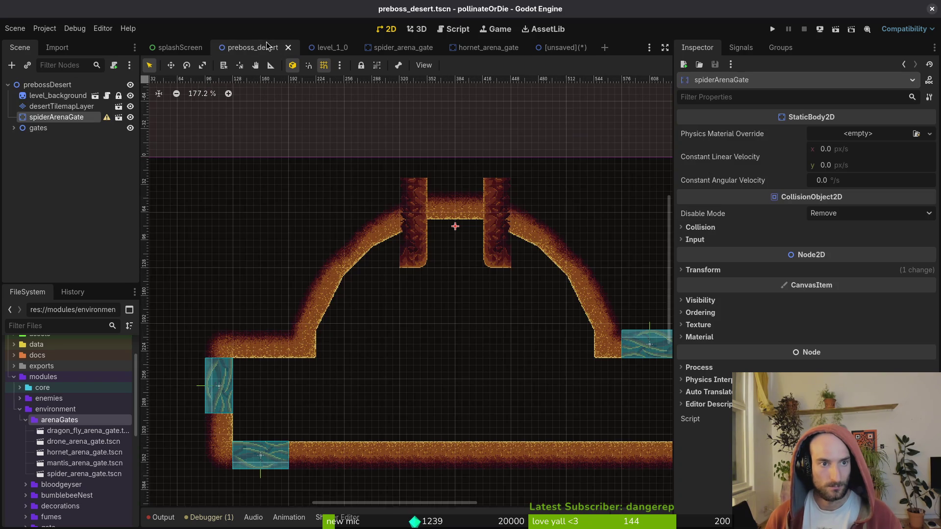
left_click(542, 49)
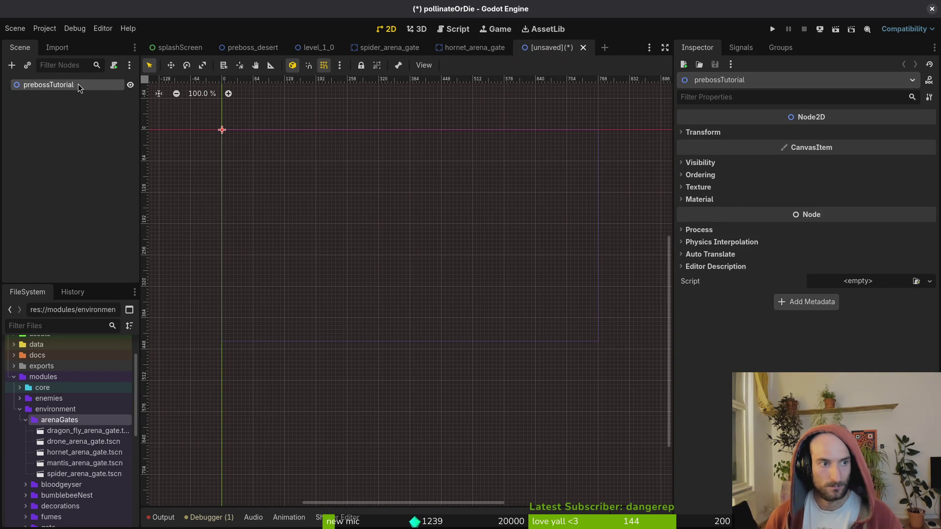
key("ctrl+a")
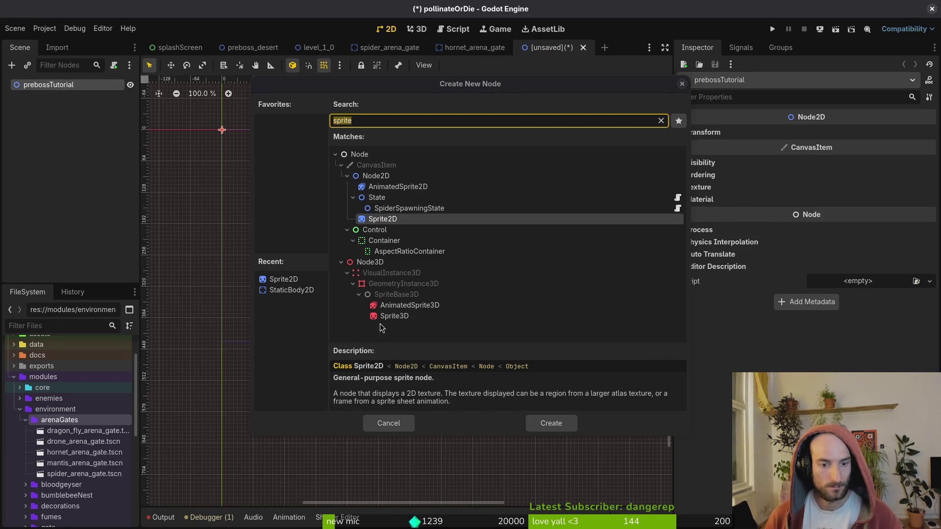
left_click(389, 422)
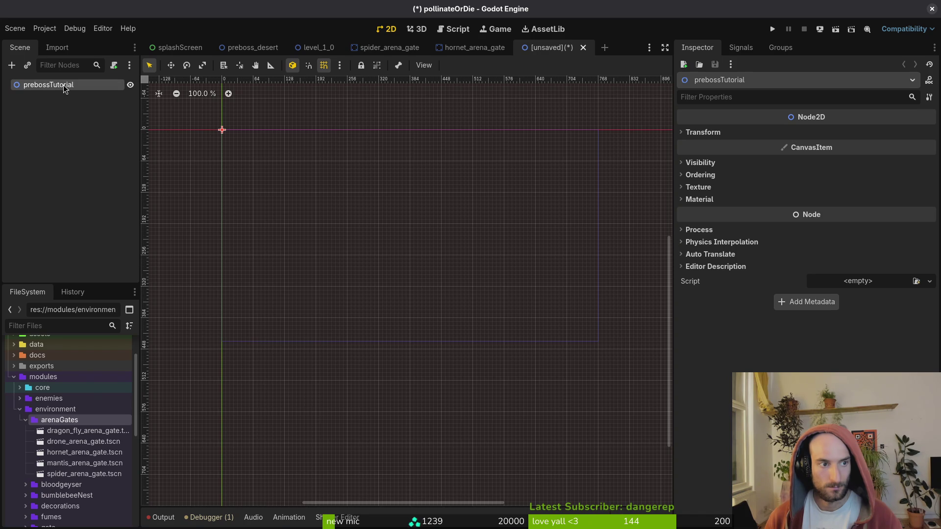
key("ctrl+a")
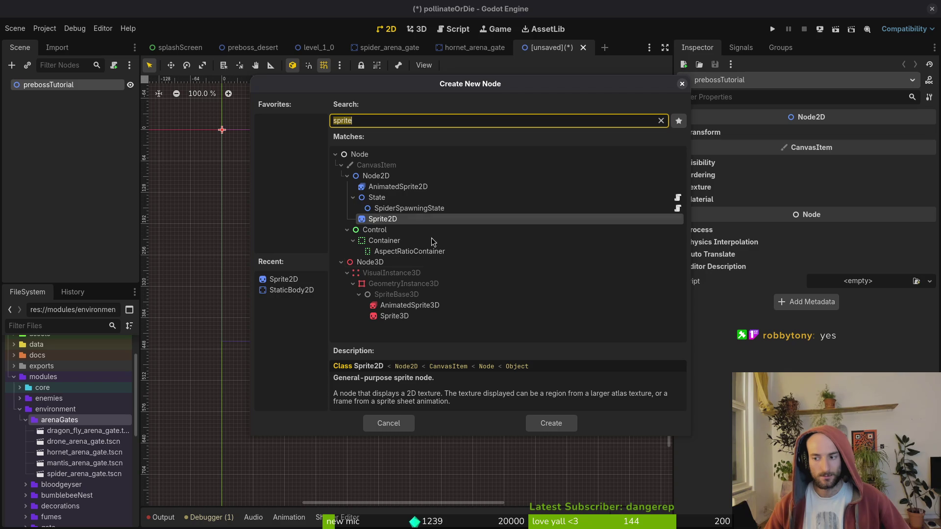
left_click(409, 421)
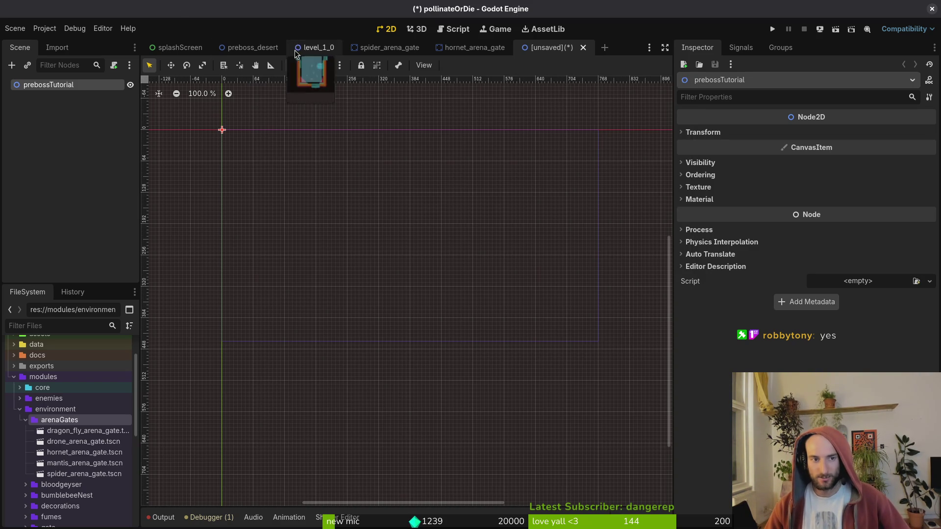
left_click(253, 48)
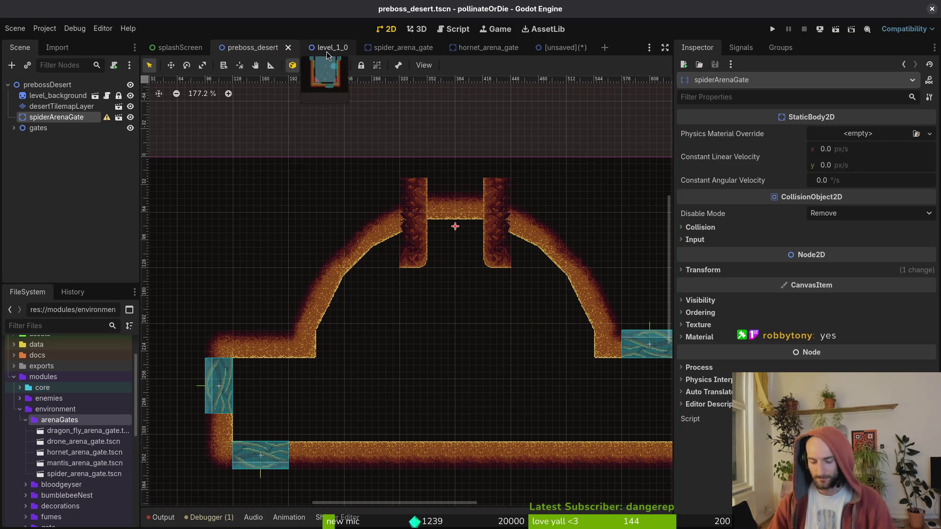
- Quick Open tutorial_2.tscn with 'tut 2.ts' and pan around its arena
key("shift+alt+o")
type("tut")
key("Down")
key("Down")
type("2.ts")
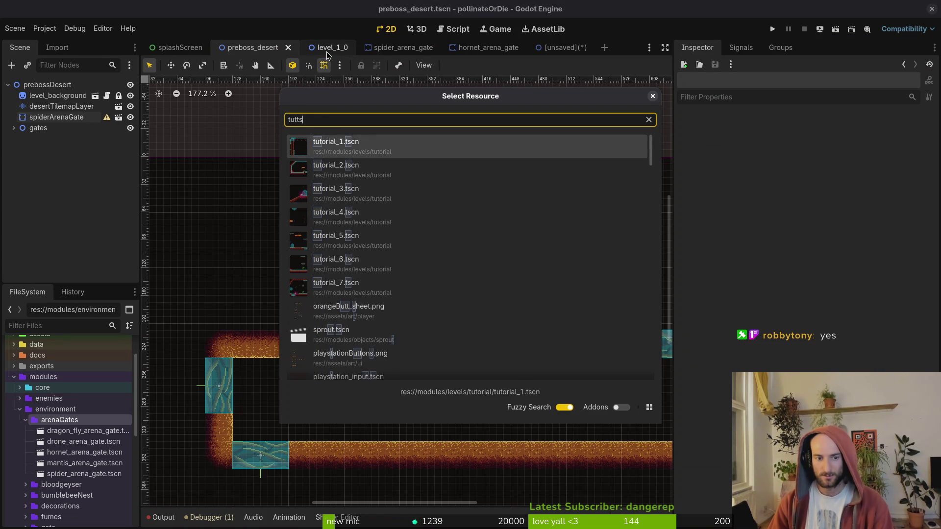
key("Return")
scroll(454, 211, "up", 3)
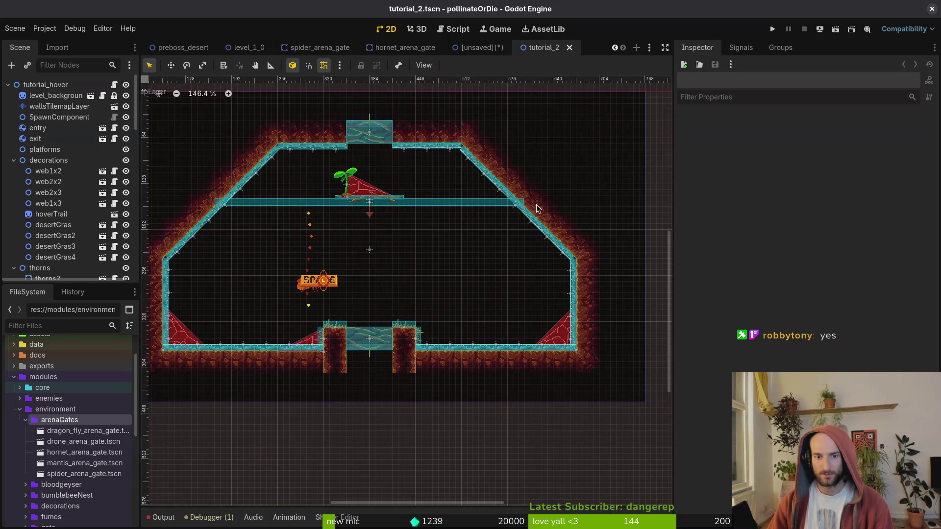
scroll(515, 288, "up", 4)
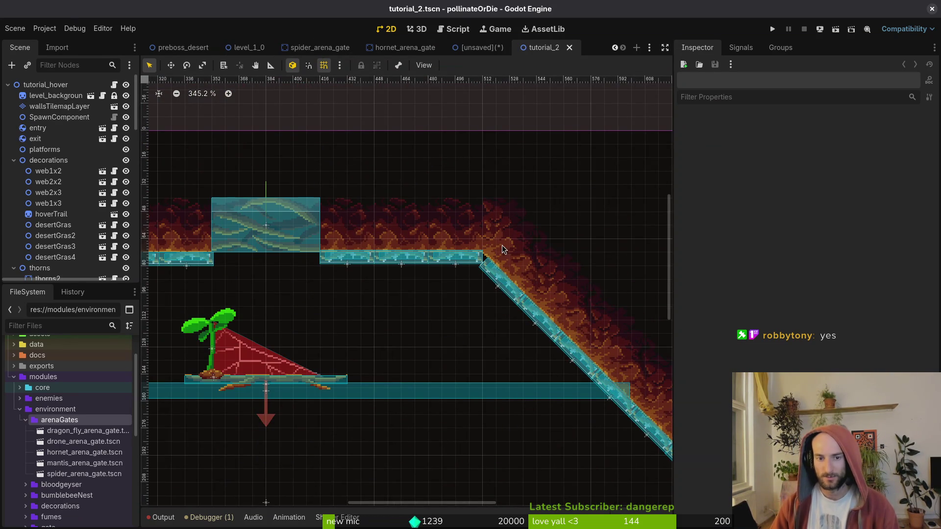
scroll(519, 269, "down", 3)
scroll(500, 308, "down", 5)
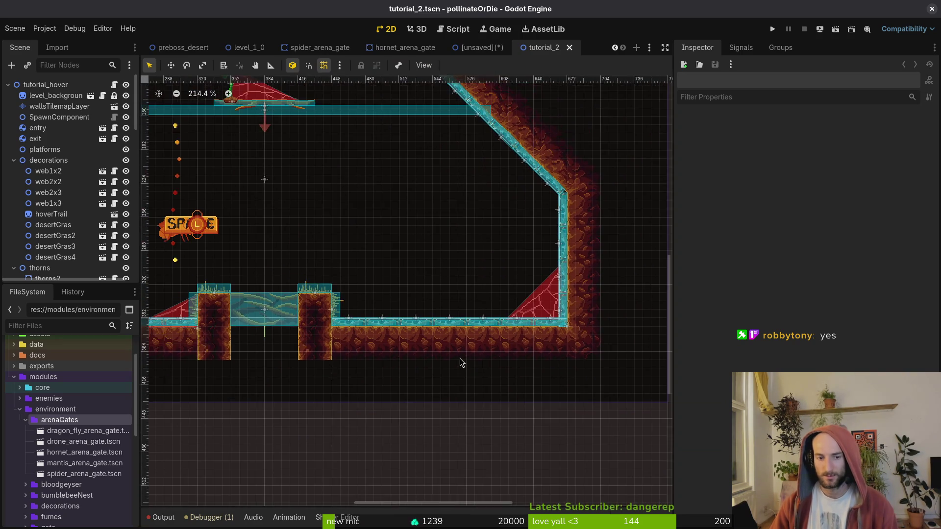
scroll(468, 365, "down", 3)
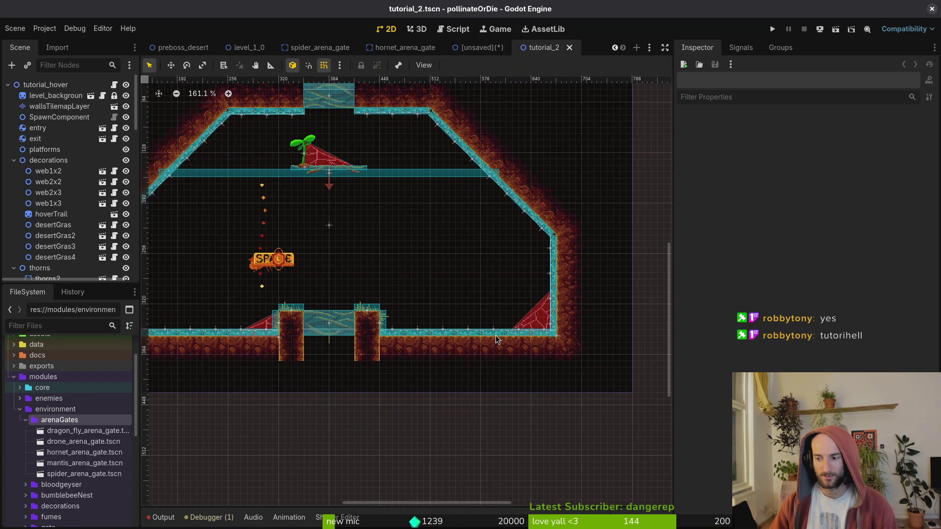
scroll(505, 339, "left", 1)
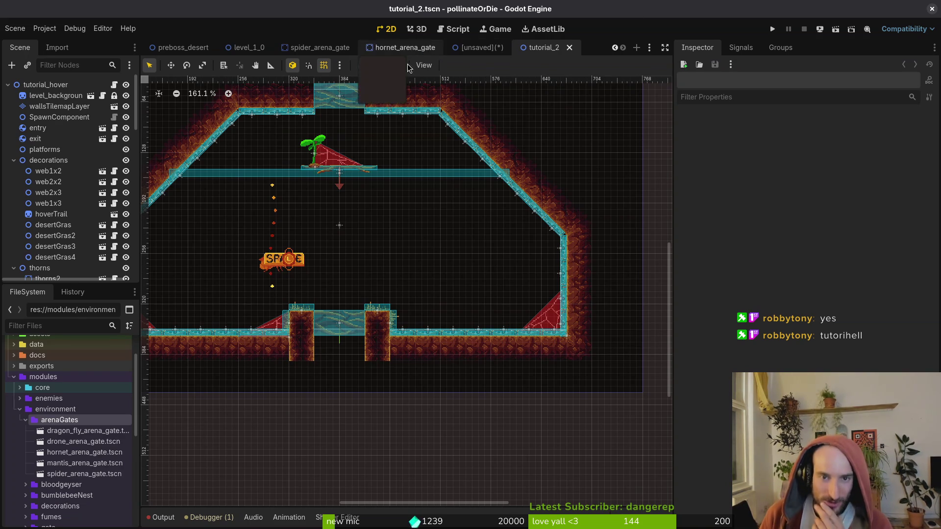
- Inspect the web decoration and desertGras nodes, briefly checking the prebossTutorial scene
left_click(57, 182)
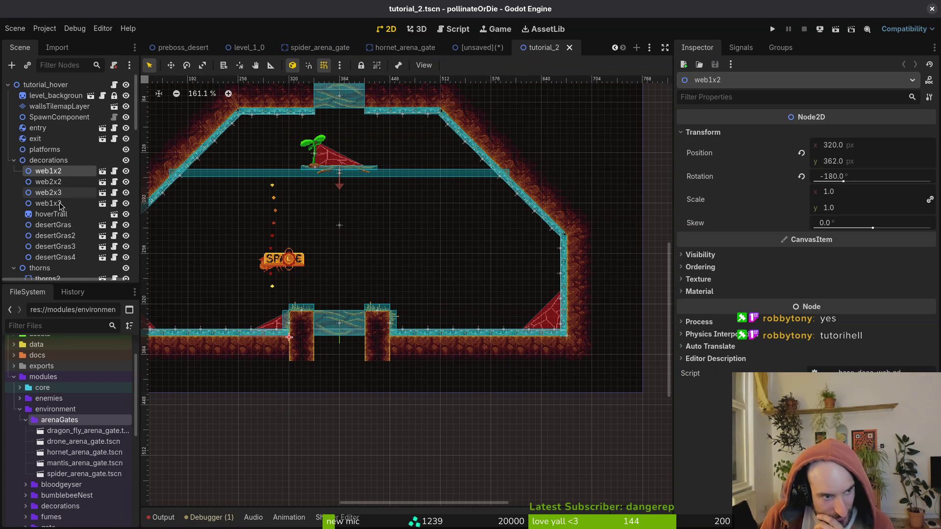
left_click(54, 225)
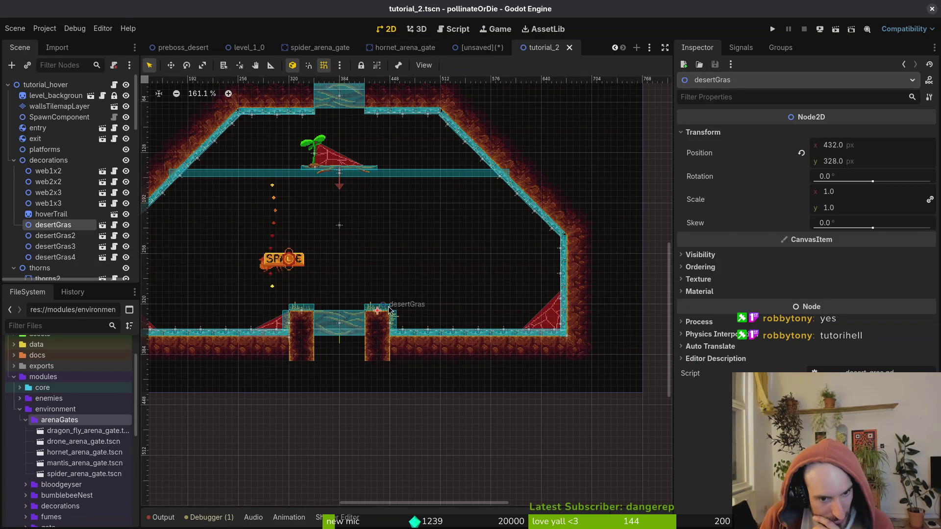
scroll(387, 315, "up", 5)
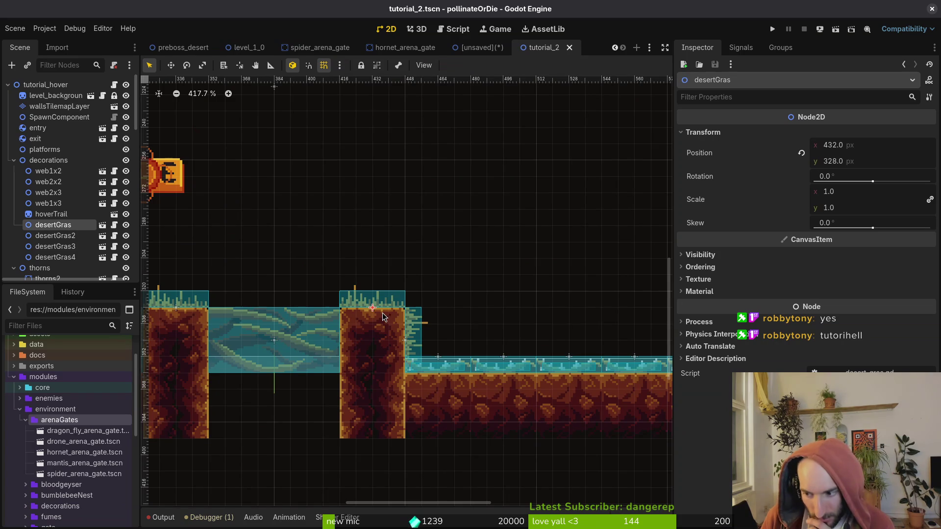
left_click(468, 49)
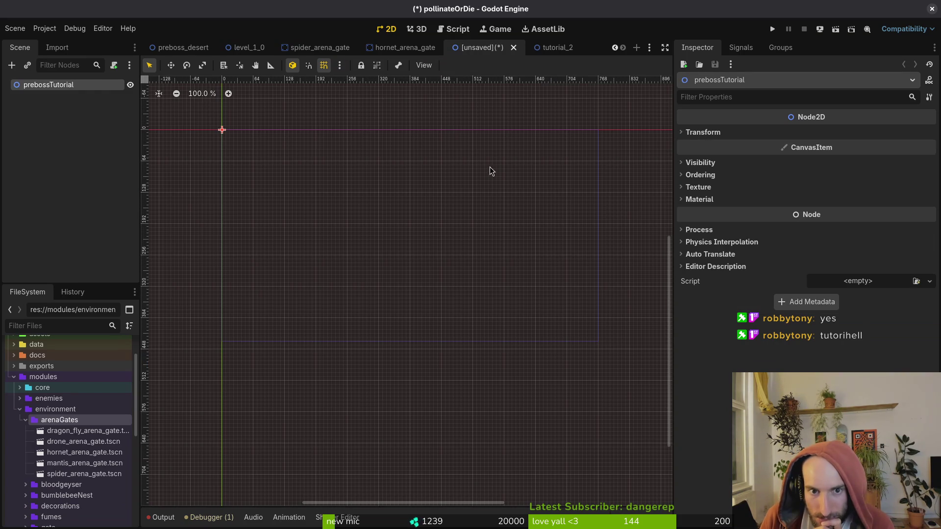
left_click(542, 48)
scroll(431, 364, "down", 5)
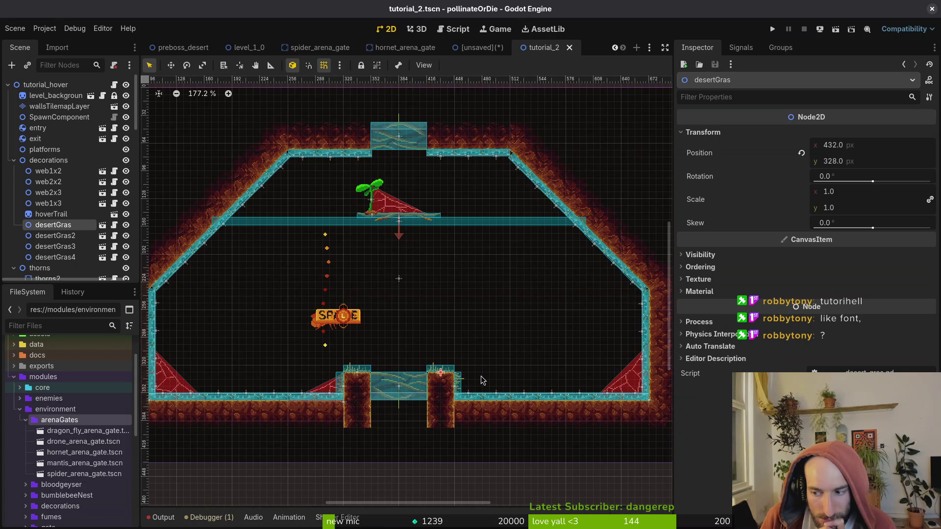
scroll(480, 376, "up", 5)
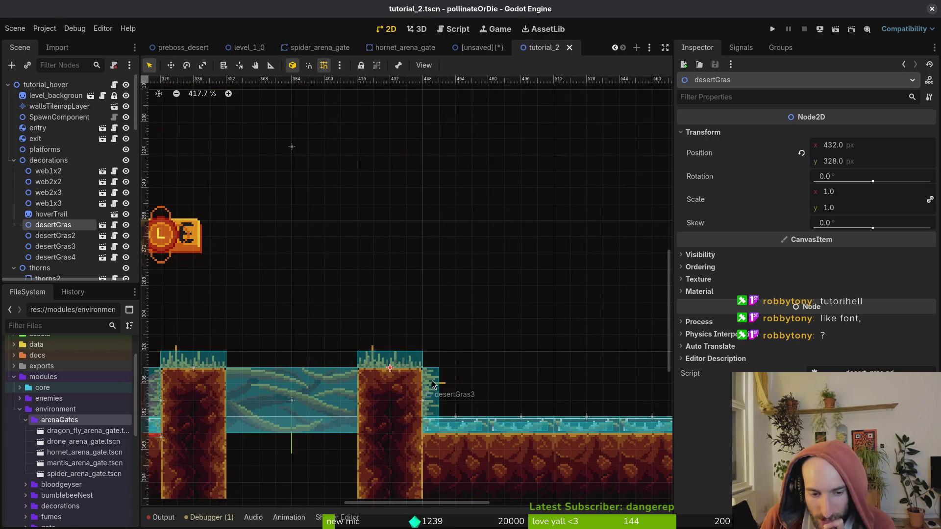
scroll(432, 384, "down", 3)
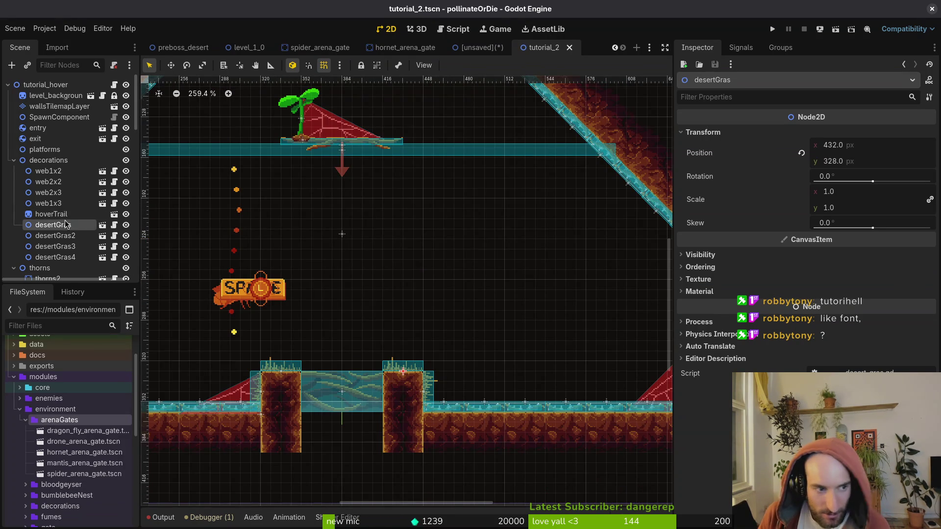
scroll(470, 294, "down", 4)
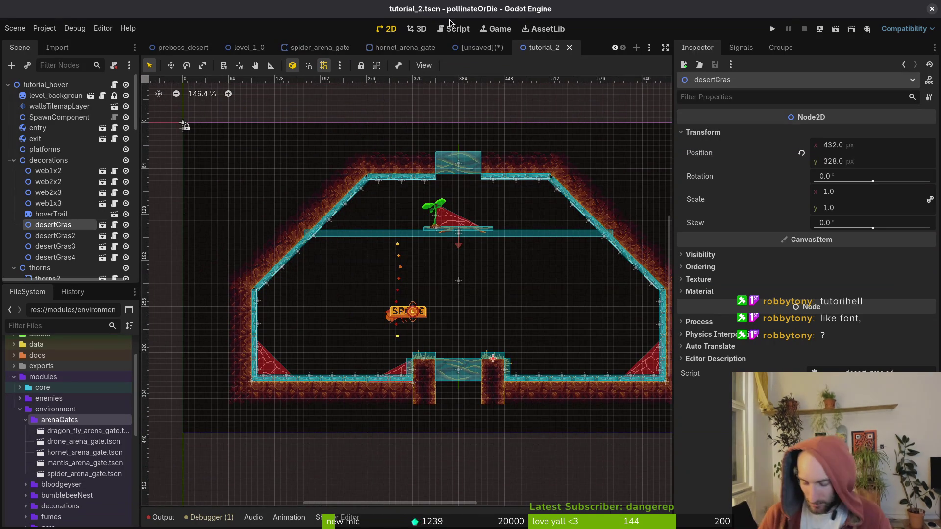
key("alt+shift+o")
- Open tutorial_4.tscn through Quick Open and zoom around its level canvas
type("tutts")
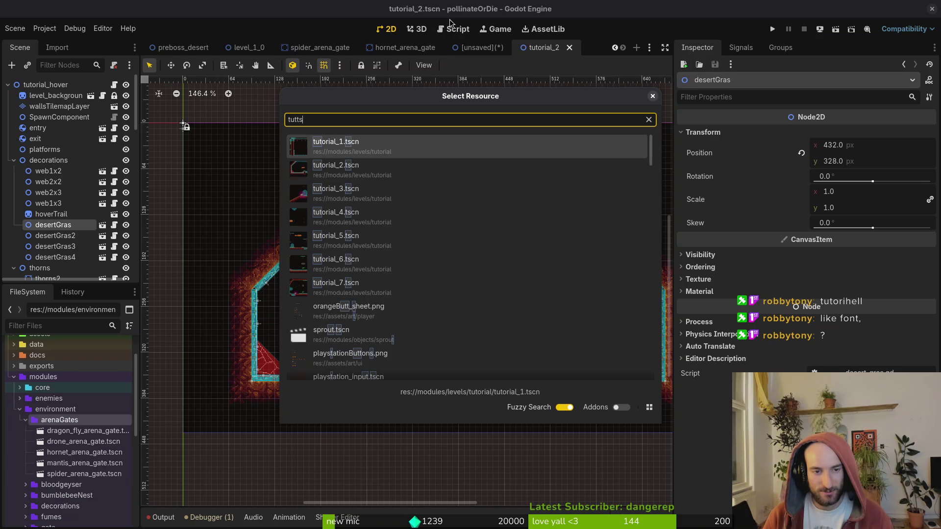
key("Down")
key("Down")
key("Down")
key("Return")
scroll(302, 336, "up", 9)
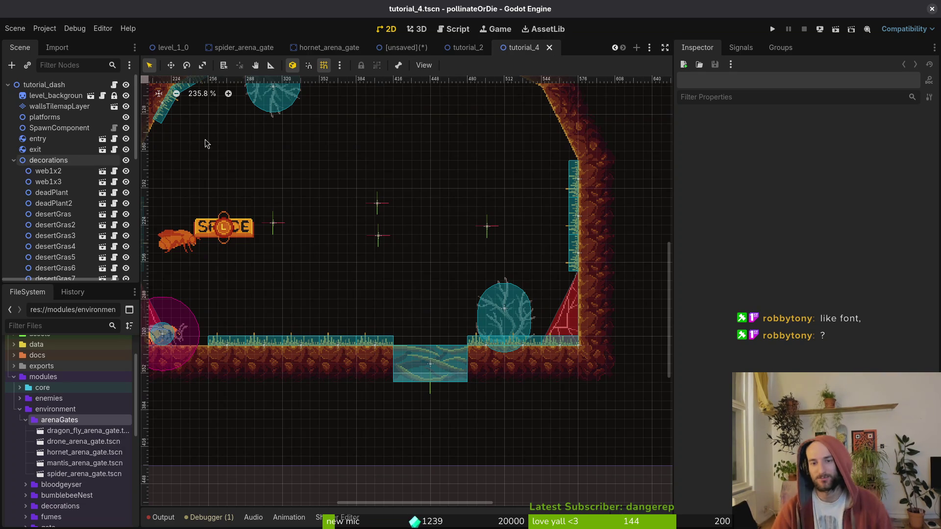
scroll(556, 185, "up", 5)
scroll(556, 185, "right", 2)
scroll(515, 312, "up", 3)
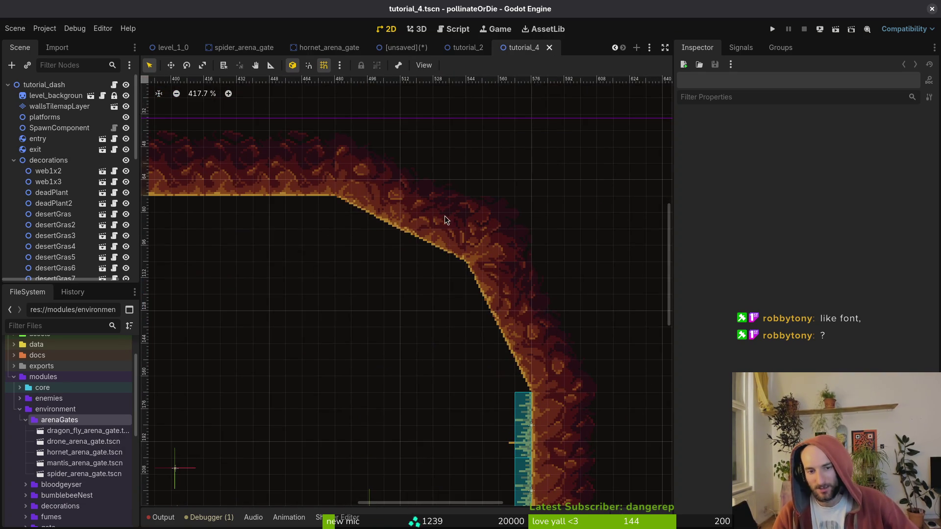
- Switch back to the level_1_0 scene to view its four-gate arena
left_click(189, 48)
scroll(477, 265, "up", 11)
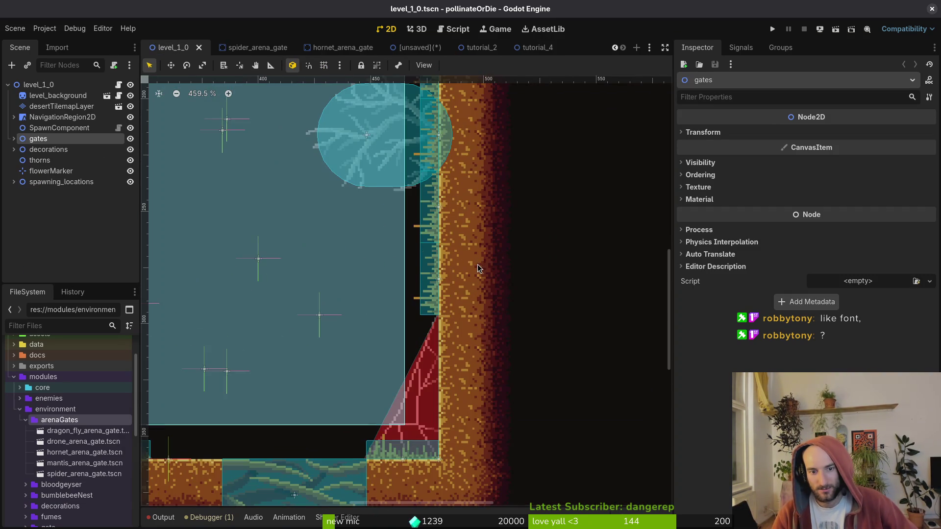
scroll(477, 264, "down", 8)
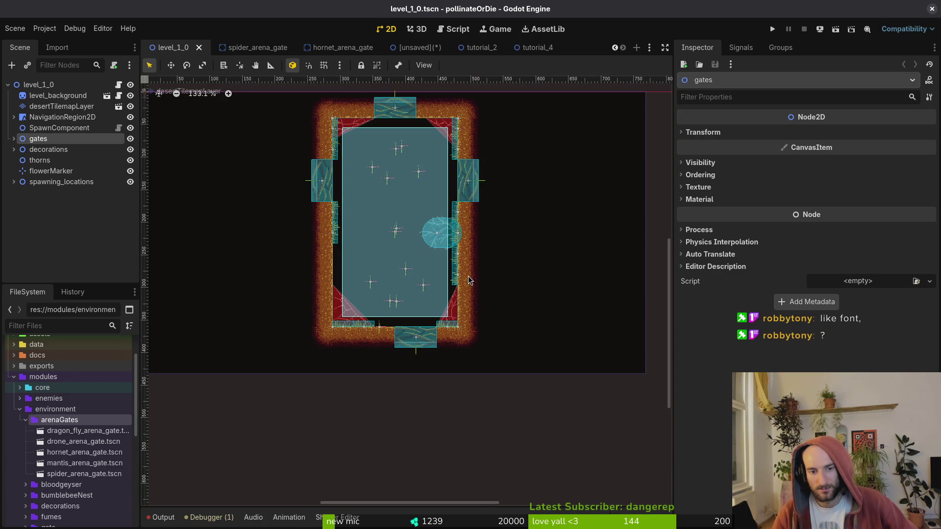
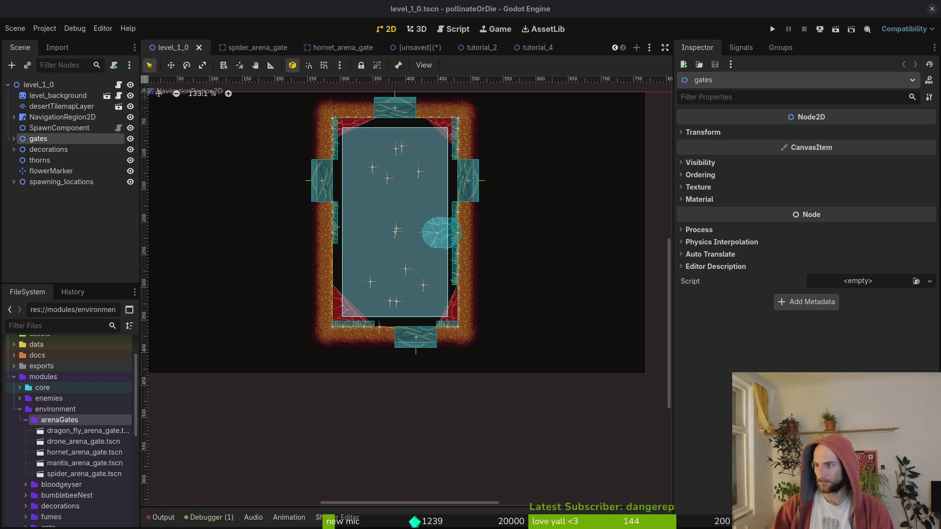
- Stage the deleted altar files in tig and commit them as 'removed empty scene'
key("alt+Tab")
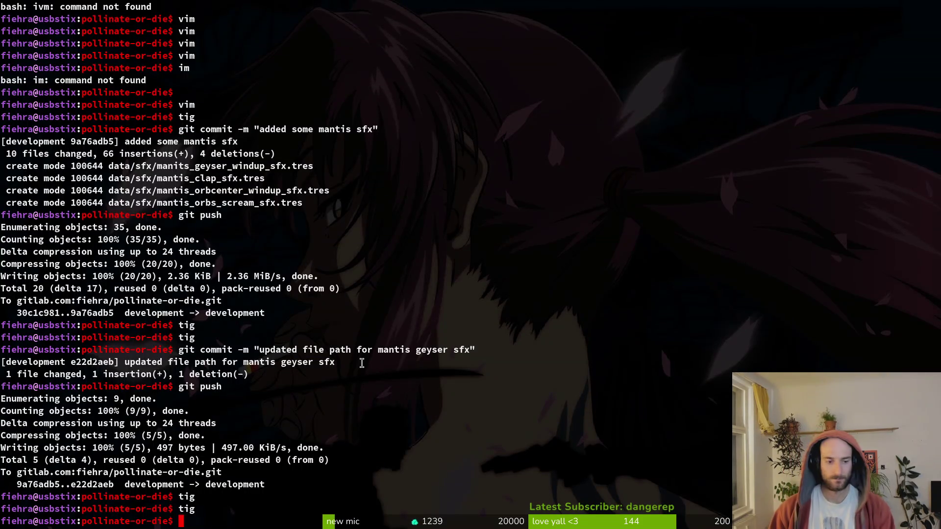
type("tig")
key("Return")
key("Down")
key("Down")
key("Down")
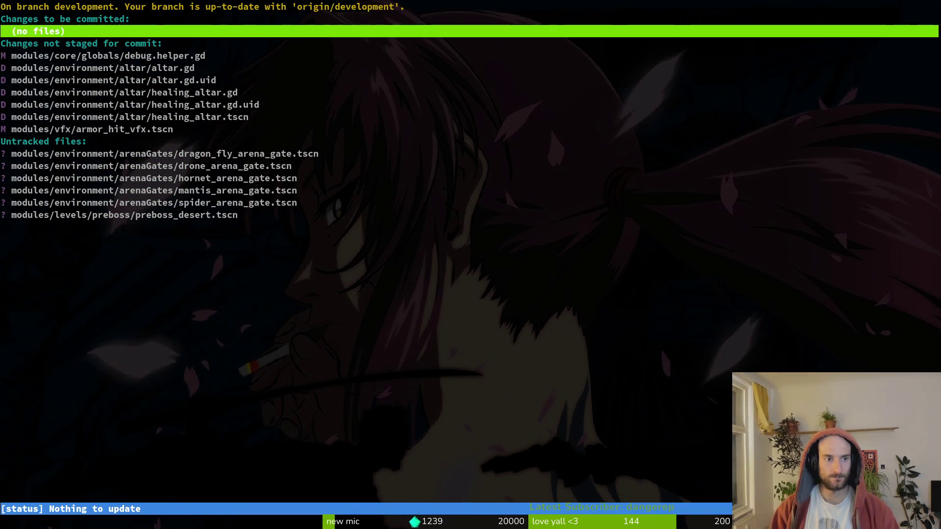
key("u")
key("u")
key("u")
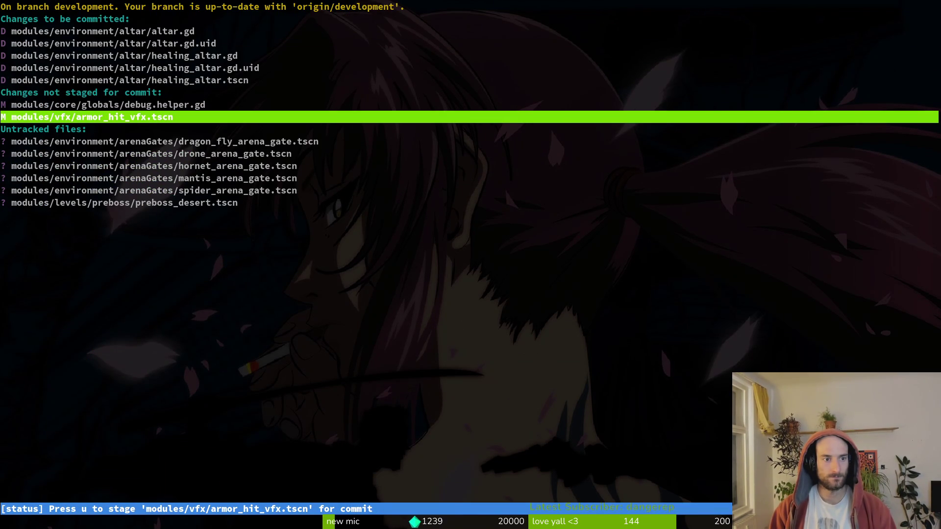
type("q")
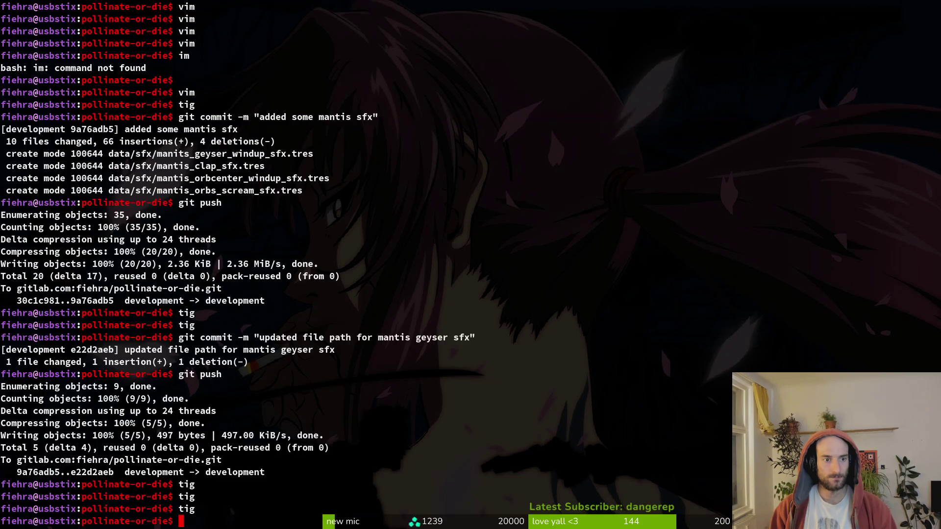
type("git commit -m \"removed ")
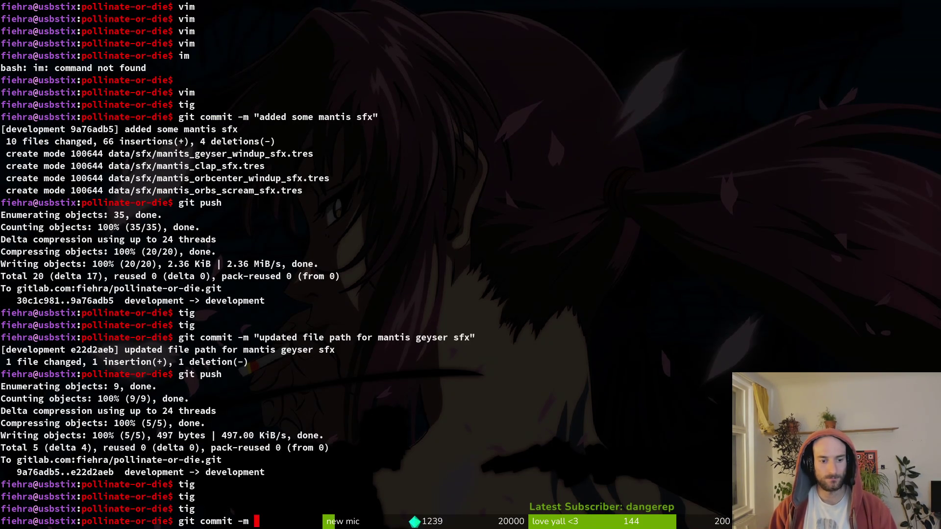
type("empty scene")
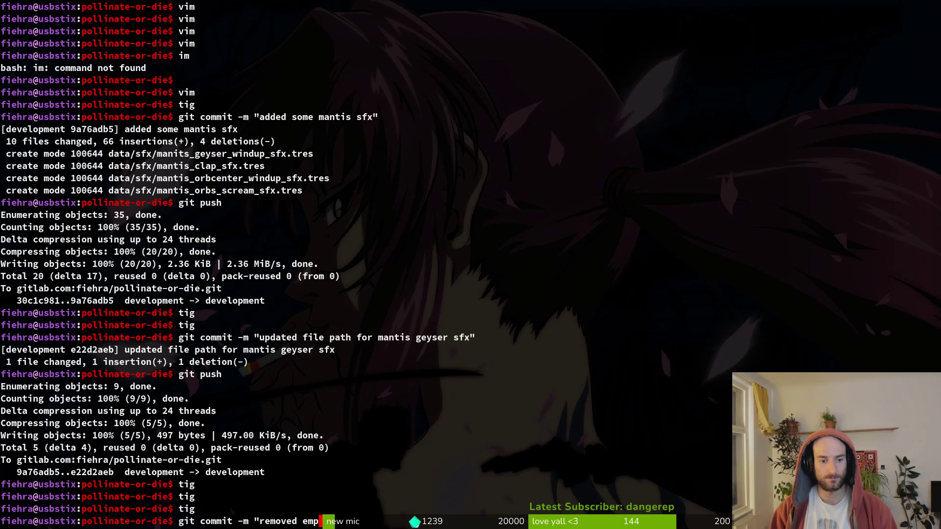
key("Return")
type("\"")
key("Return")
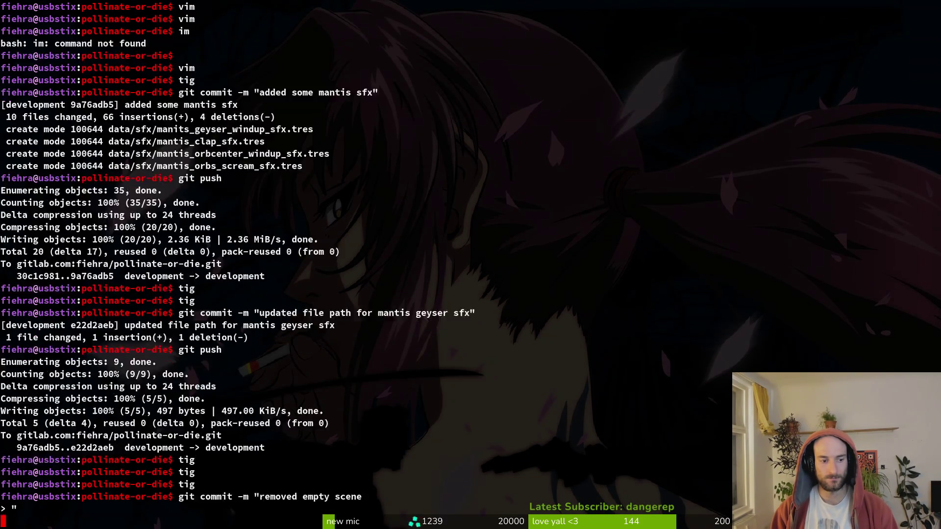
type("tig")
key("Return")
- Stage armor_hit_vfx.tscn and commit it as 'added missing imports to armor hit vfx'
key("s")
key("Down")
key("Return")
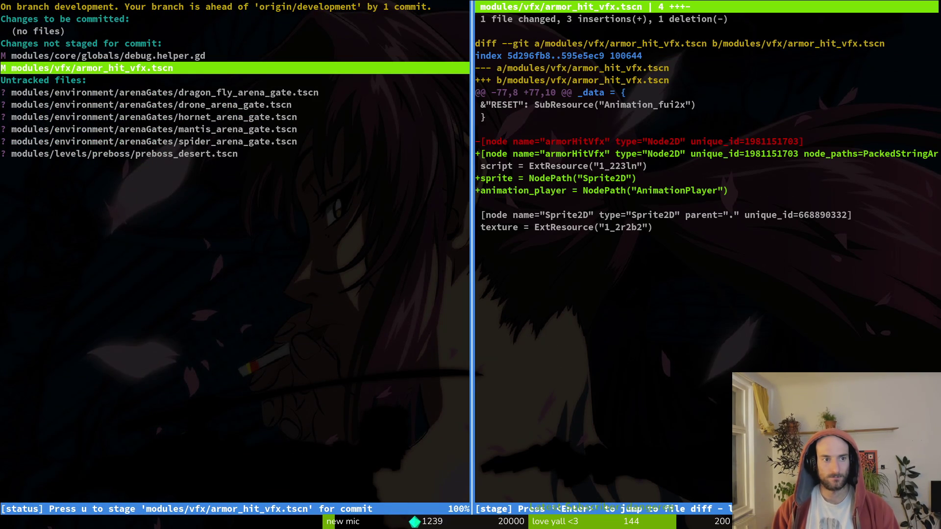
key("u")
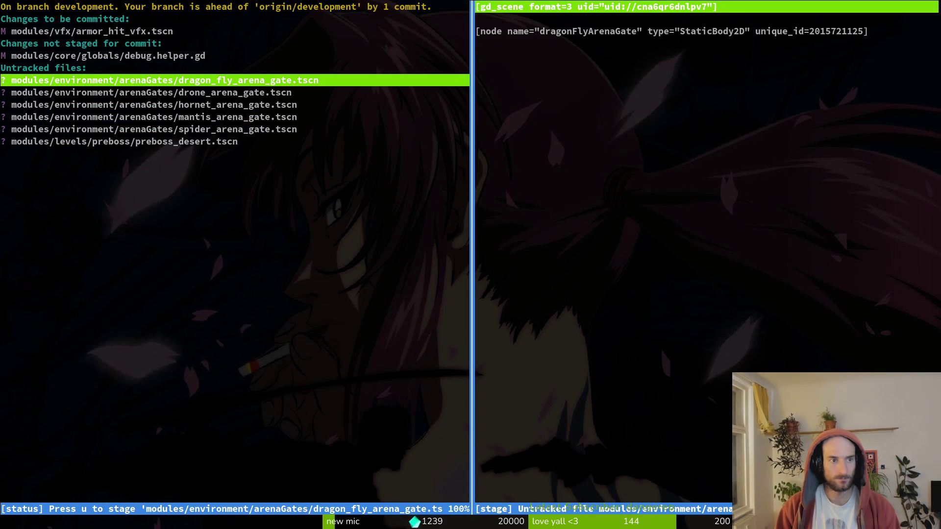
key("q")
key("q")
key("q")
type("git commit ")
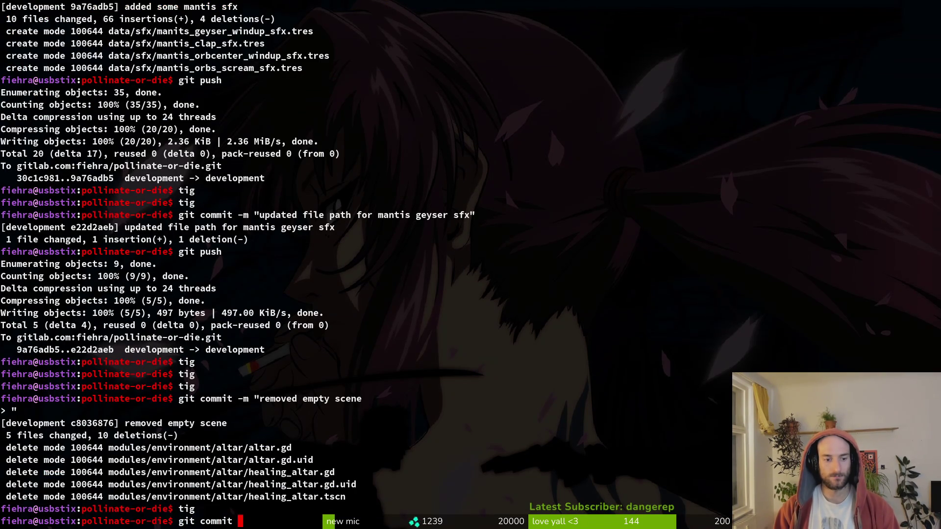
type("-m \"")
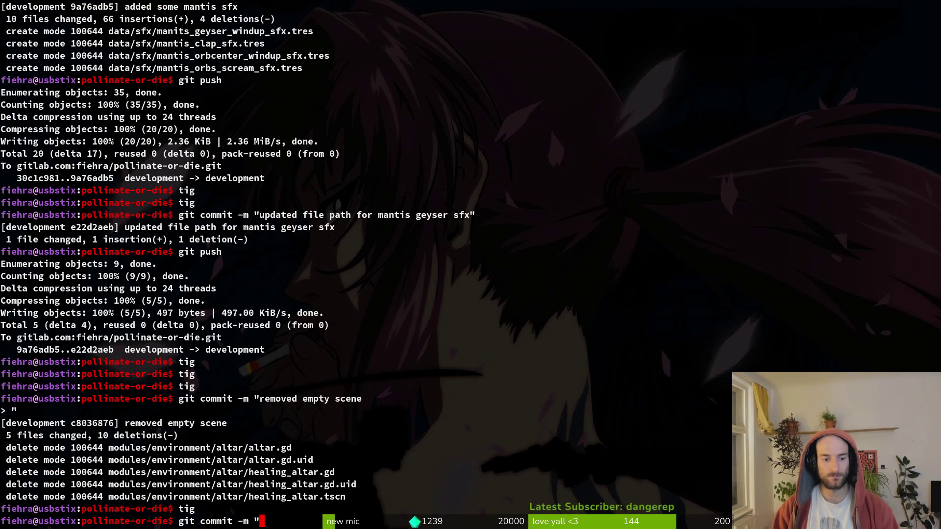
type("added missing impor")
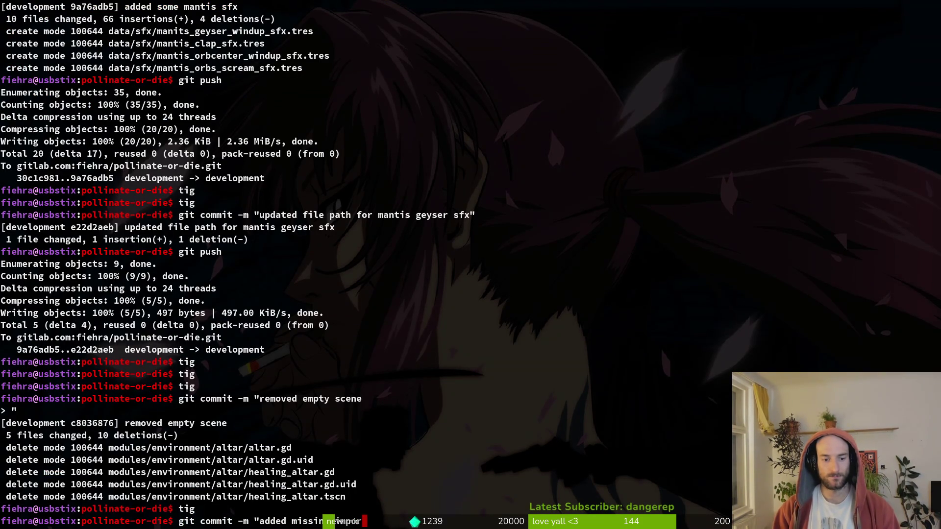
type("ts to armo")
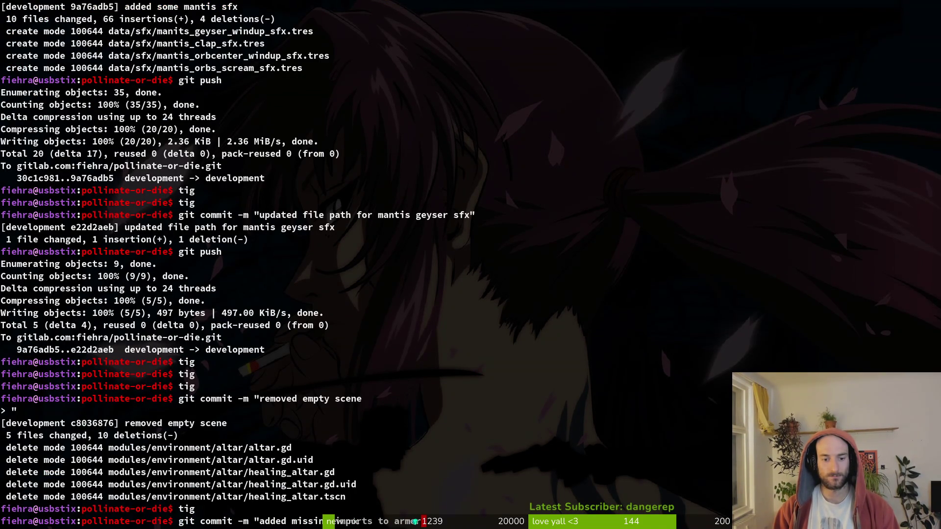
type("r hit vfx\"")
key("Return")
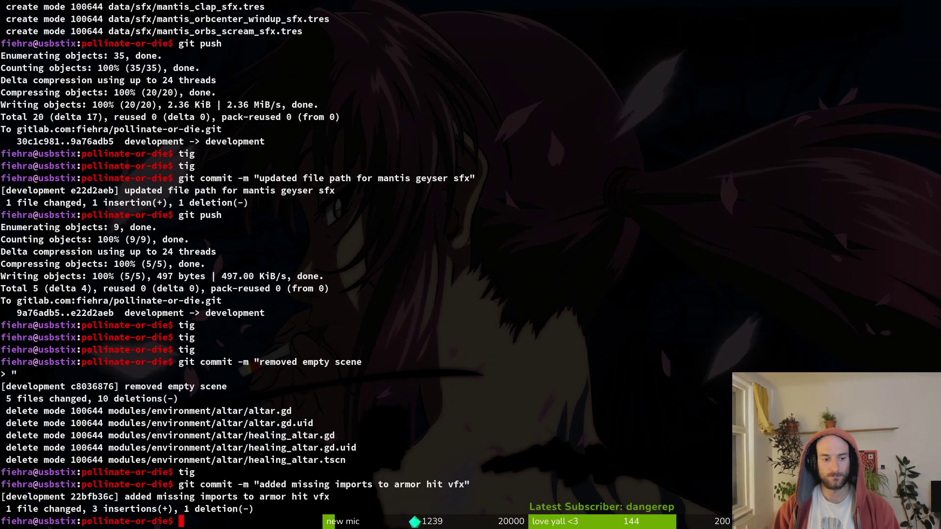
type("v .")
key("Return")
- Search the project contents in Vim for references to multi_vfx.gd
type("mut")
key("Escape")
type("m")
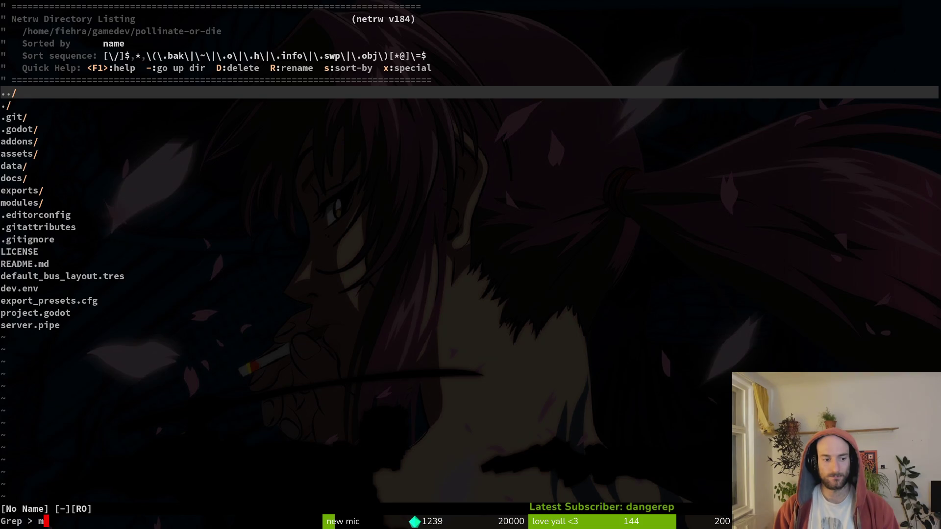
type("ulti_vfx.")
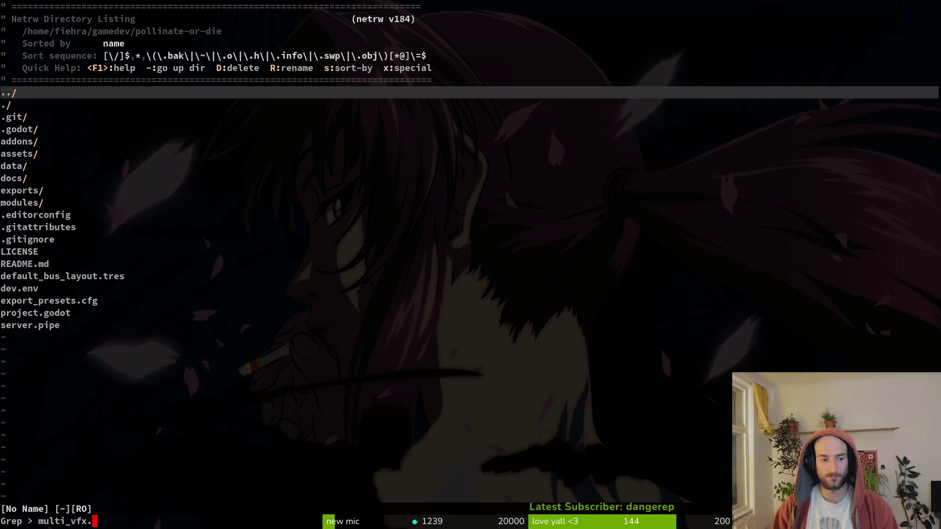
type("gd")
key("Return")
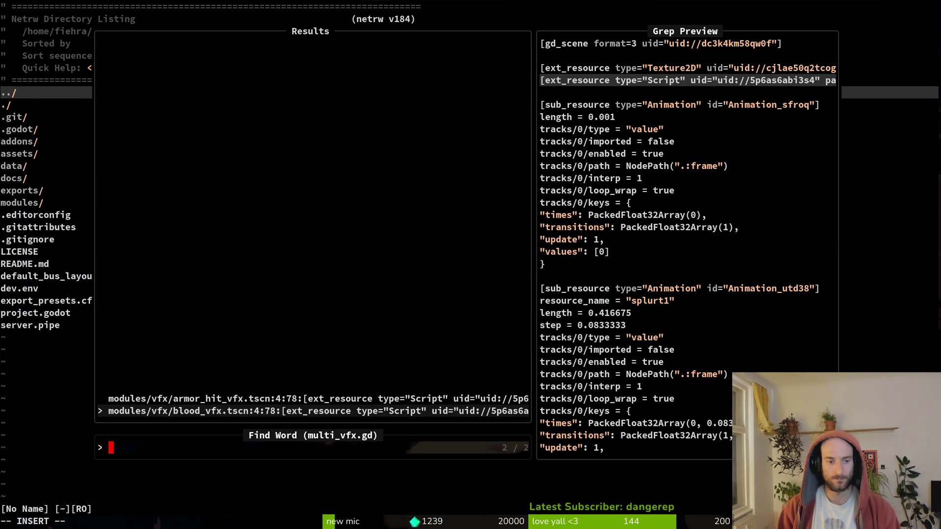
key("Up")
key("Escape")
key("Escape")
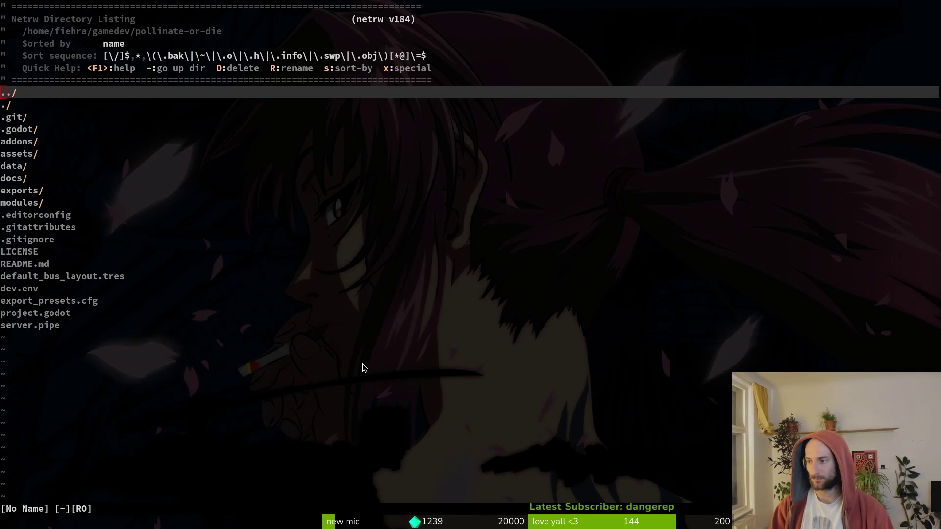
- In Godot, open and save blood_vfx.tscn, then close the blood_vfx, tutorial_2 and tutorial_4 tabs
key("alt+Tab")
type("bloovf")
key("Return")
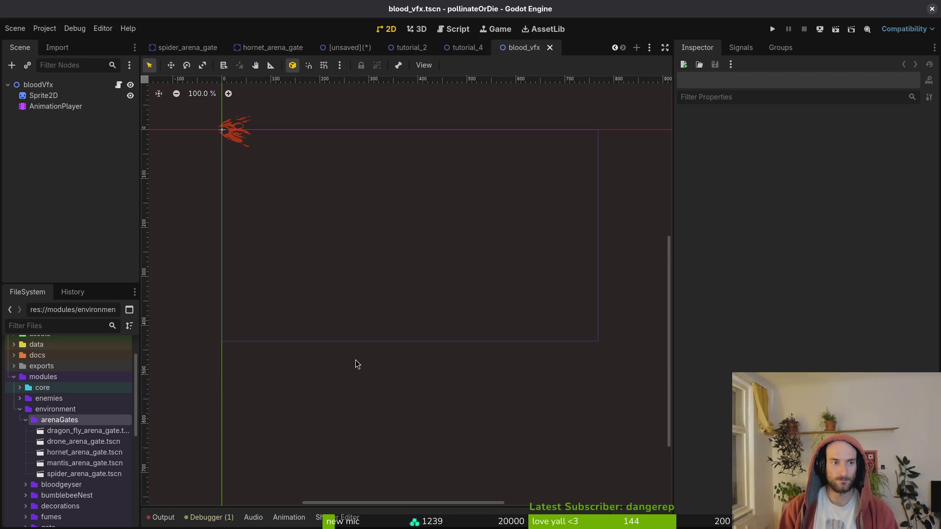
left_click(61, 83)
key("Escape")
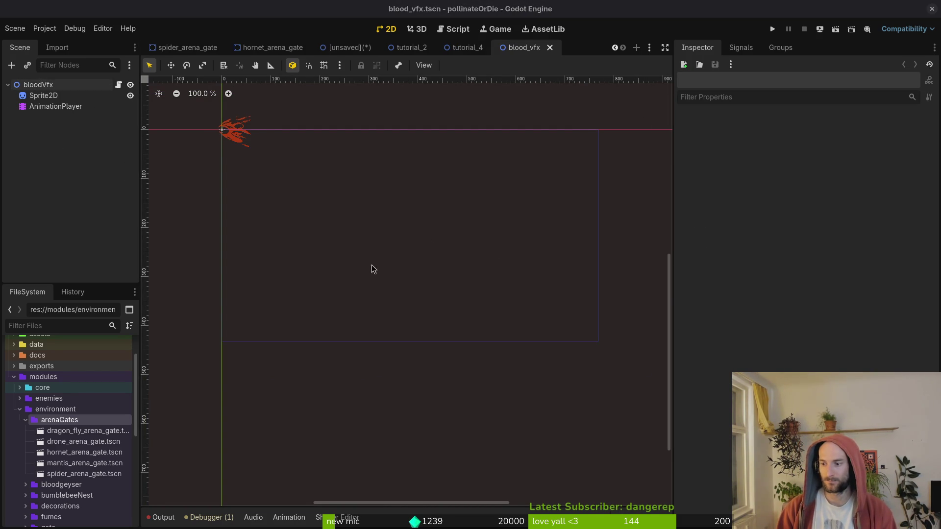
key("ctrl+s")
left_click(550, 47)
left_click(539, 47)
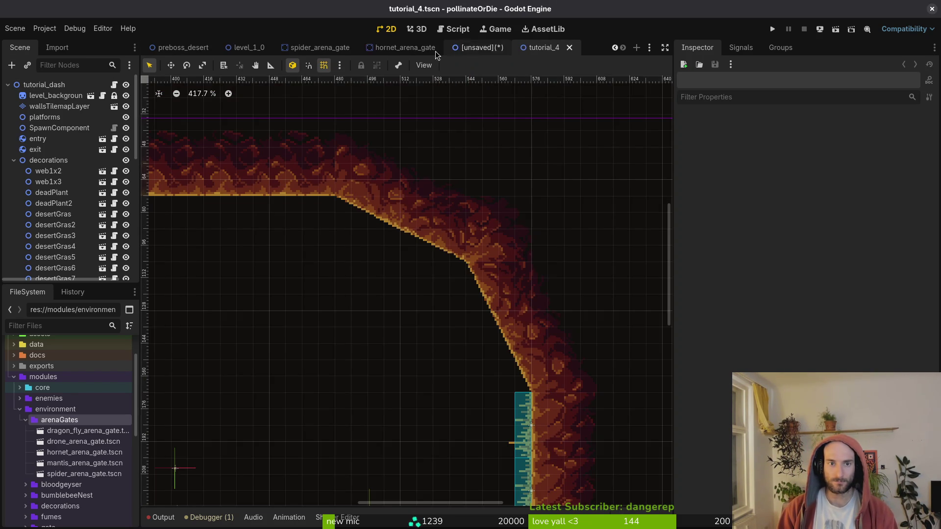
left_click(535, 48)
- Close the spider_arena_gate and hornet_arena_gate tabs and show the preboss_desert scene
middle_click(398, 52)
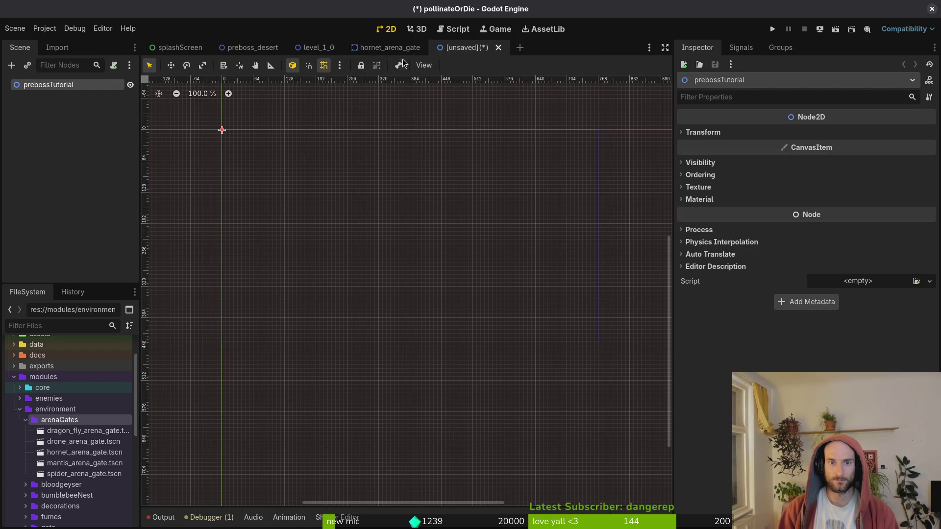
middle_click(399, 51)
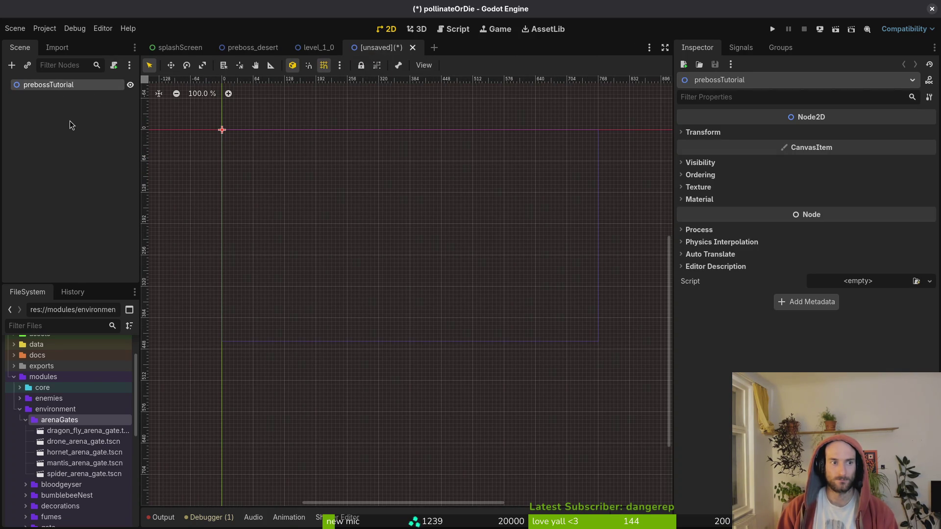
left_click(90, 125)
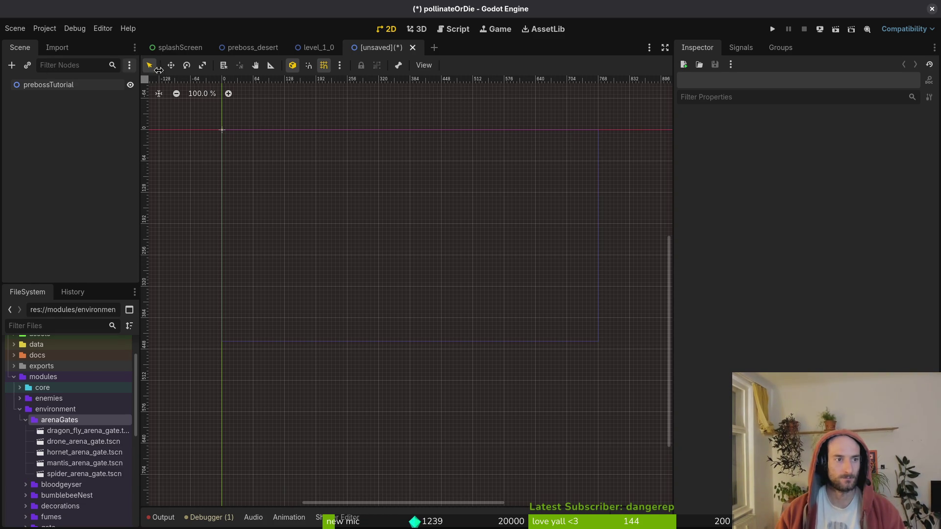
left_click(256, 49)
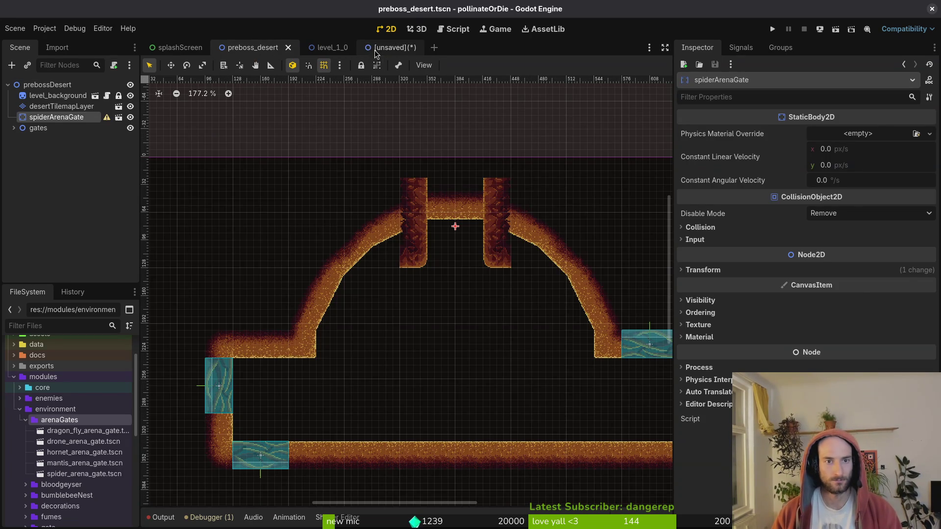
- Rename the new scene's root node from prebossTutorial to prebossHornet
left_click(375, 49)
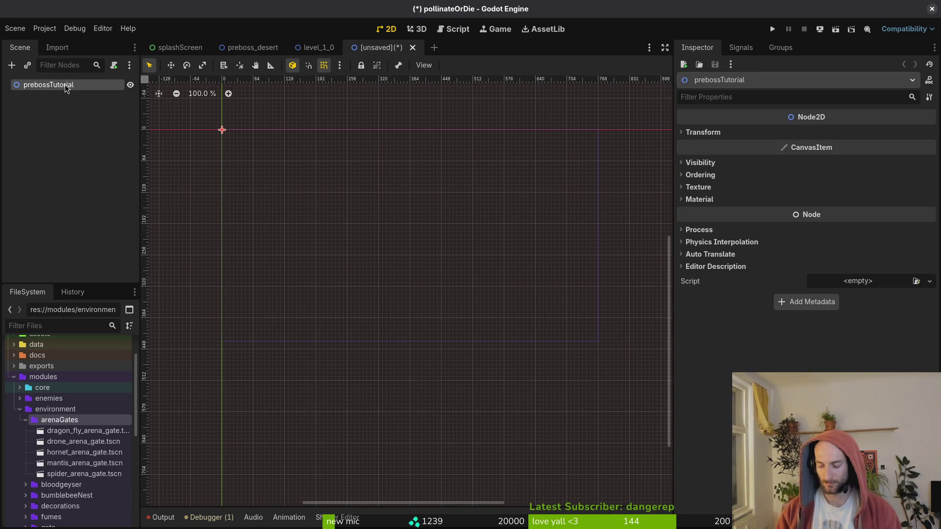
double_click(65, 85)
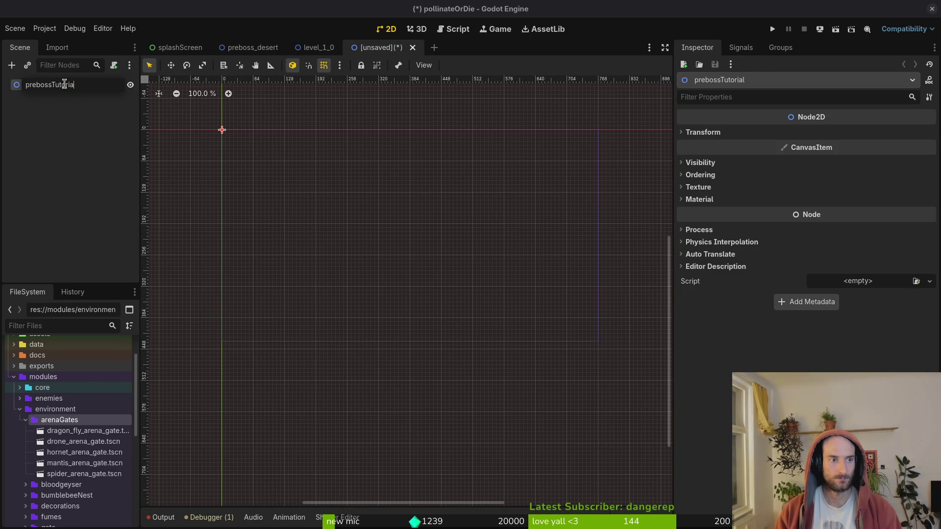
key("BackSpace")
key("BackSpace")
key("BackSpace")
type("Hornet")
key("Return")
- Save the scene as preboss_hornet.tscn in modules/levels/preboss
key("ctrl+s")
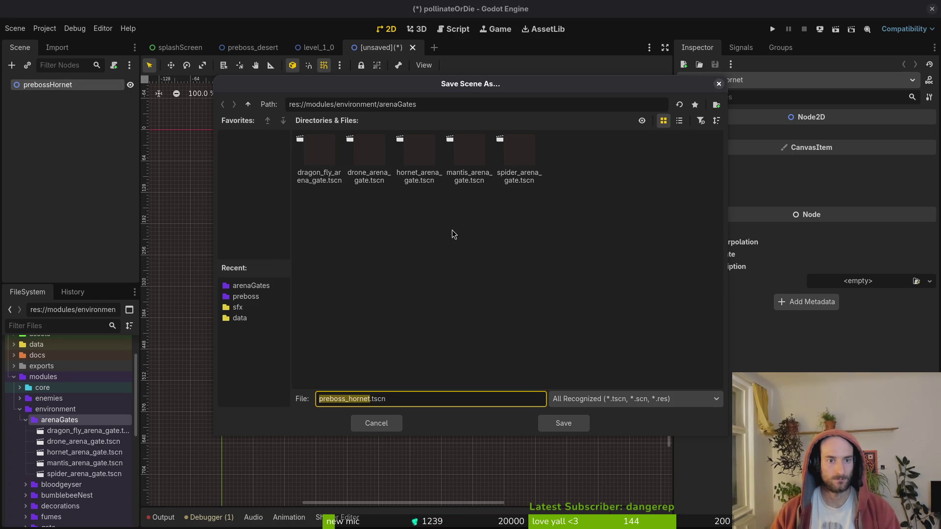
left_click(248, 105)
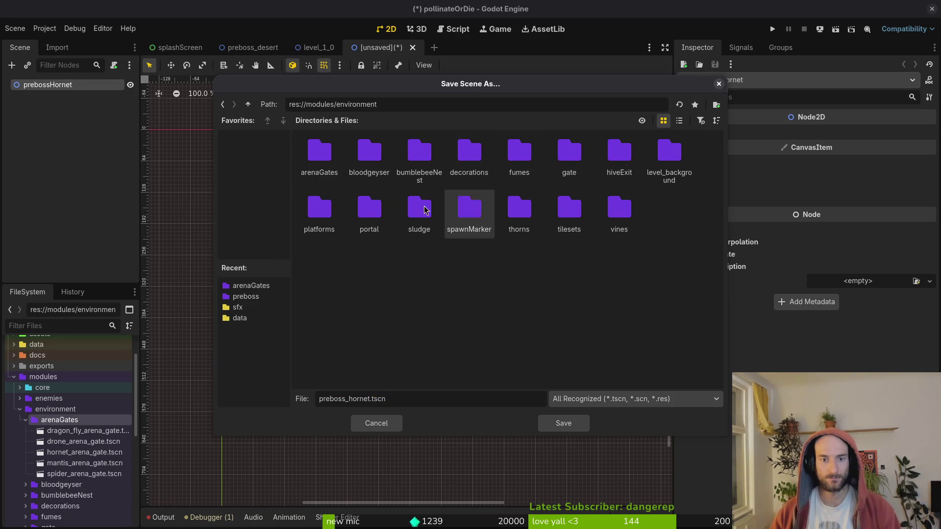
left_click(248, 104)
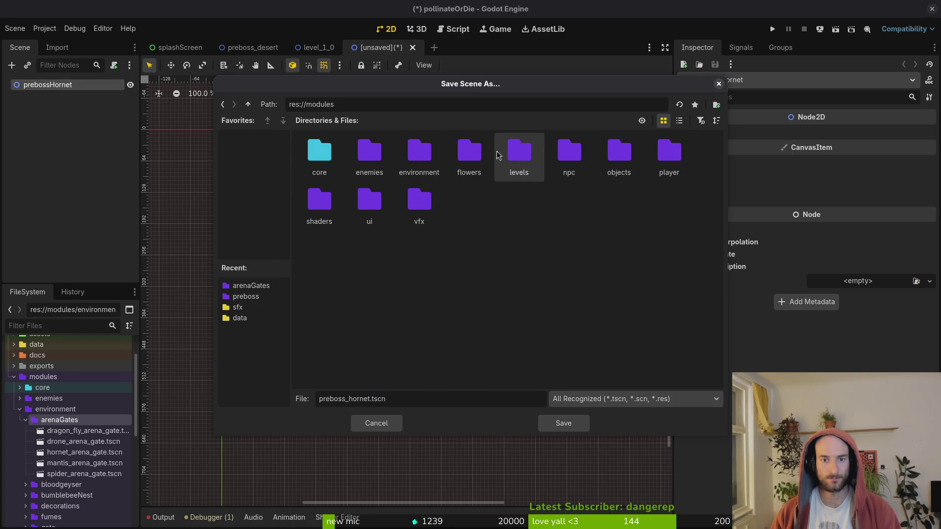
double_click(519, 154)
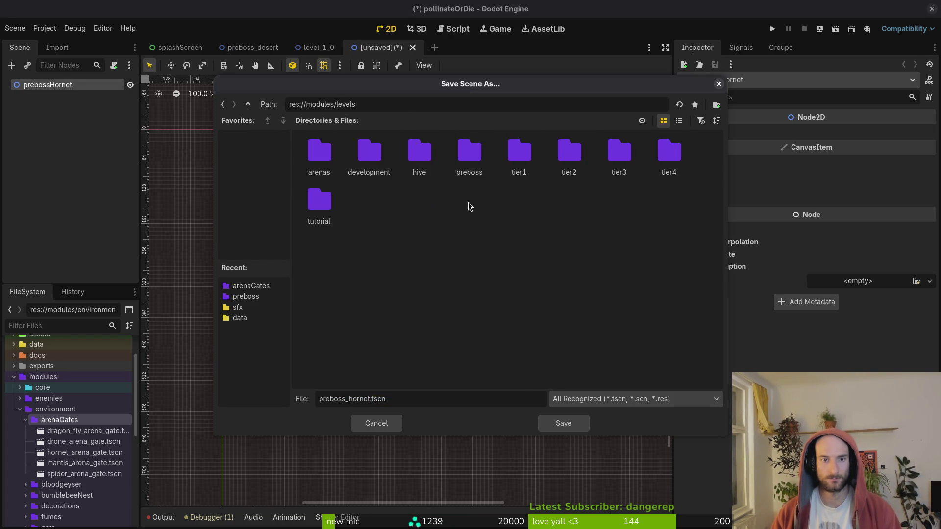
double_click(470, 155)
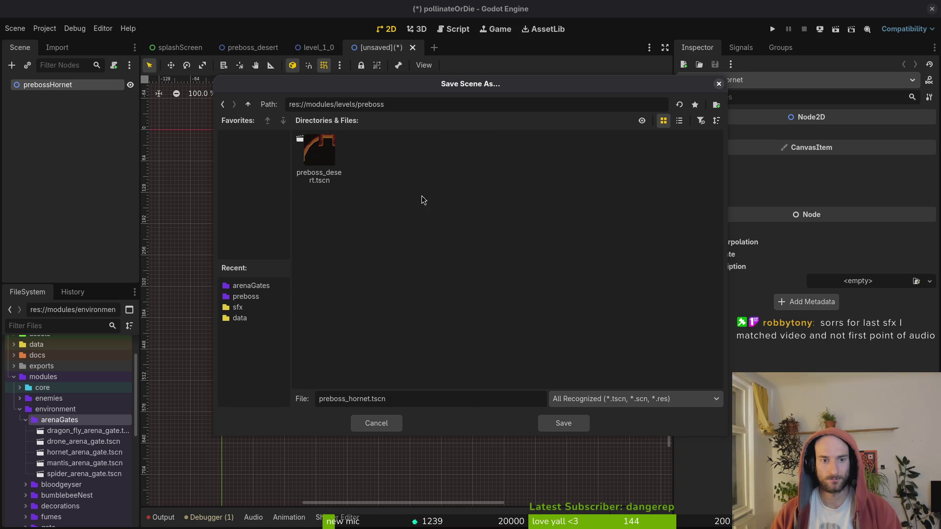
left_click(568, 424)
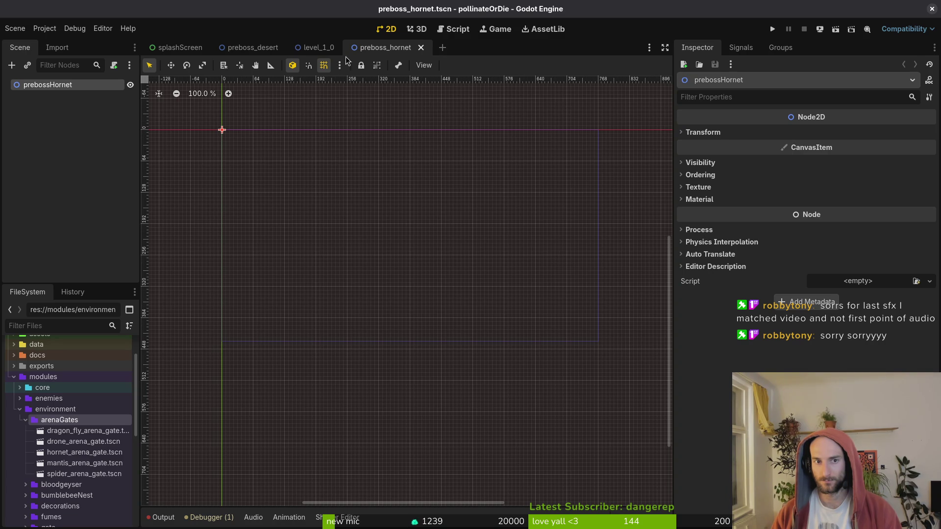
left_click(325, 49)
left_click(378, 49)
- Rename the preboss_desert root node to prebossSpider and save the scene
left_click(259, 49)
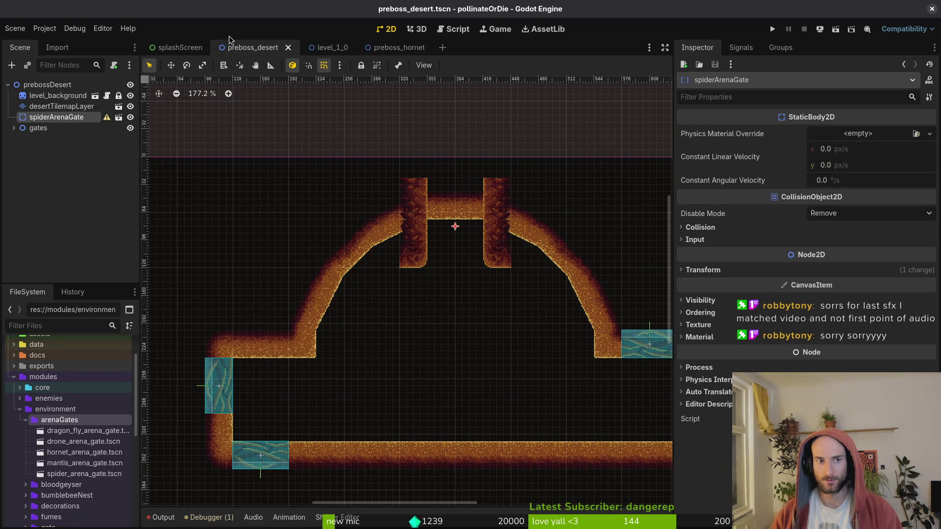
mouse_move(333, 49)
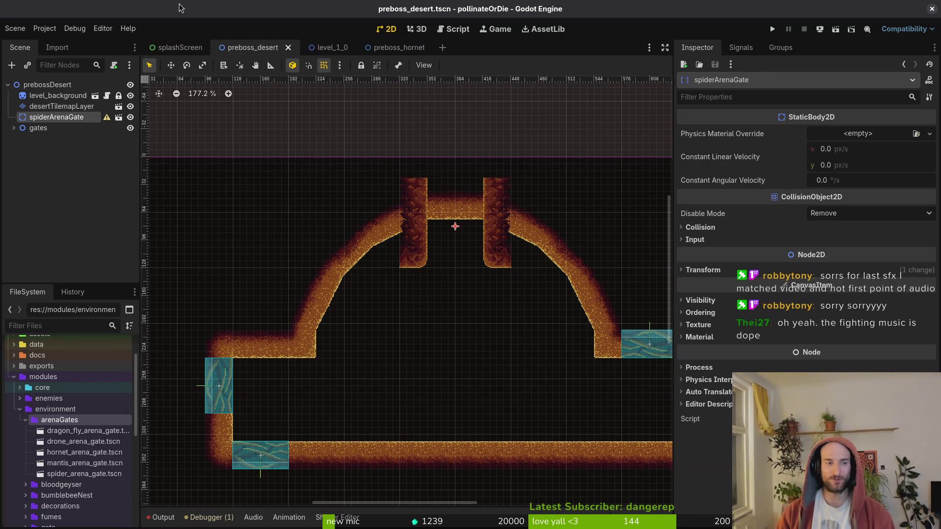
left_click(388, 51)
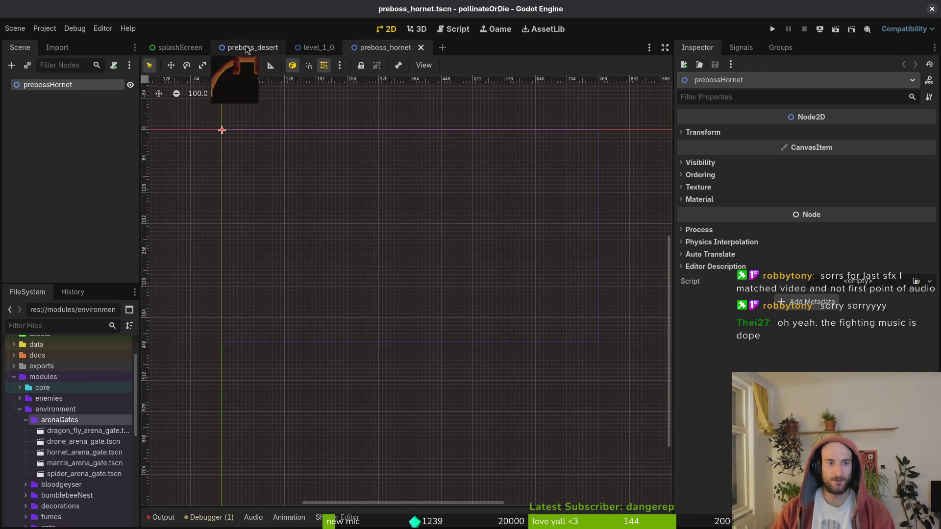
left_click(247, 47)
left_click(385, 46)
left_click(254, 47)
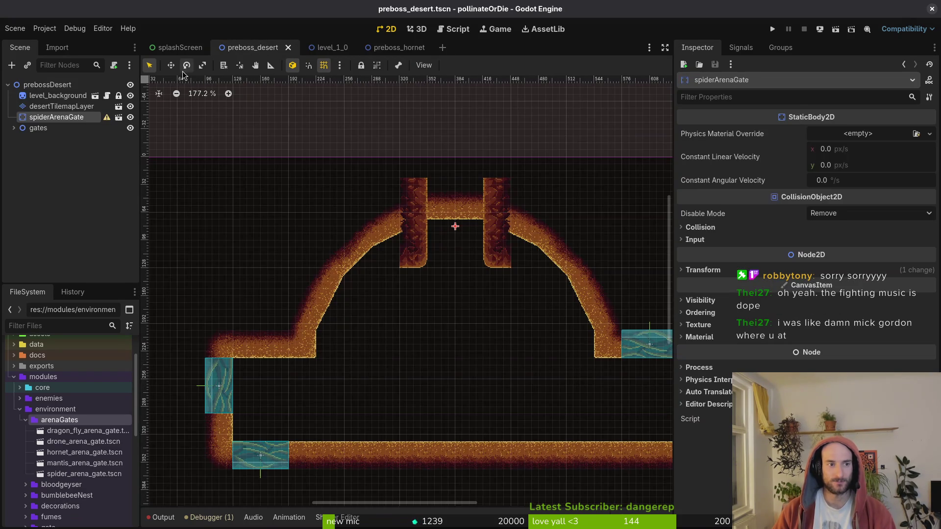
double_click(73, 85)
left_click(95, 83)
key("BackSpace")
key("BackSpace")
key("BackSpace")
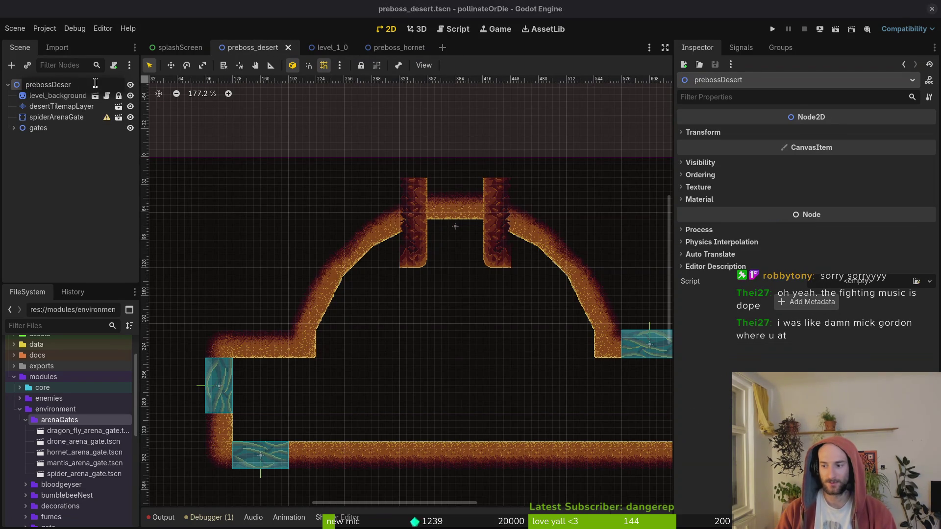
key("BackSpace")
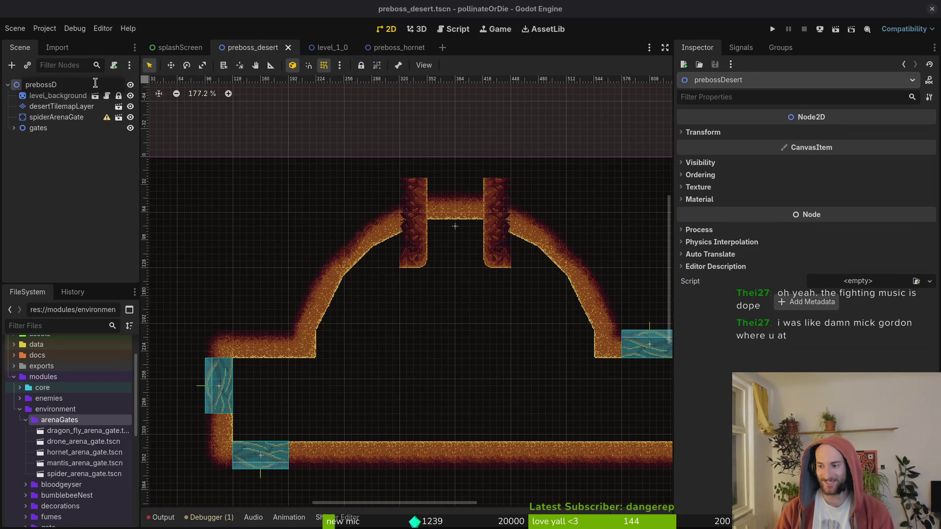
key("BackSpace")
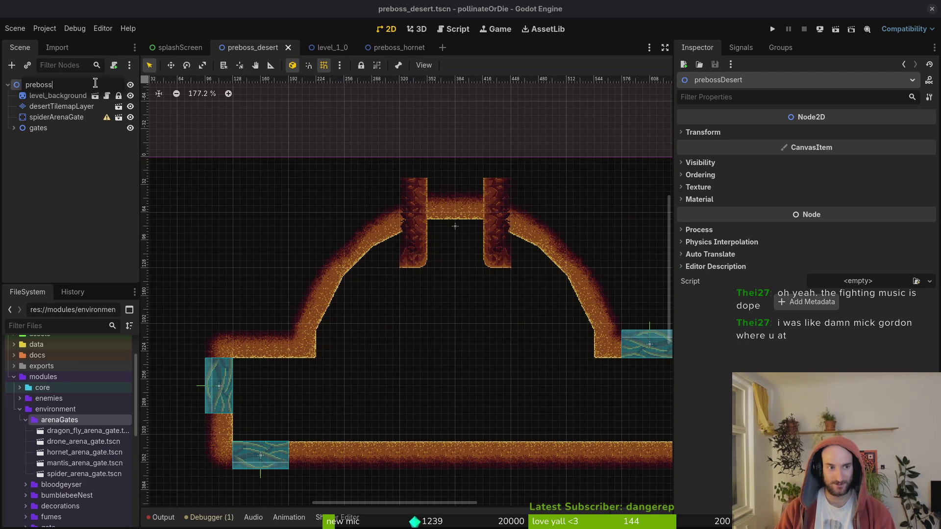
type("Spider")
key("Return")
key("ctrl+s")
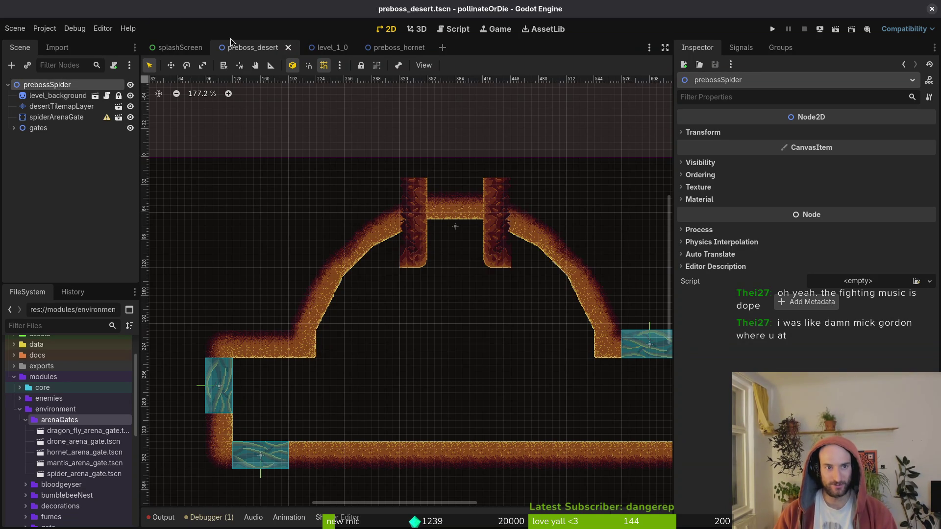
- Rename the file preboss_desert.tscn to preboss_spider.tscn in the levels/preboss folder
left_click(20, 410)
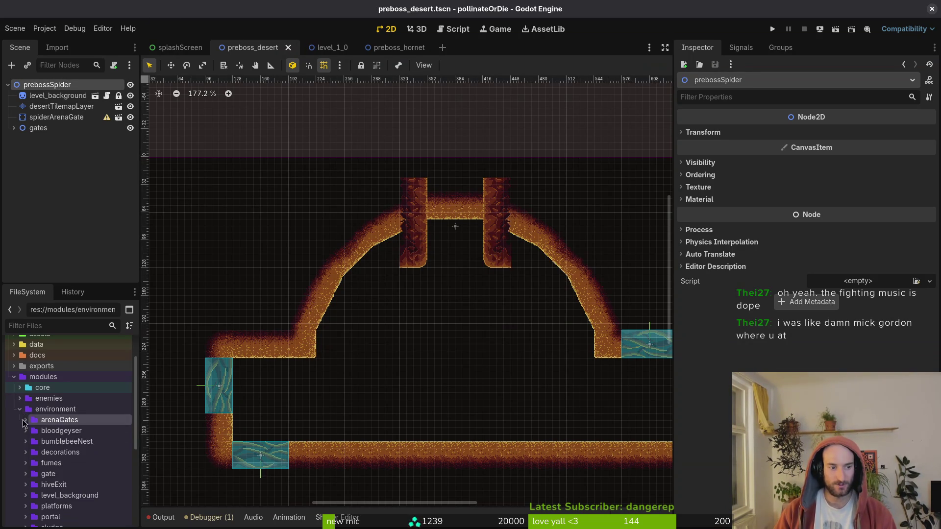
left_click(18, 431)
scroll(40, 421, "down", 3)
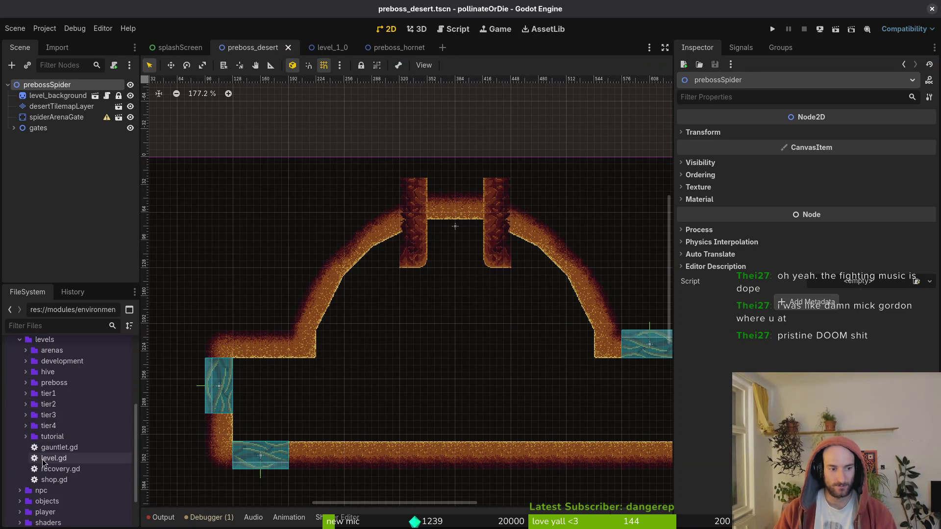
left_click(30, 385)
left_click(98, 397)
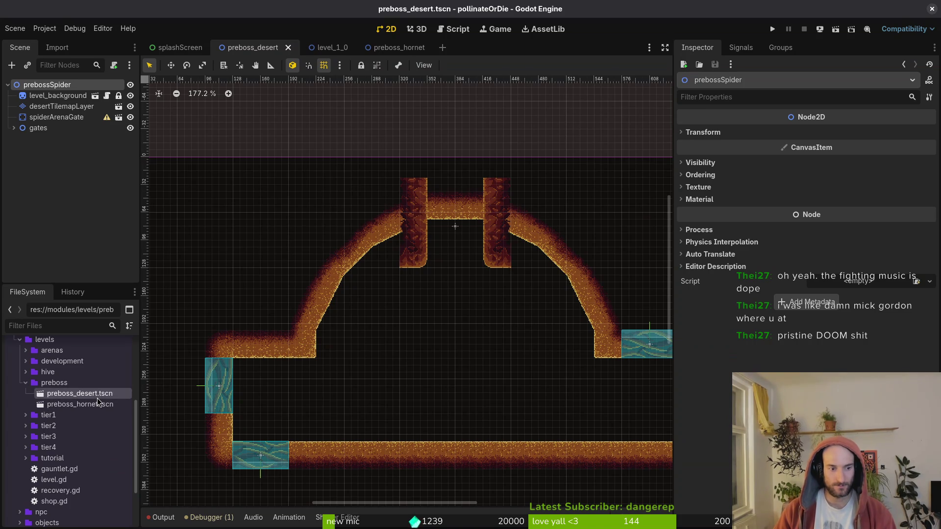
key("F2")
left_click(98, 398)
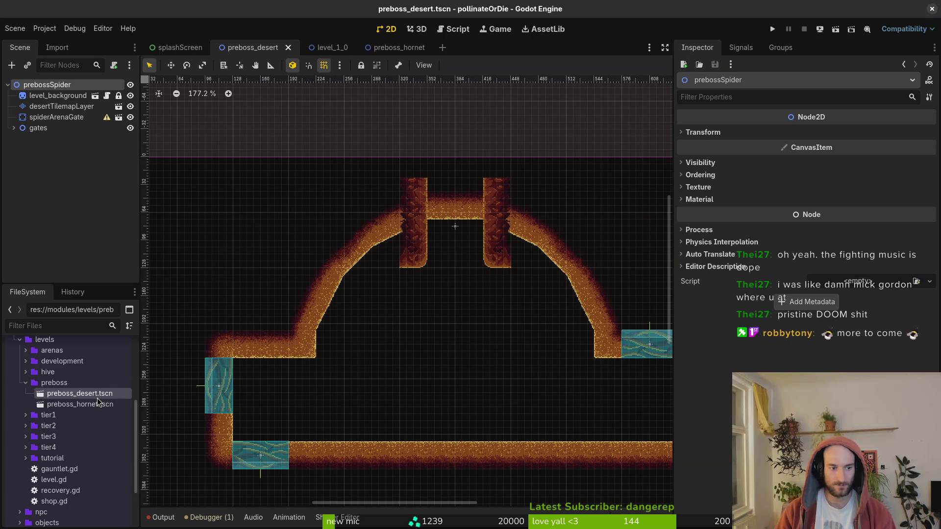
key("Delete")
key("Delete")
key("BackSpace")
key("BackSpace")
key("BackSpace")
type("spider")
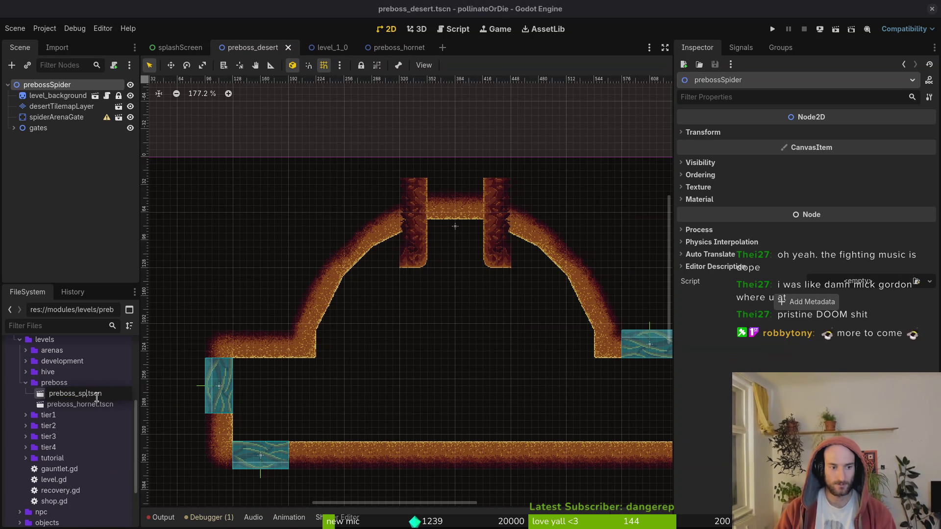
key("Return")
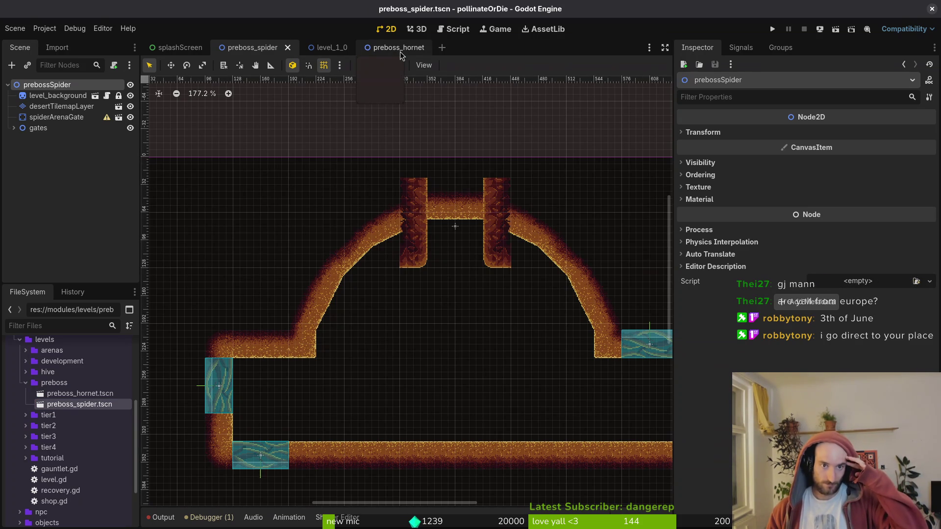
key("super")
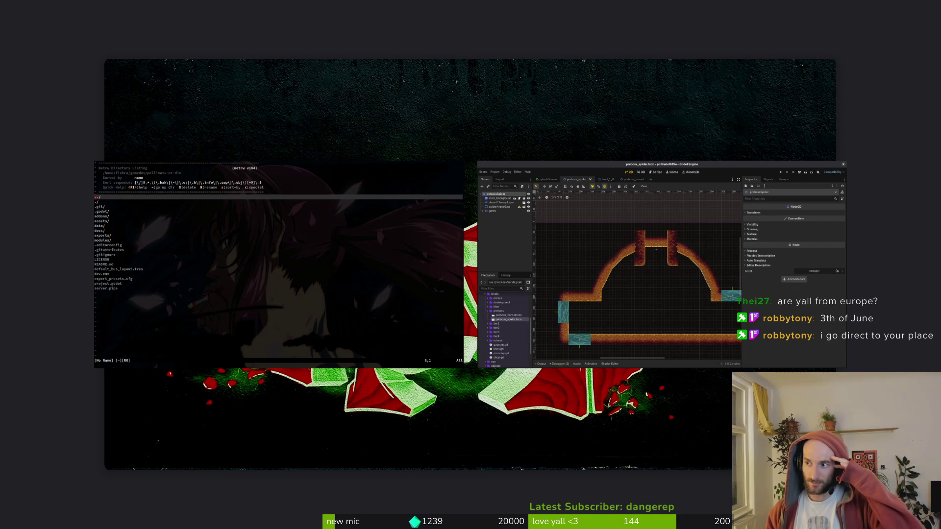
key("super")
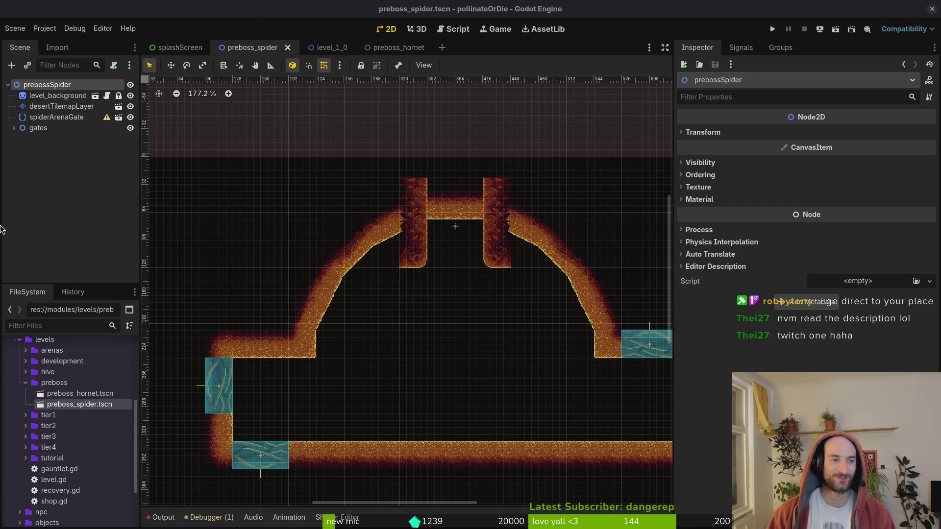
- Copy the arena nodes from preboss_spider into preboss_hornet and delete desertTilemapLayer
left_click(332, 22)
left_click(396, 48)
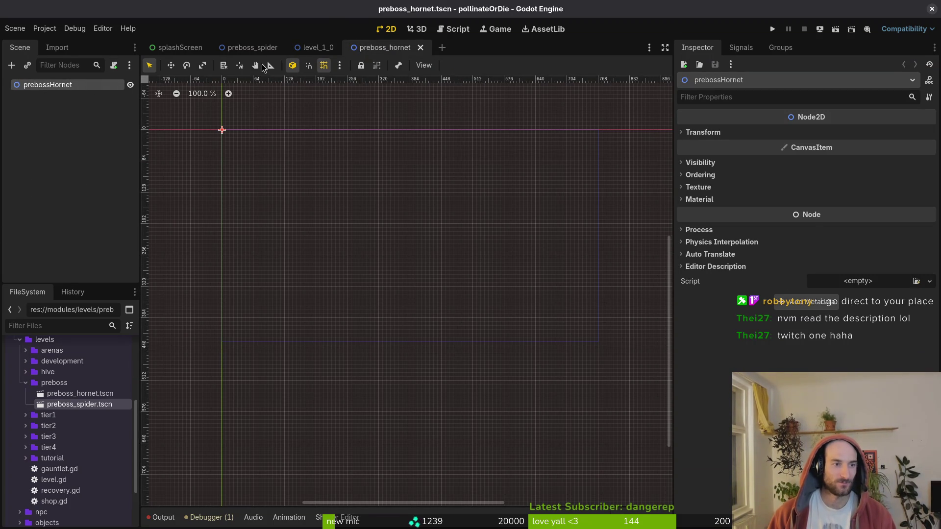
left_click(244, 48)
left_click(38, 128, "shift")
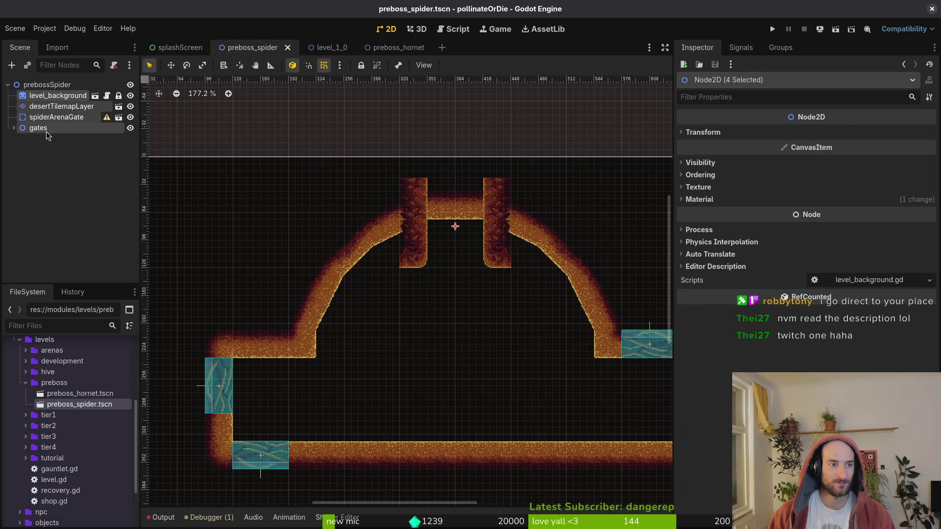
key("ctrl+c")
left_click(389, 46)
key("ctrl+v")
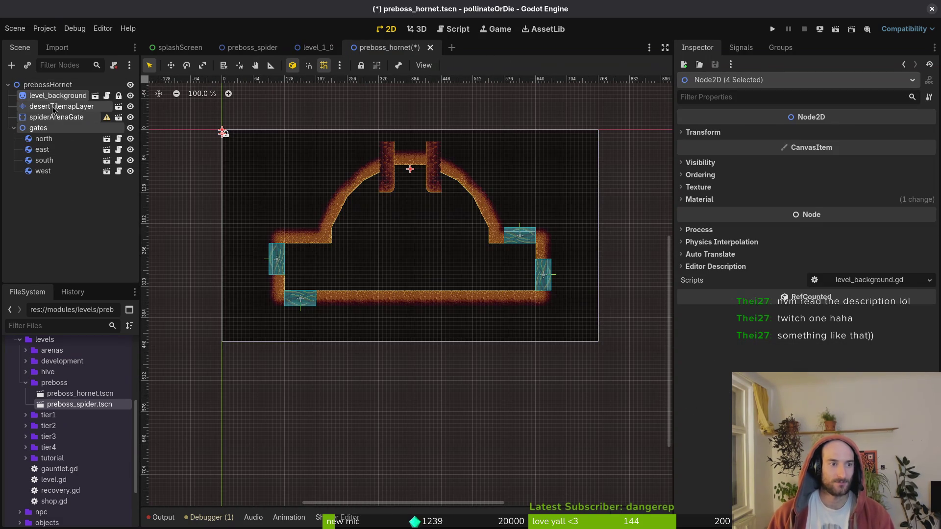
left_click(59, 106)
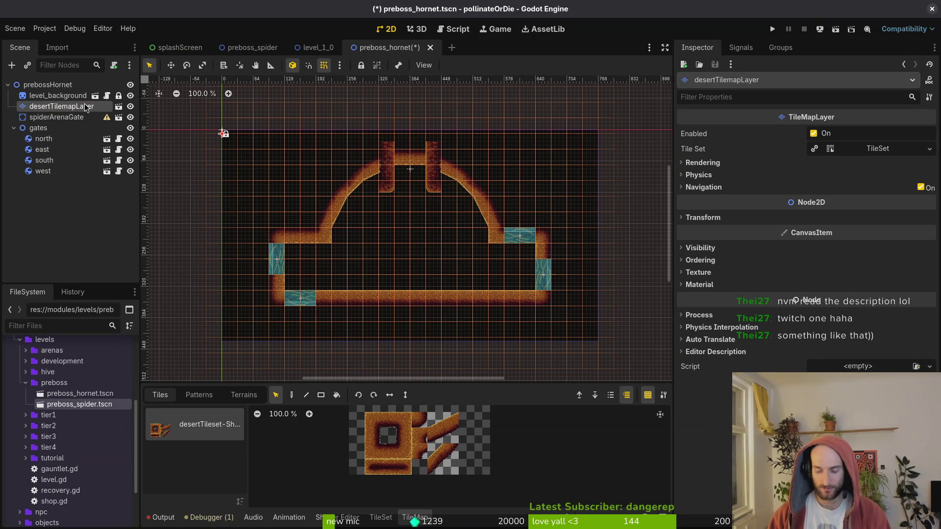
key("Delete")
left_click(499, 272)
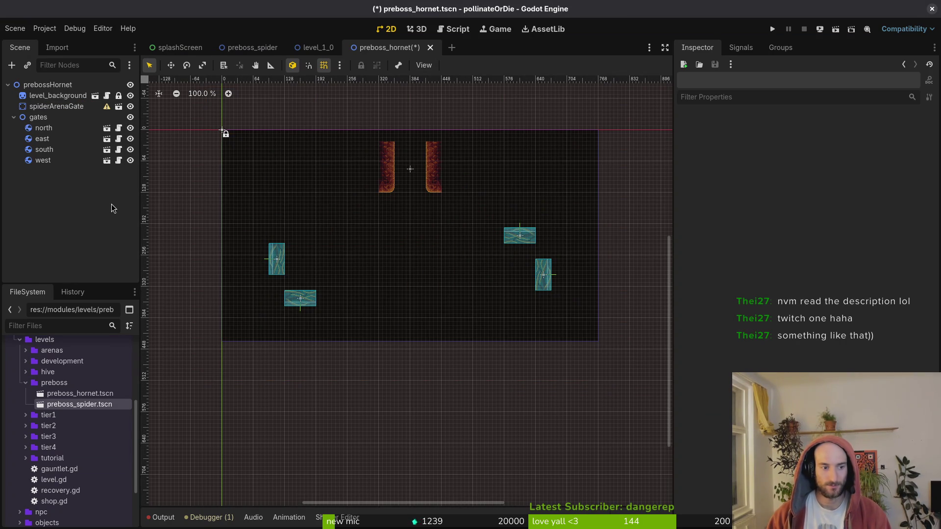
- Drag wallsTilemapLayer.tscn from environment/tilesets into the preboss_hornet scene tree
left_click(26, 383)
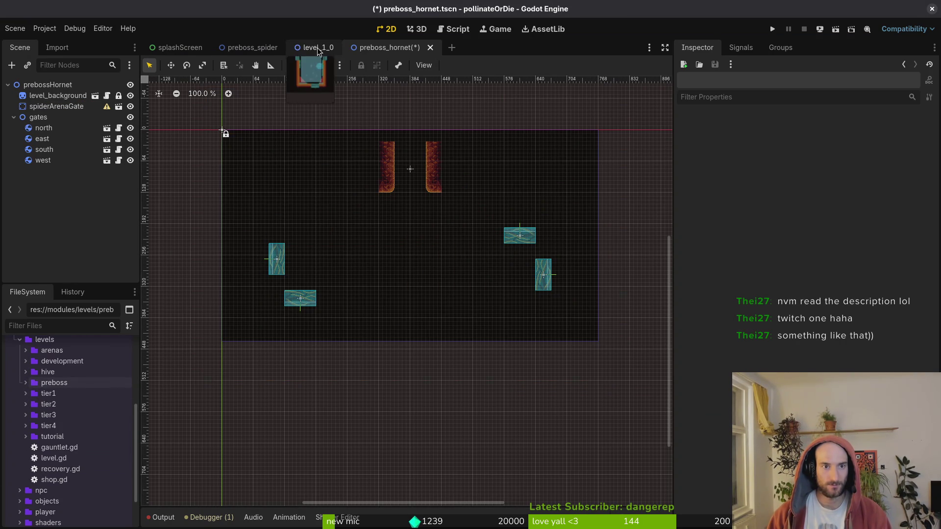
left_click(251, 47)
left_click(391, 45)
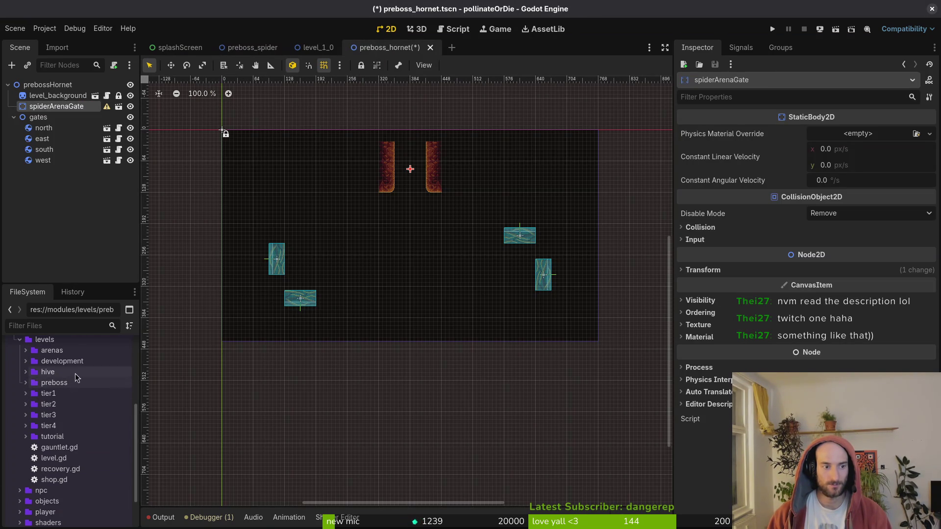
scroll(14, 415, "up", 5)
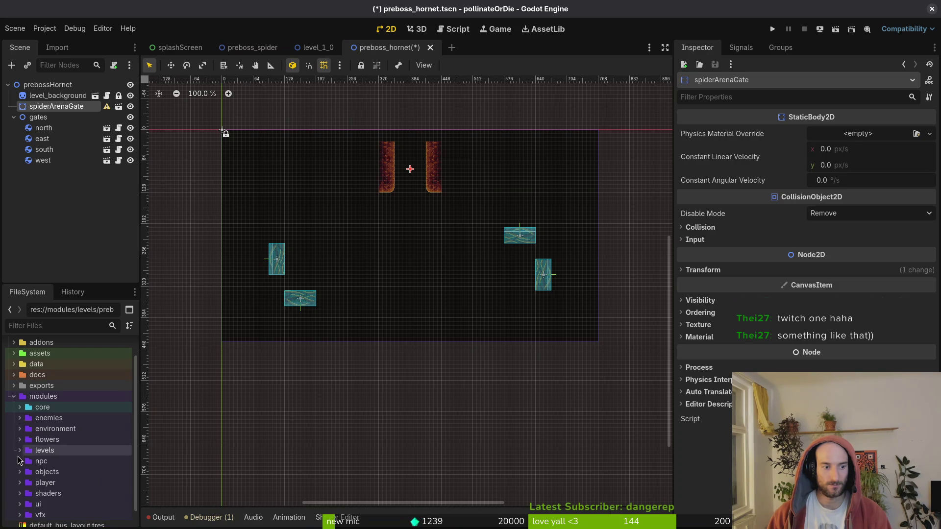
left_click(19, 429)
scroll(42, 449, "down", 5)
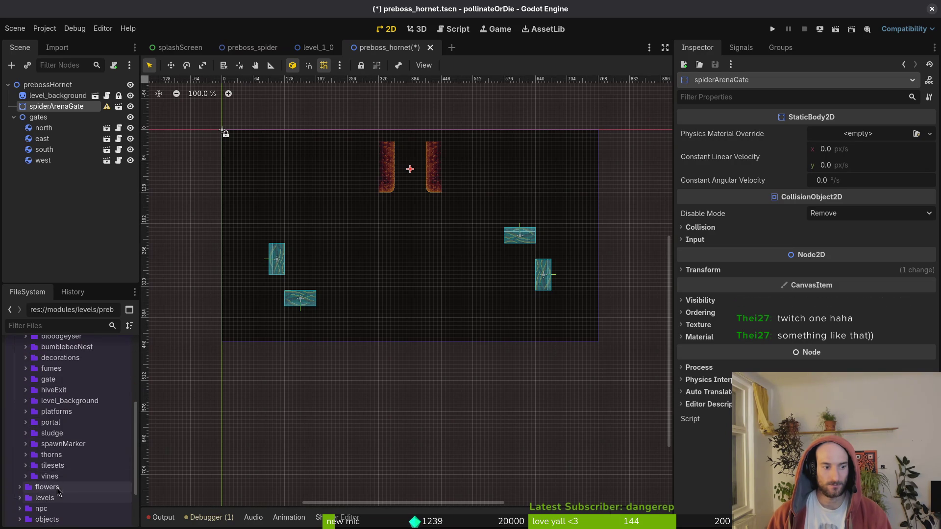
scroll(72, 461, "down", 3)
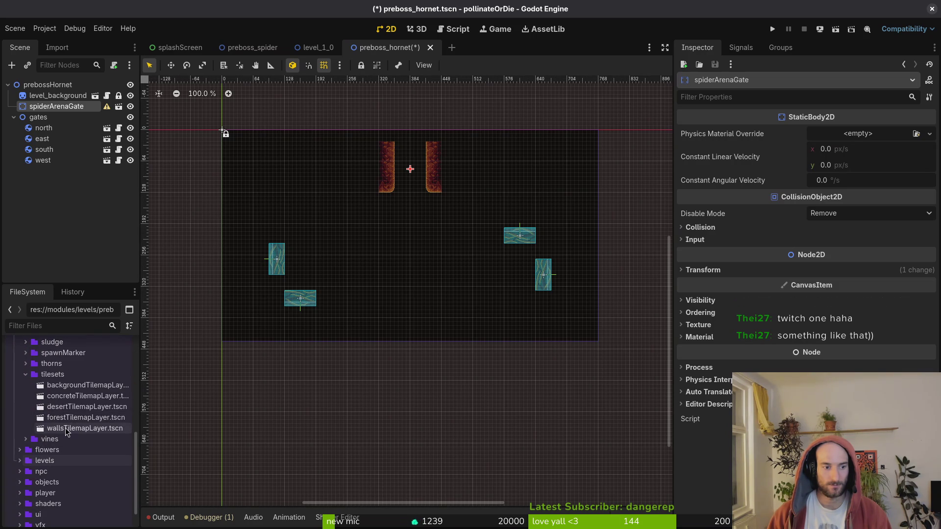
mouse_move(65, 428)
left_mouse_down()
mouse_move(171, 187)
mouse_move(49, 109)
left_mouse_up()
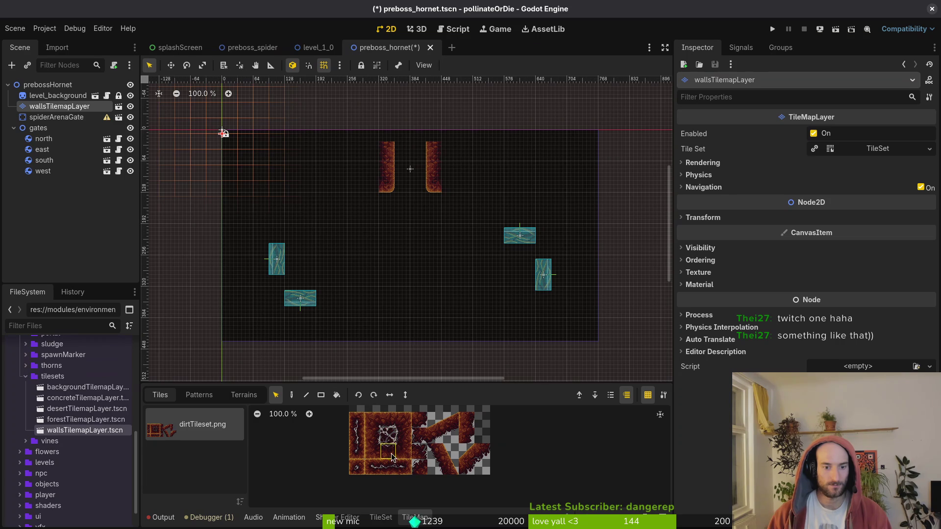
- Paint a test row of dirt tiles across the arena, then erase it
left_click(388, 420)
scroll(300, 336, "up", 2)
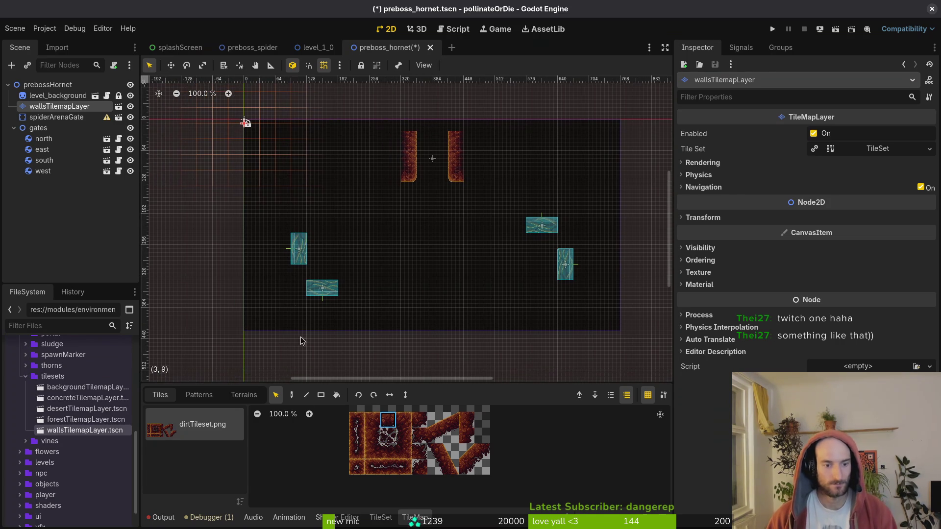
key("d")
scroll(360, 264, "up", 2)
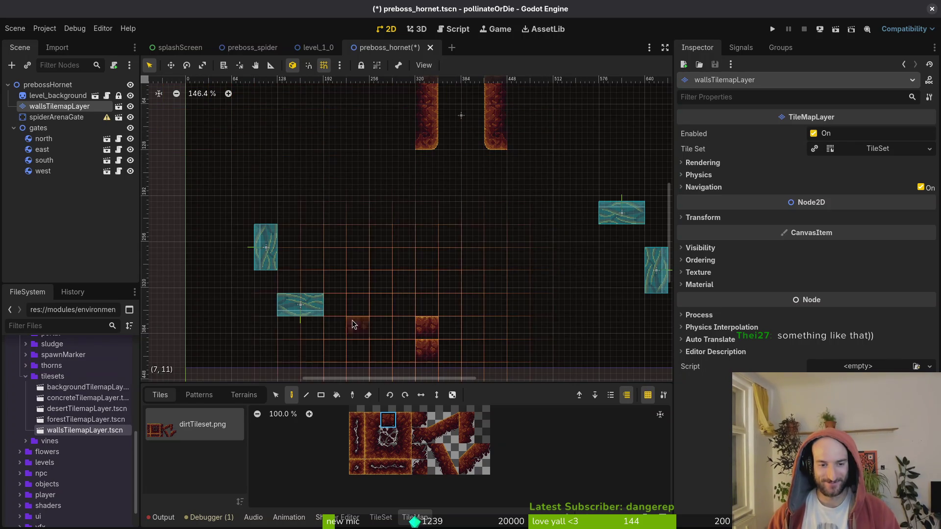
scroll(337, 316, "up", 1)
scroll(337, 316, "right", 1)
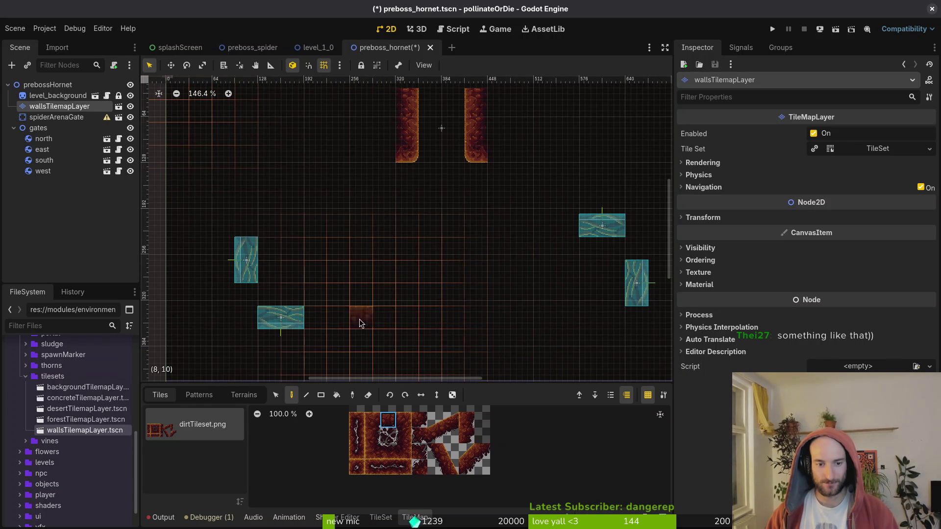
scroll(424, 318, "up", 1)
scroll(425, 317, "right", 1)
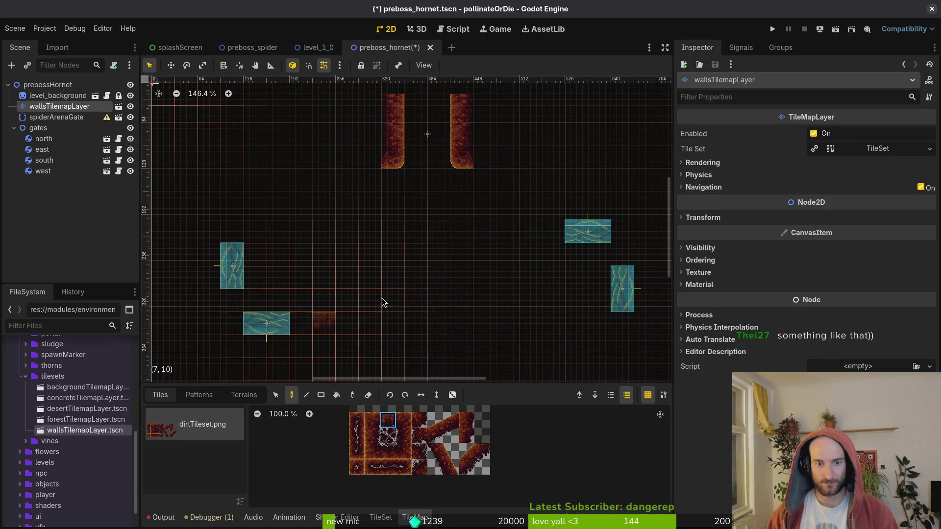
scroll(381, 298, "down", 7)
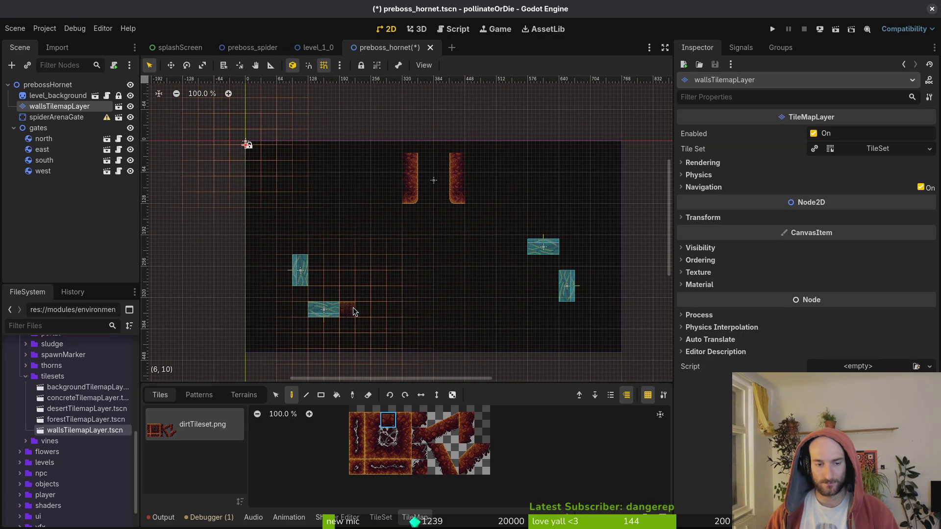
left_click_drag(353, 309, 544, 314)
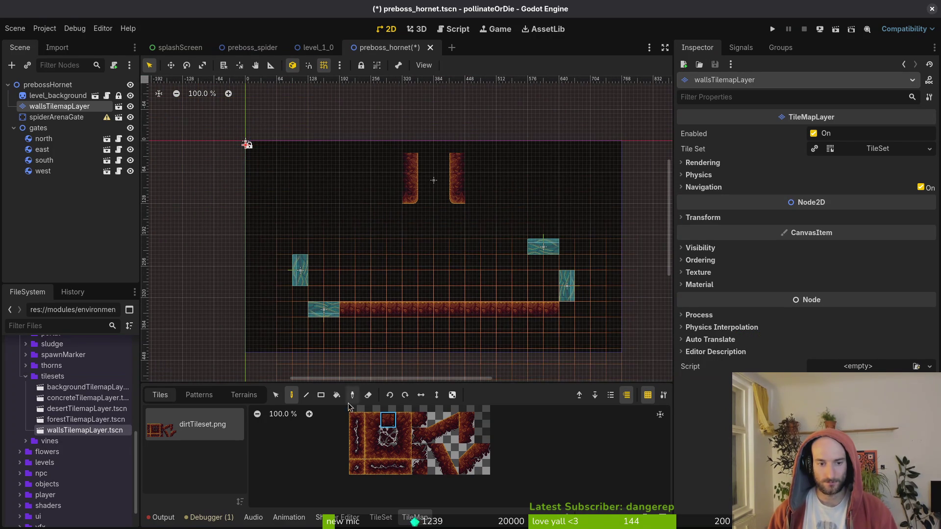
left_click(368, 395)
left_click_drag(557, 311, 360, 310)
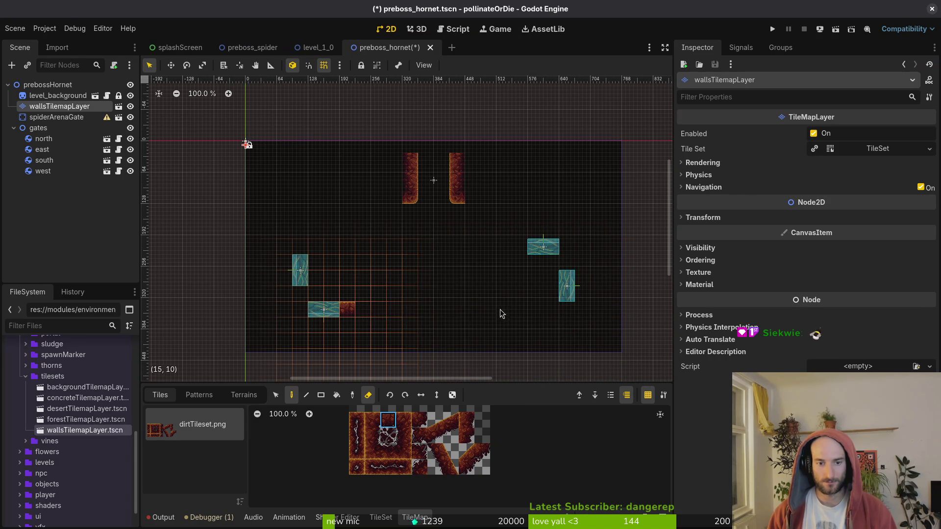
left_click(347, 309)
key("Escape")
- Rotate the spider arena gate 90° to lie horizontally and nudge it 8 px right
mouse_move(460, 195)
left_mouse_down("ctrl")
mouse_move(445, 225)
mouse_move(413, 235)
mouse_move(430, 207)
mouse_move(548, 280)
mouse_move(528, 277)
left_mouse_up("ctrl")
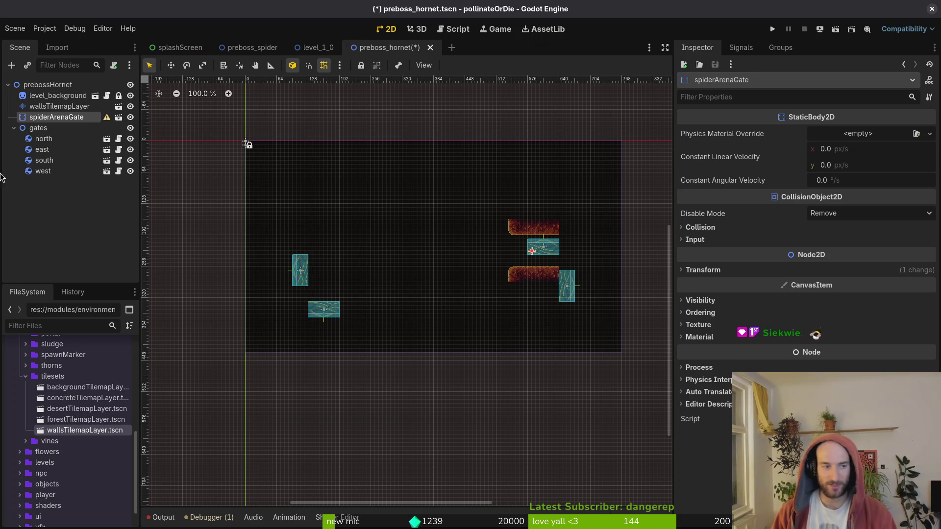
left_click(59, 107)
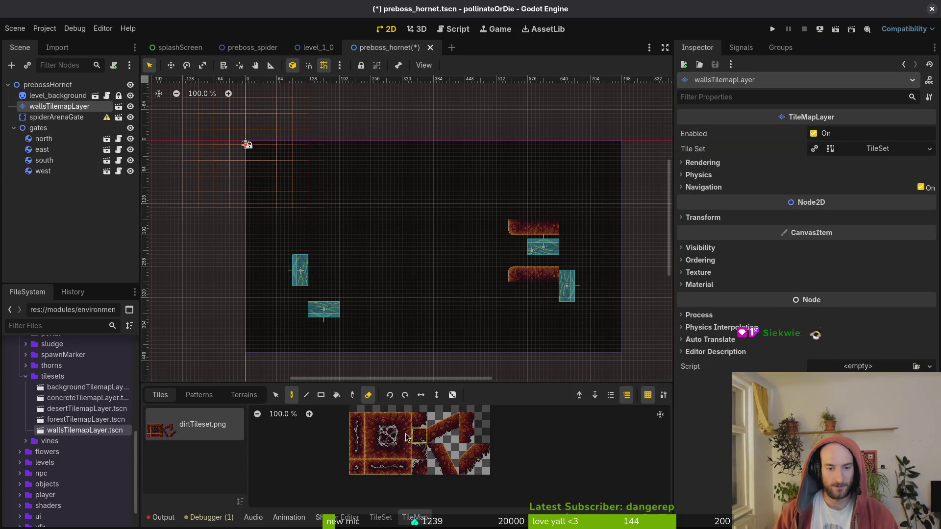
left_click(388, 420)
scroll(474, 305, "up", 4)
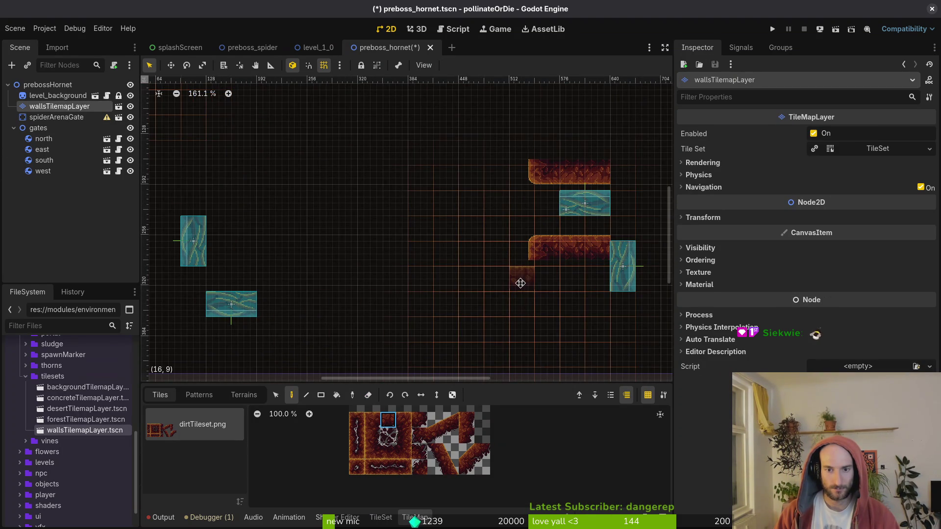
left_click_drag(521, 283, 505, 287)
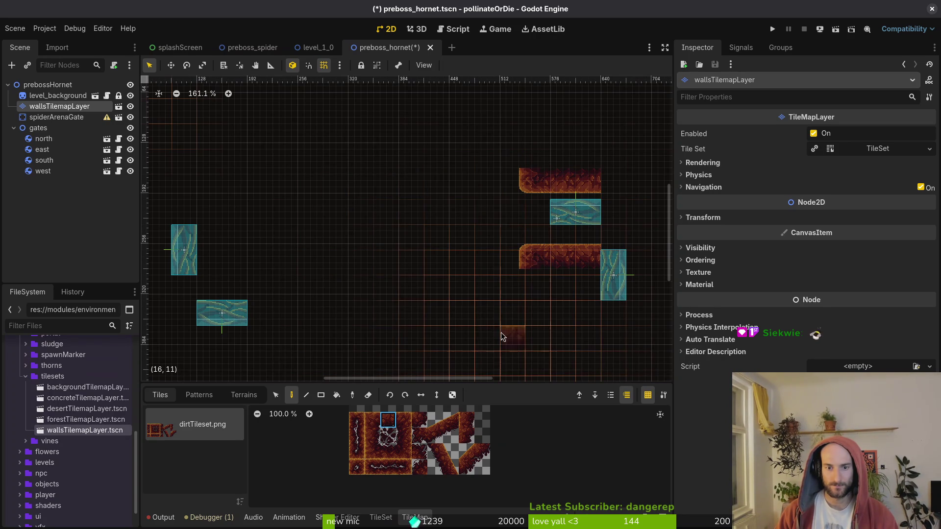
left_click_drag(546, 257, 551, 261)
- Paint the long bottom and top dirt walls on wallsTilemapLayer
left_click(502, 280)
key("ctrl+s")
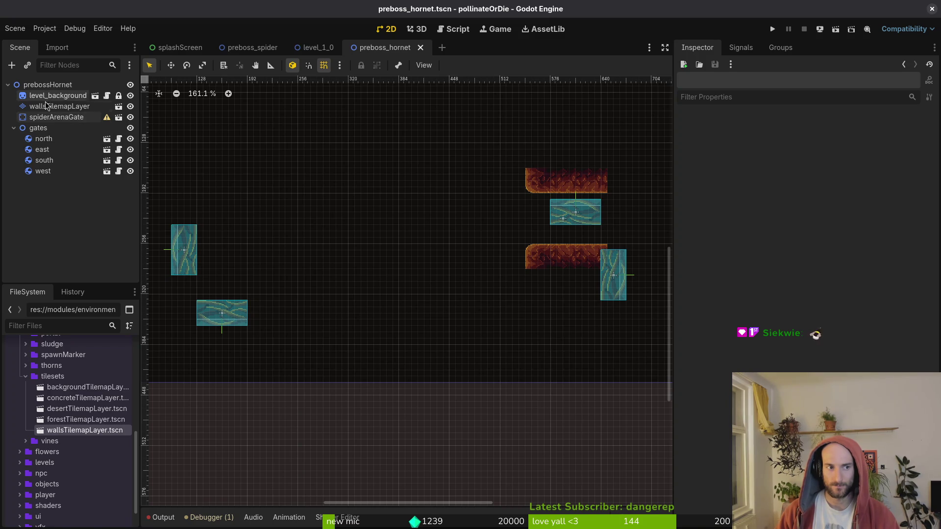
left_click(59, 106)
left_click(393, 422)
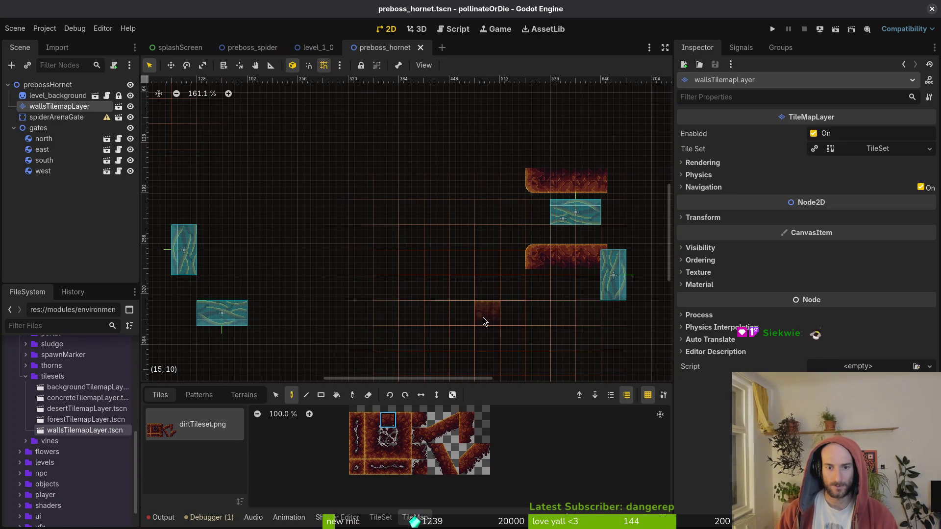
left_click_drag(484, 317, 277, 313)
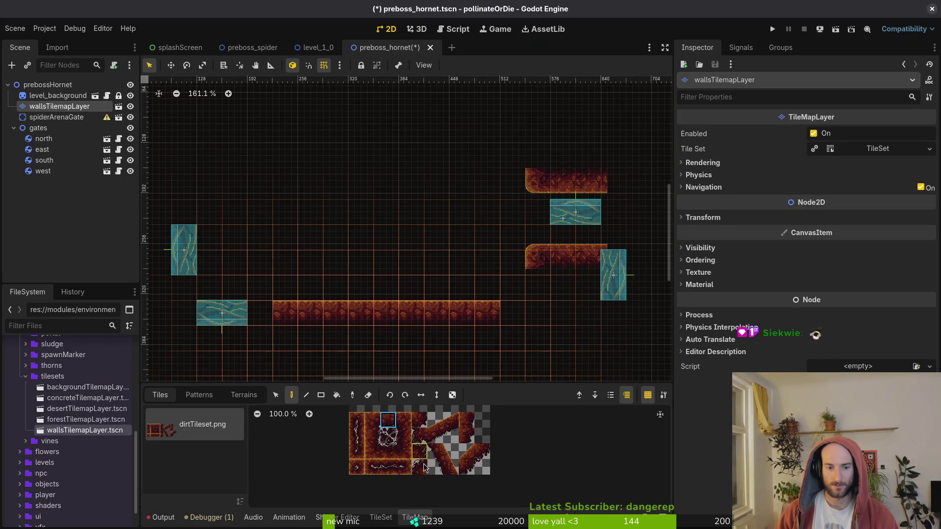
left_click(391, 452)
scroll(519, 178, "up", 3)
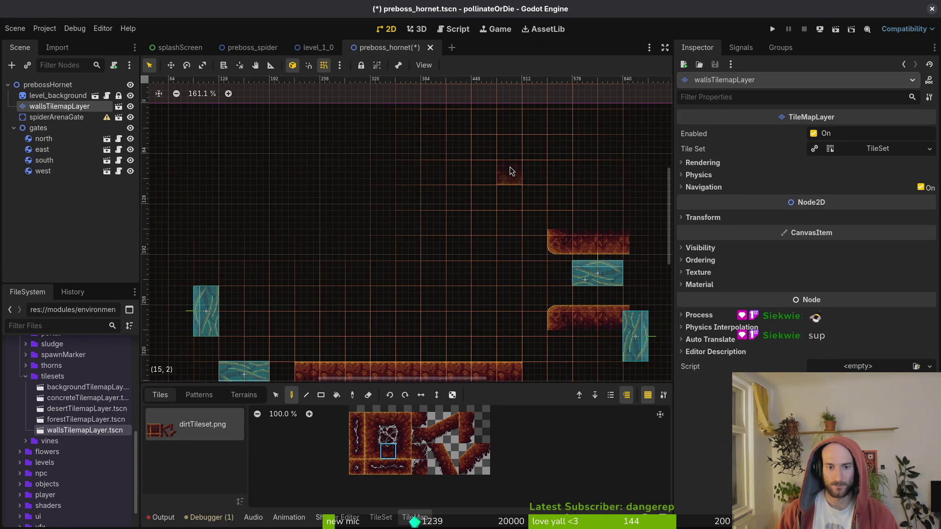
left_click_drag(510, 171, 296, 174)
scroll(415, 229, "down", 3)
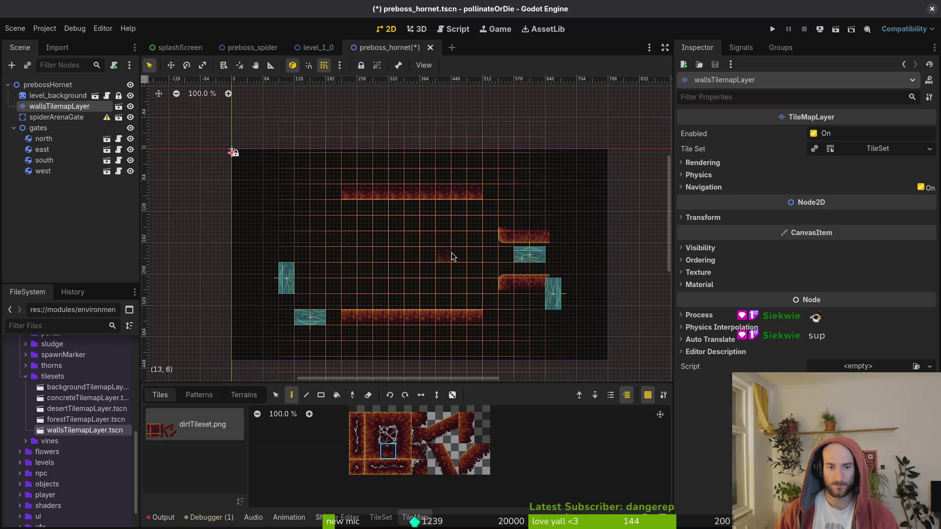
- Move the gate walls to the arena's right end and paint a dirt tile joining them to the top wall
left_click(387, 420)
scroll(520, 292, "up", 4)
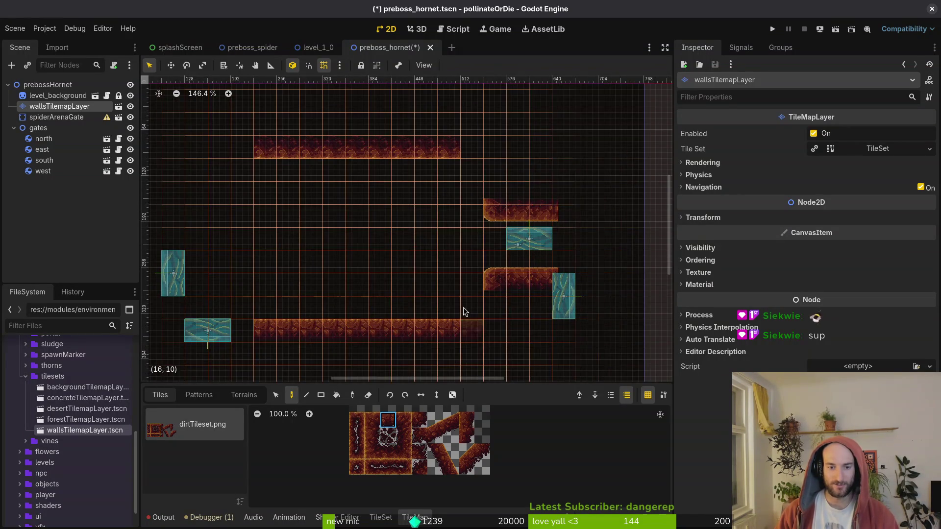
mouse_move(507, 279)
left_mouse_down()
mouse_move(519, 280)
mouse_move(501, 277)
left_mouse_up()
left_click(460, 309)
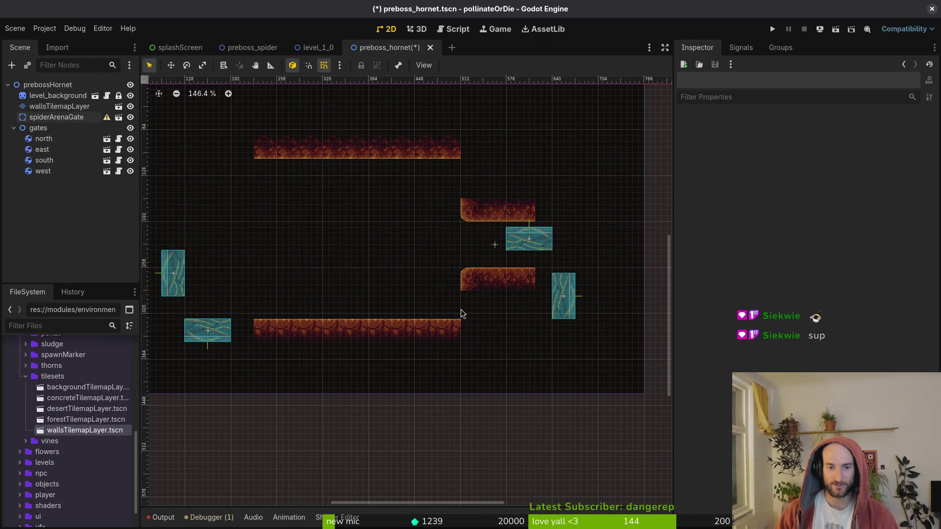
key("ctrl+s")
left_click(49, 107)
left_click(372, 434)
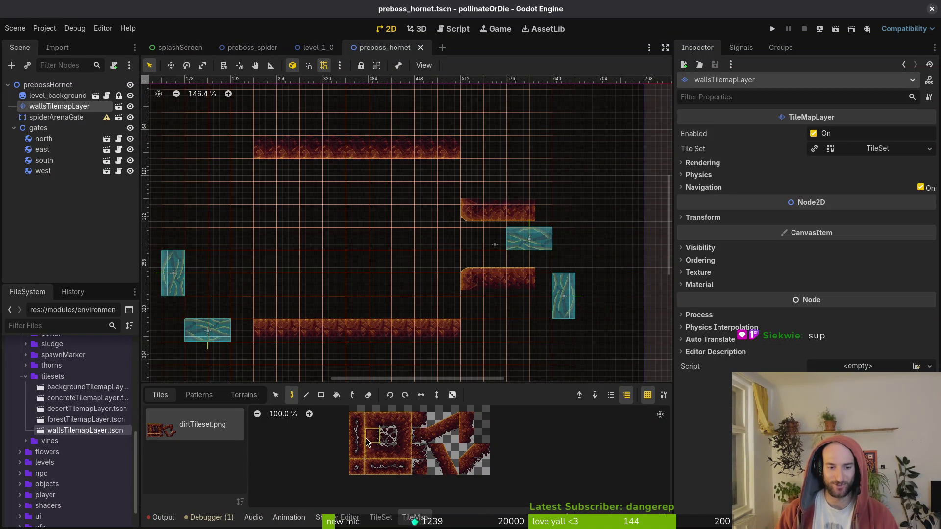
left_click(471, 305)
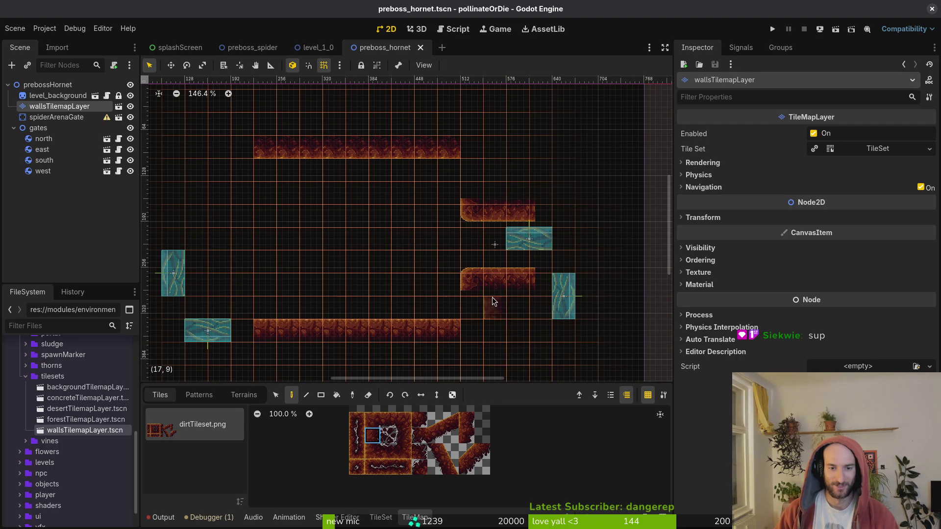
mouse_move(509, 213)
left_mouse_down()
mouse_move(511, 198)
mouse_move(510, 219)
left_mouse_up()
left_click(477, 172)
- Save and paint the left dirt wall below the top wall
left_click(59, 107)
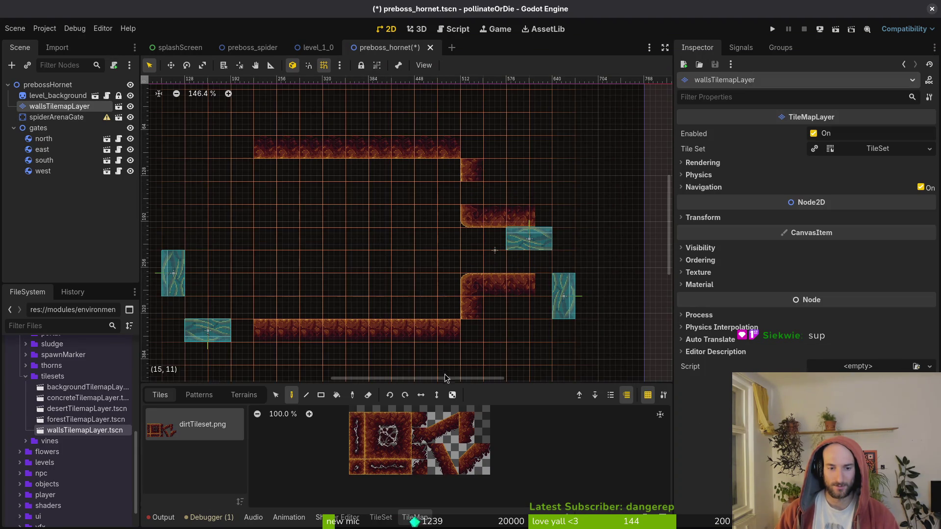
key("ctrl+s")
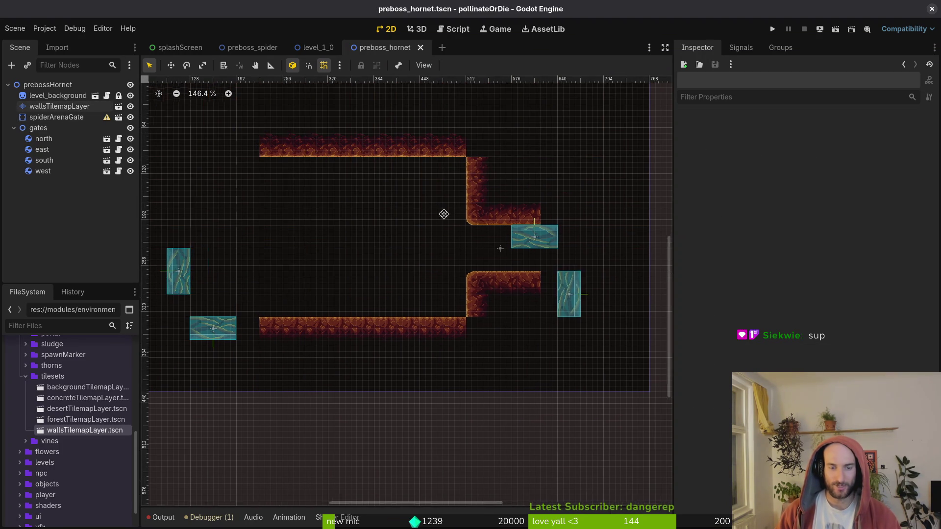
left_click(59, 106)
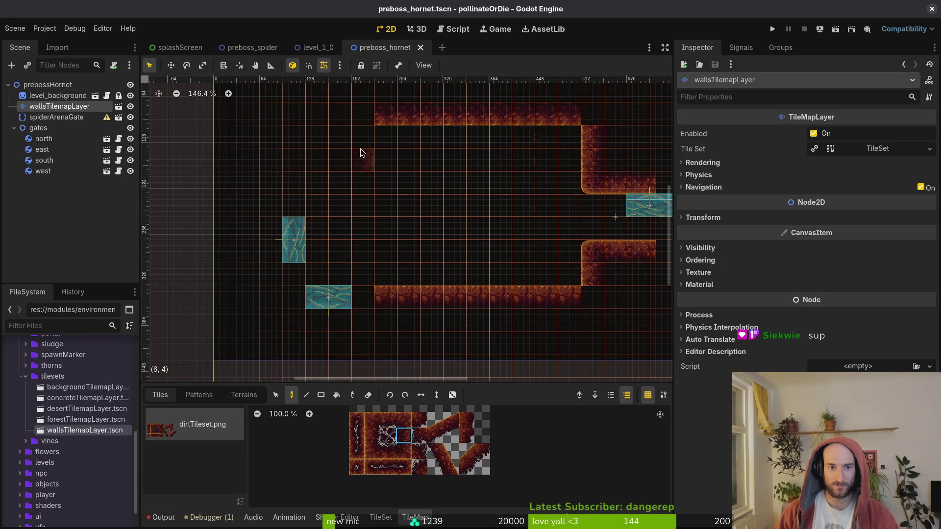
left_click_drag(368, 142, 367, 174)
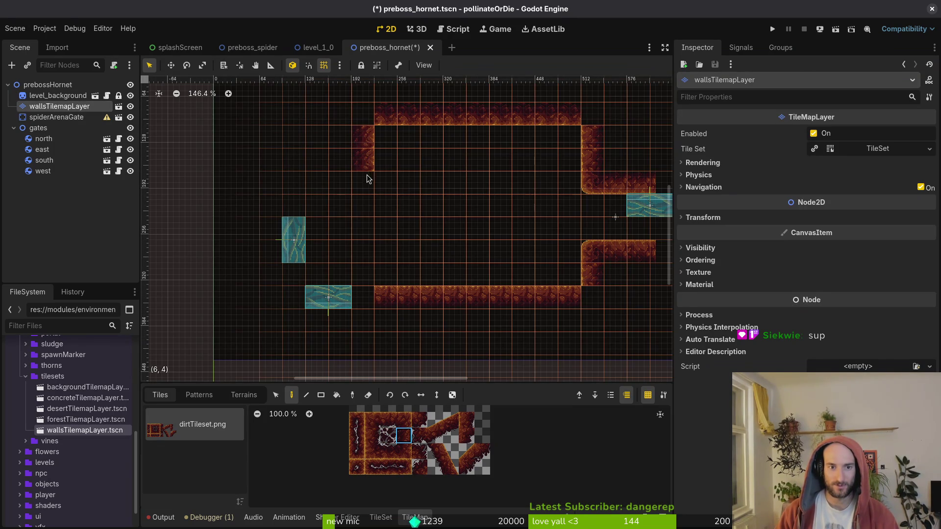
scroll(417, 277, "down", 2)
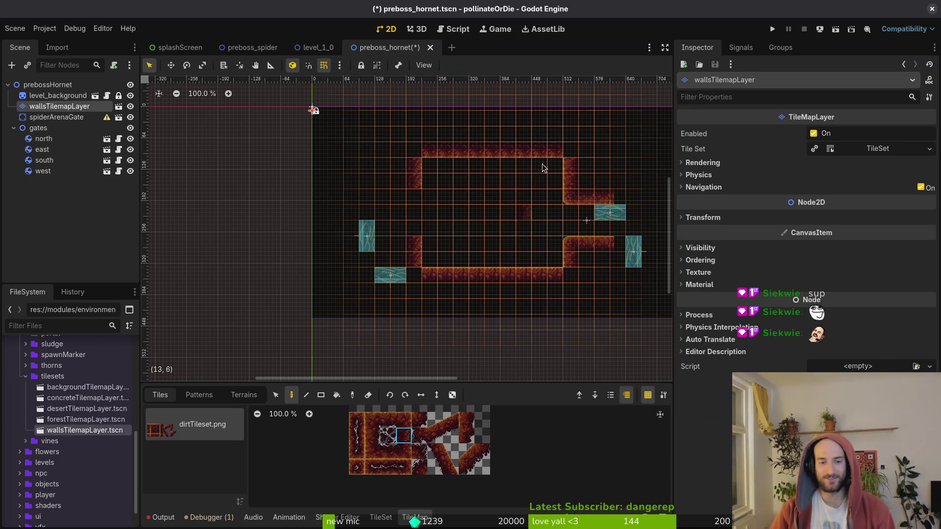
- Delete the south and north gates from the preboss_hornet arena
key("Escape")
left_click(403, 277)
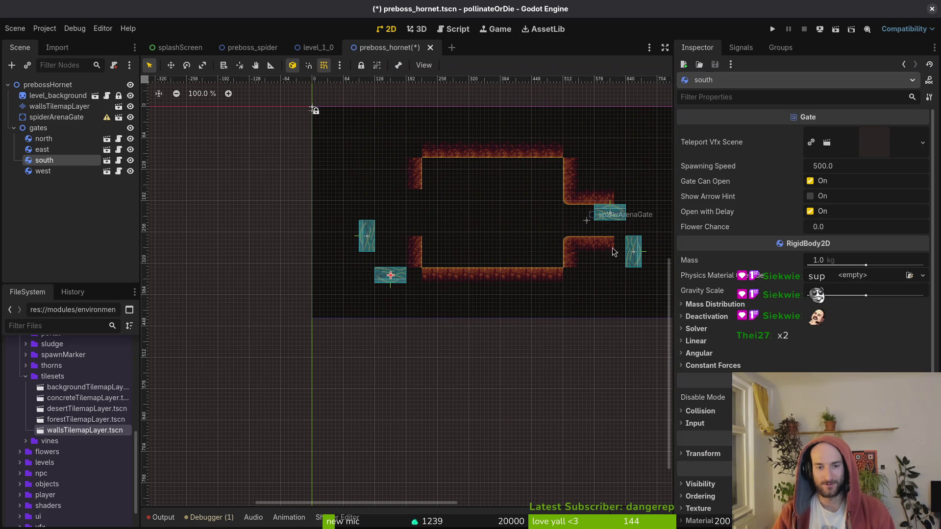
left_click(616, 221, "shift")
key("Delete")
key("Return")
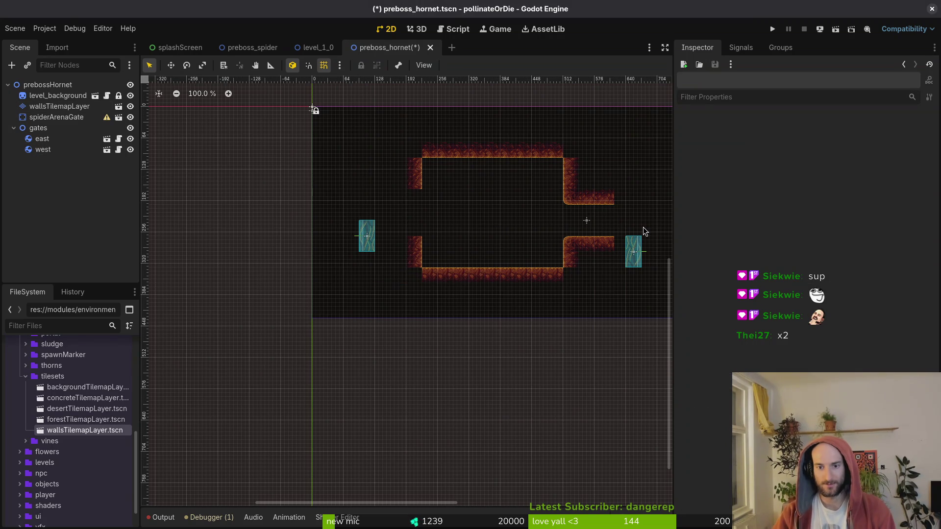
- Move the east and west gates into the right and left wall openings, then save the scene
left_click_drag(632, 251, 601, 220)
scroll(601, 220, "up", 4)
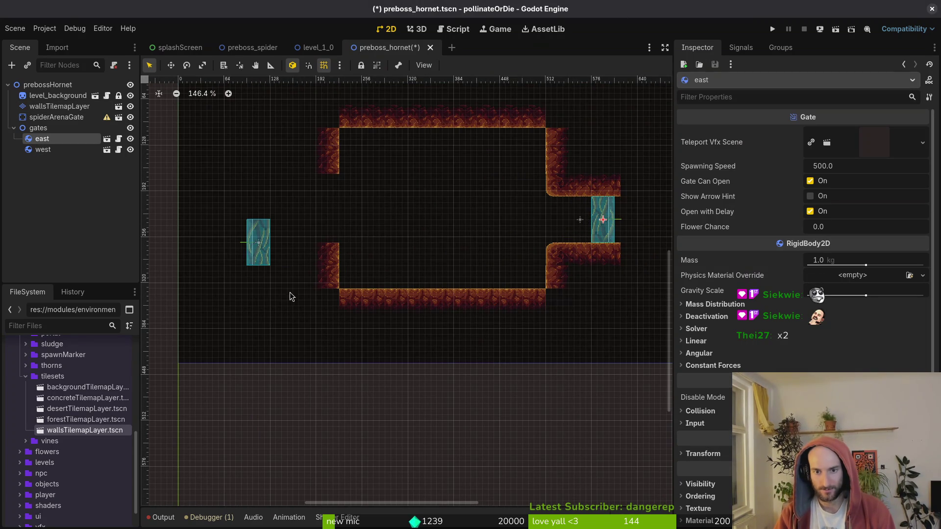
mouse_move(268, 248)
left_mouse_down()
mouse_move(336, 218)
mouse_move(336, 227)
mouse_move(335, 206)
left_mouse_up()
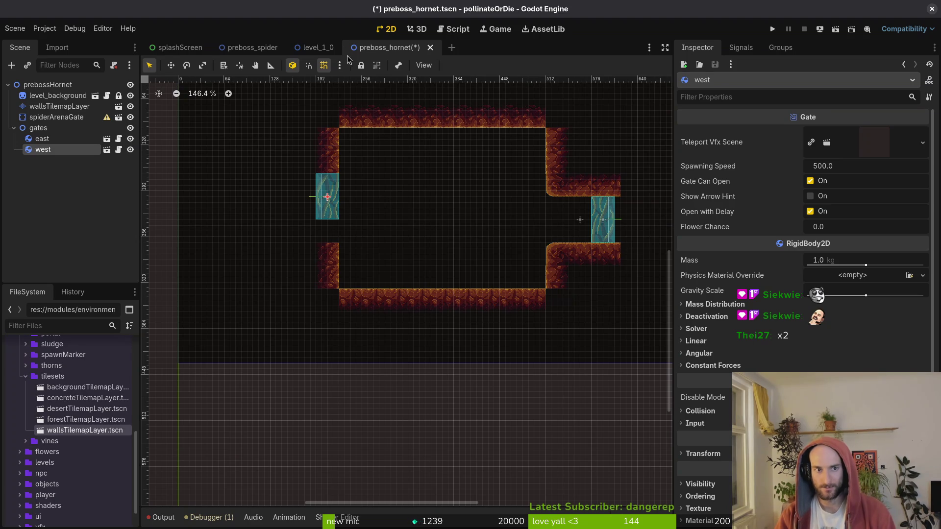
key("ctrl+s")
- Open tutorial_7.tscn through the quick scene search
key("shift+alt+o")
type("tut")
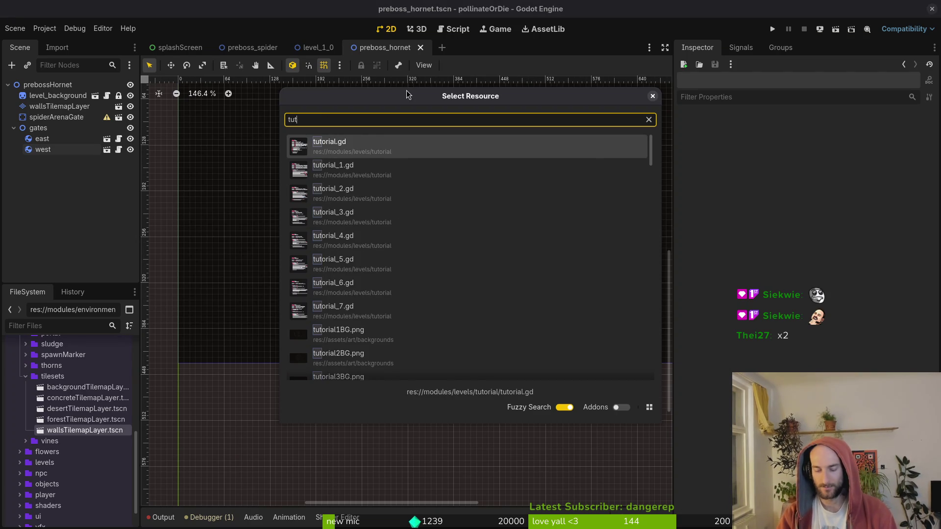
type("7ts")
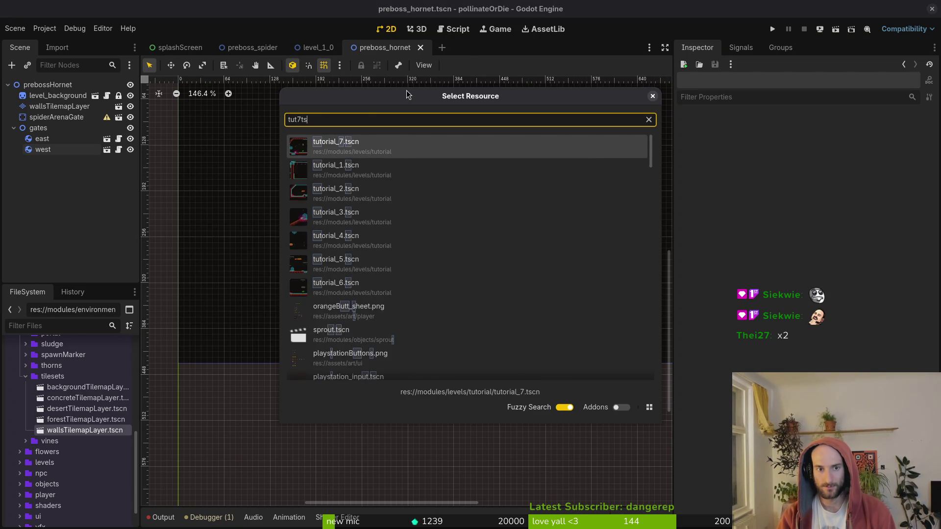
key("Return")
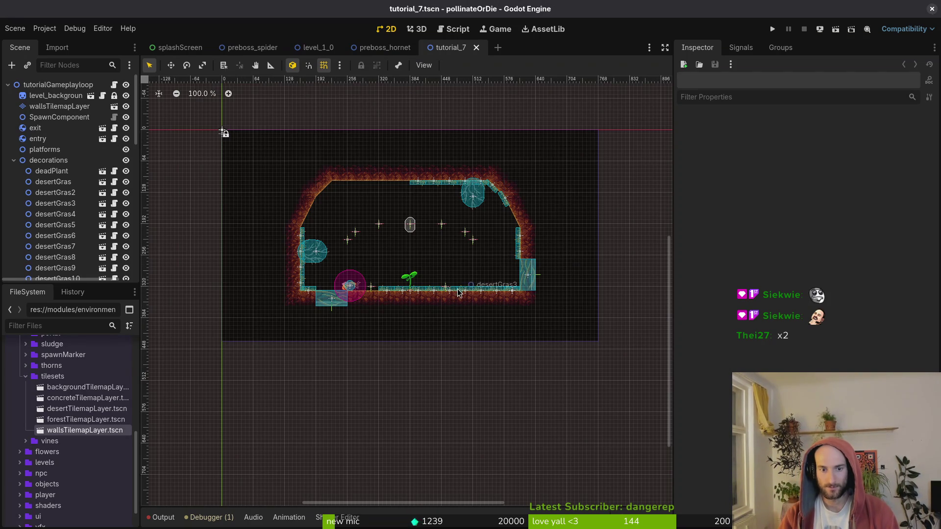
scroll(455, 286, "up", 5)
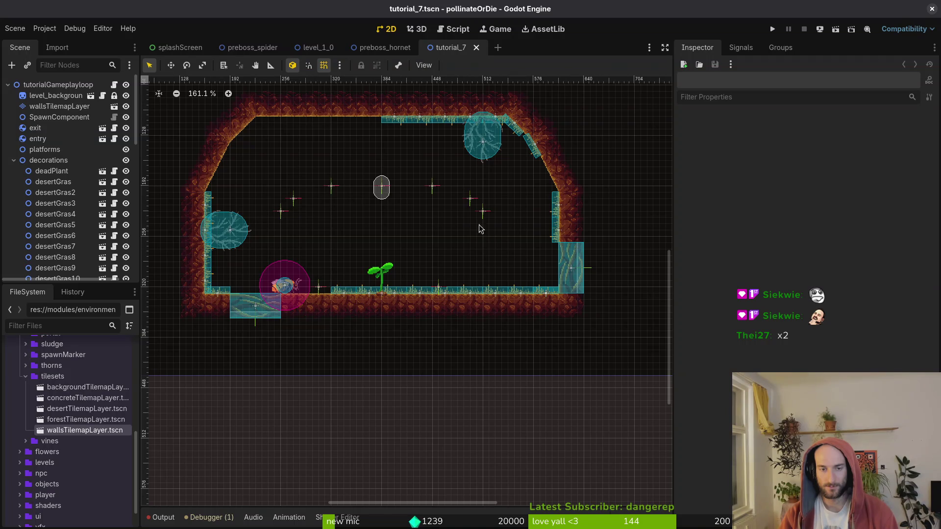
scroll(439, 152, "down", 6)
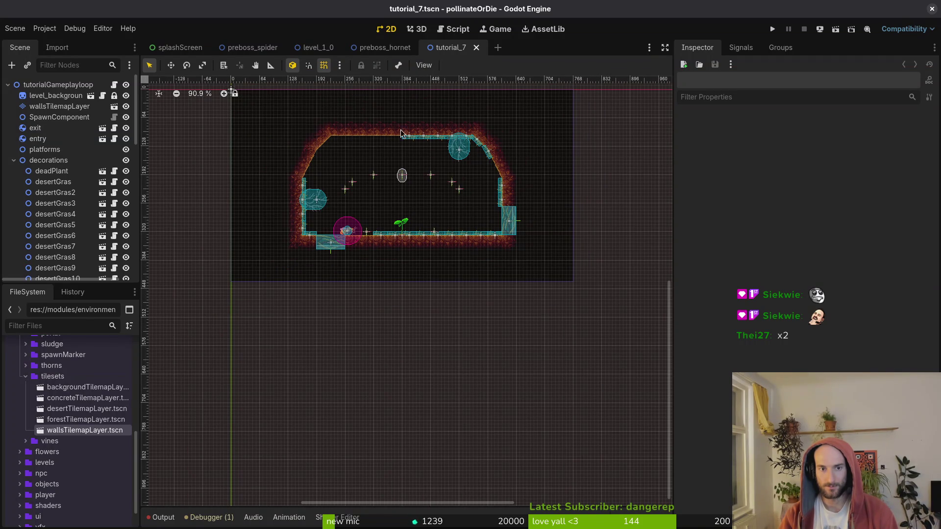
scroll(390, 125, "up", 4)
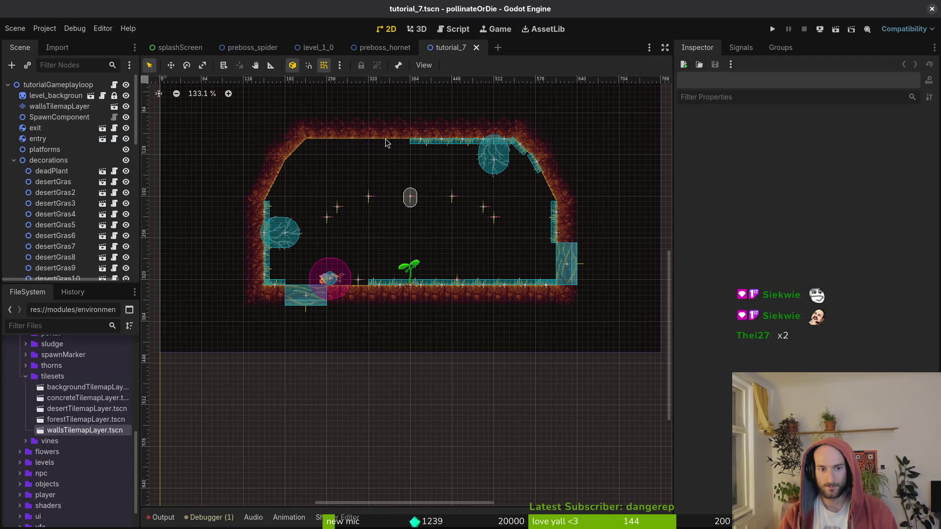
left_click(569, 269)
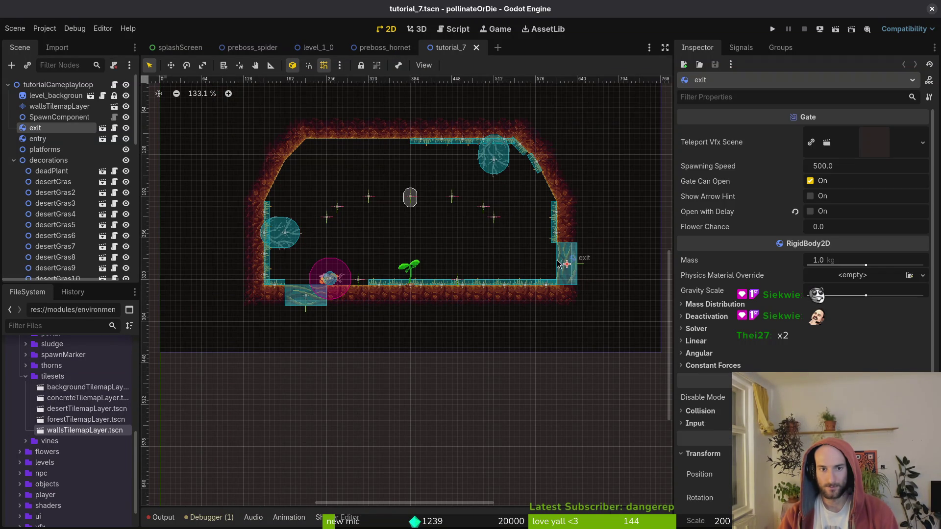
mouse_move(569, 269)
left_mouse_down()
mouse_move(370, 155)
mouse_move(386, 160)
left_mouse_up()
scroll(407, 156, "up", 4)
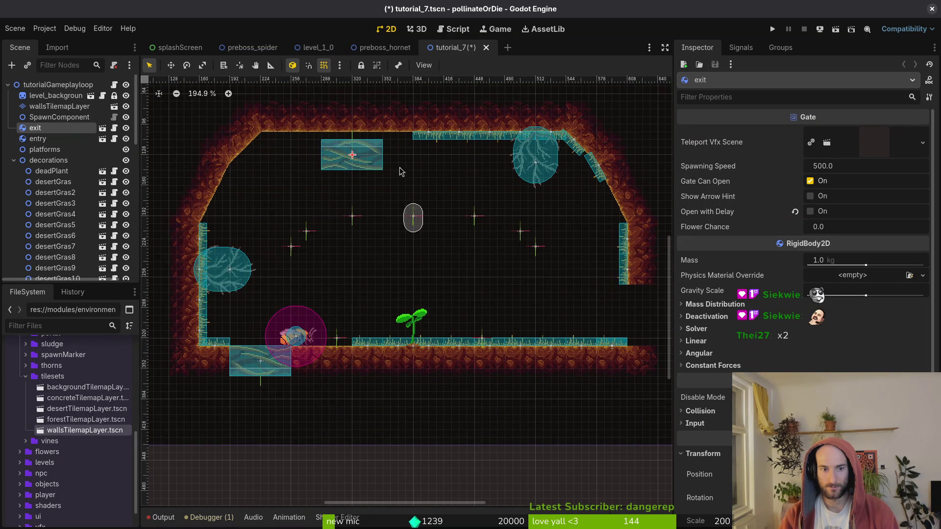
key("ctrl+z")
key("ctrl+z")
scroll(400, 243, "down", 2)
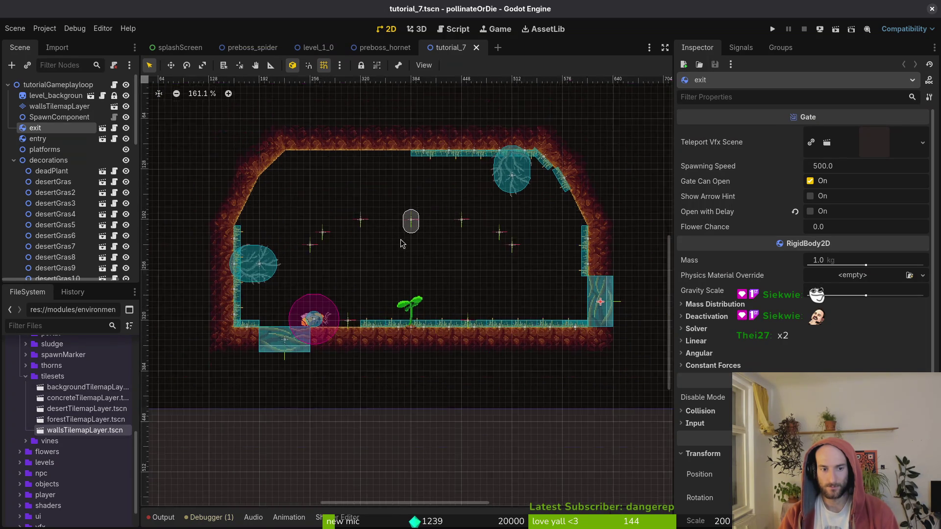
scroll(400, 244, "down", 1)
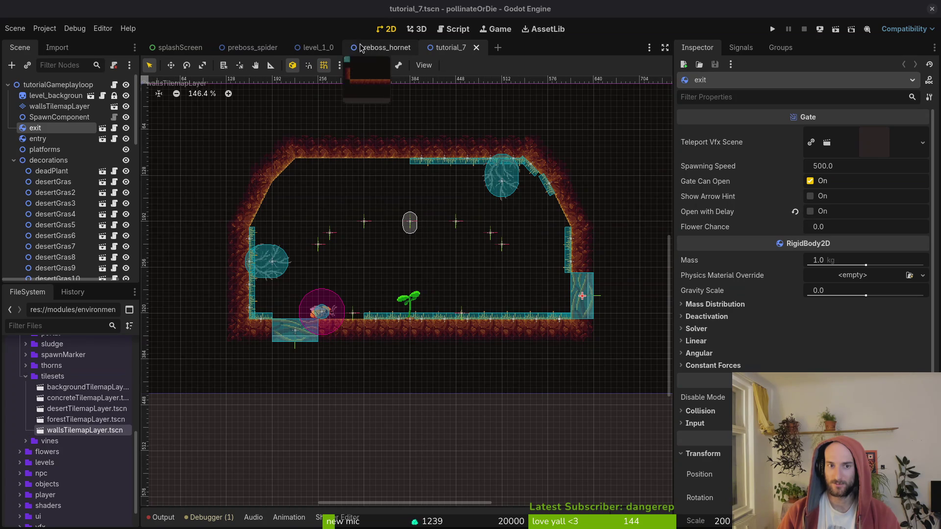
- Return to preboss_hornet and lay the west gate flat in the bottom wall
left_click(379, 48)
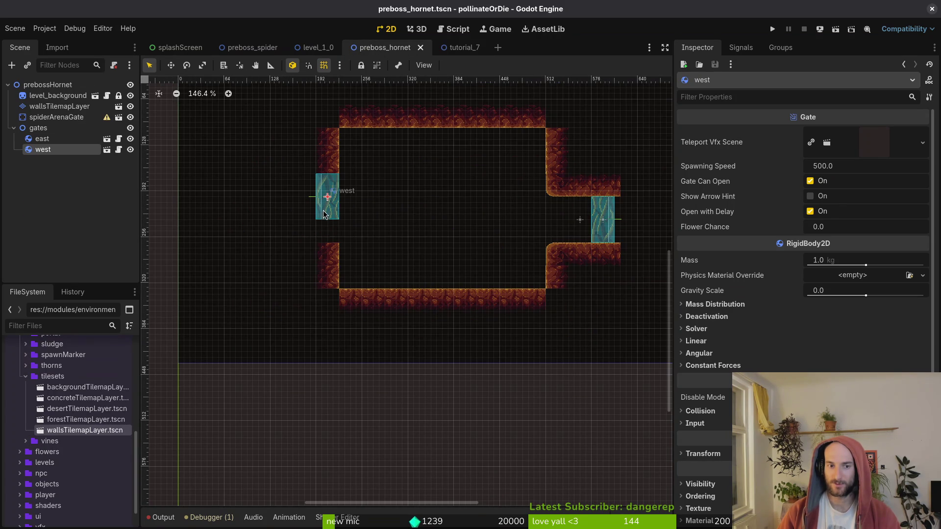
mouse_move(323, 214)
left_mouse_down()
mouse_move(392, 311)
mouse_move(387, 318)
mouse_move(412, 302)
mouse_move(401, 308)
left_mouse_up()
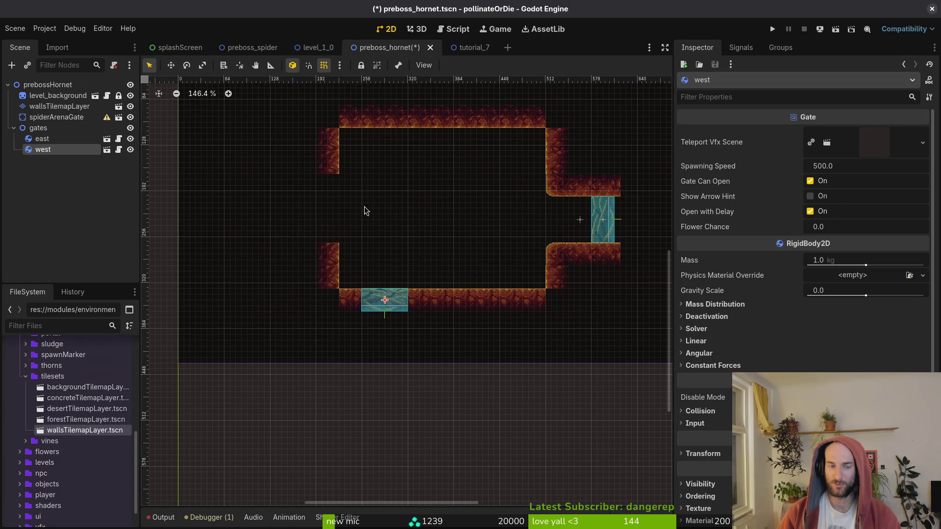
- On wallsTilemapLayer, paint slope tiles into a diagonal top-left corner and steeper left side
left_click(59, 106)
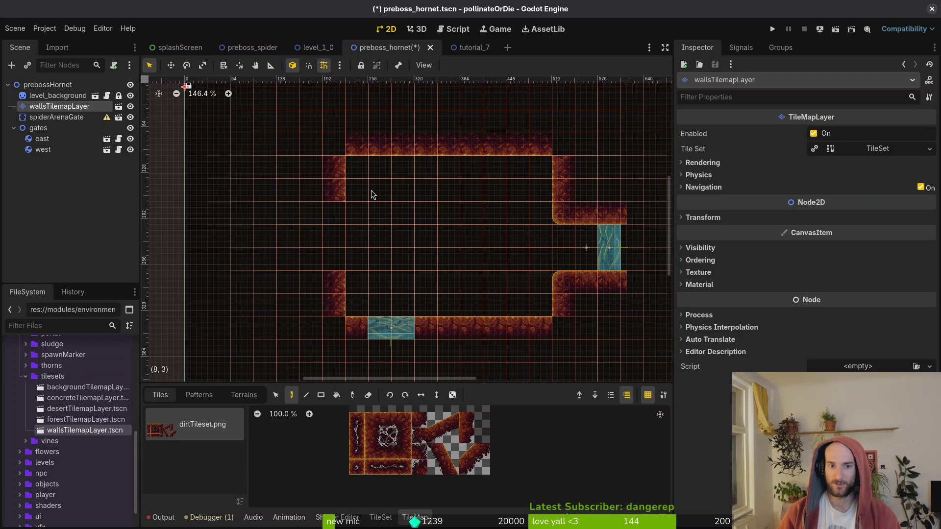
left_click_drag(435, 420, 451, 436)
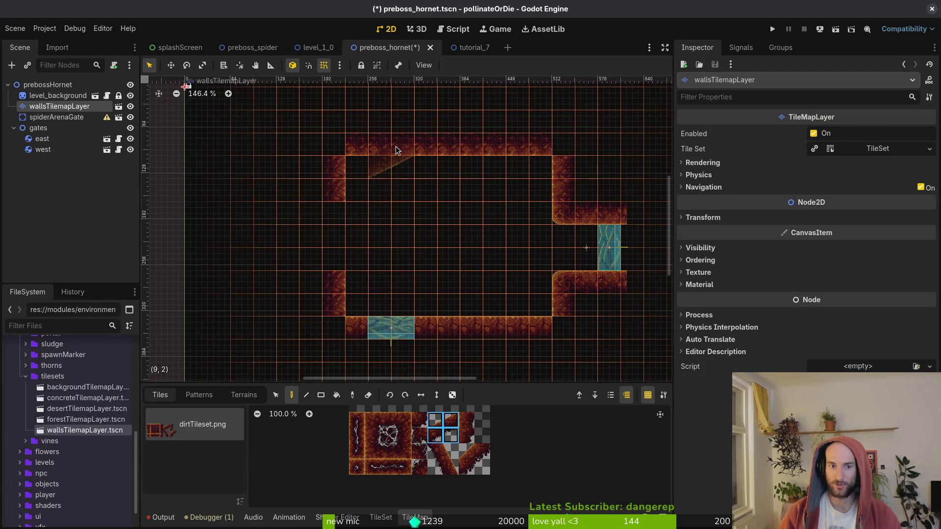
left_click(374, 147)
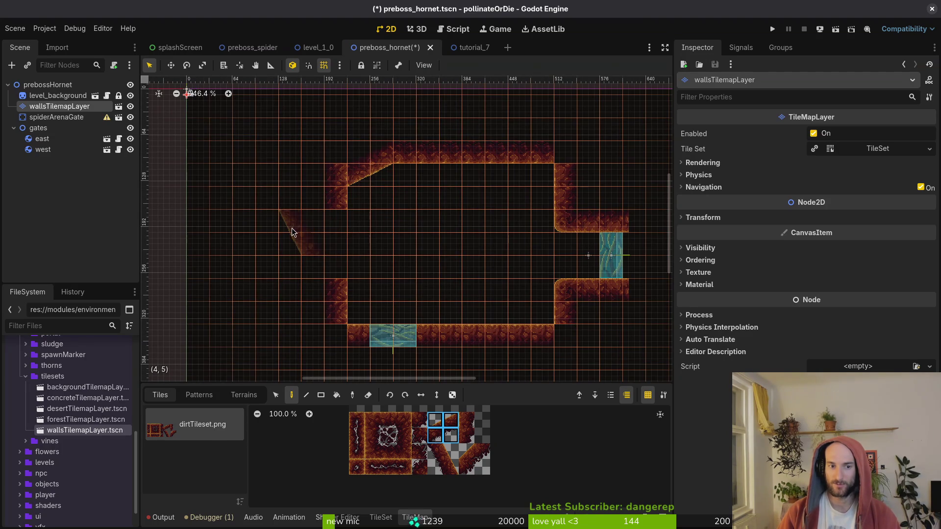
left_click(436, 394)
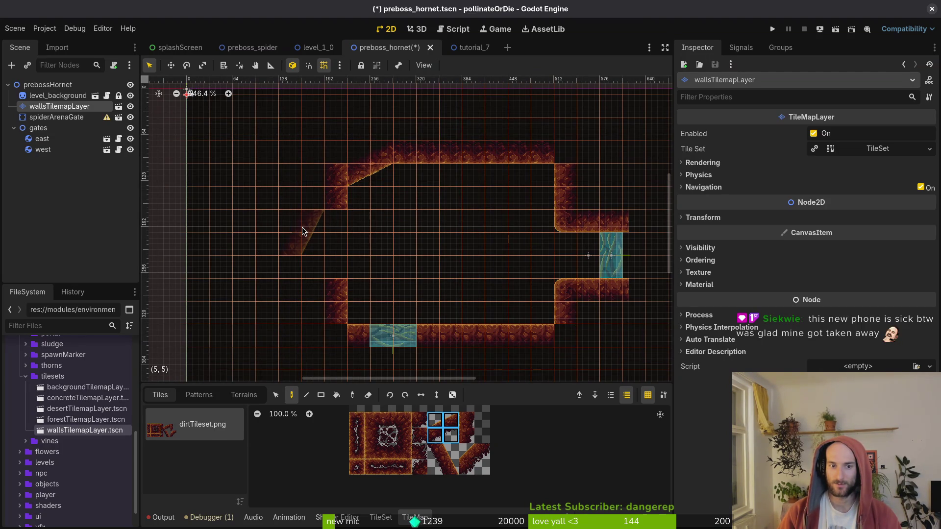
left_click(302, 227)
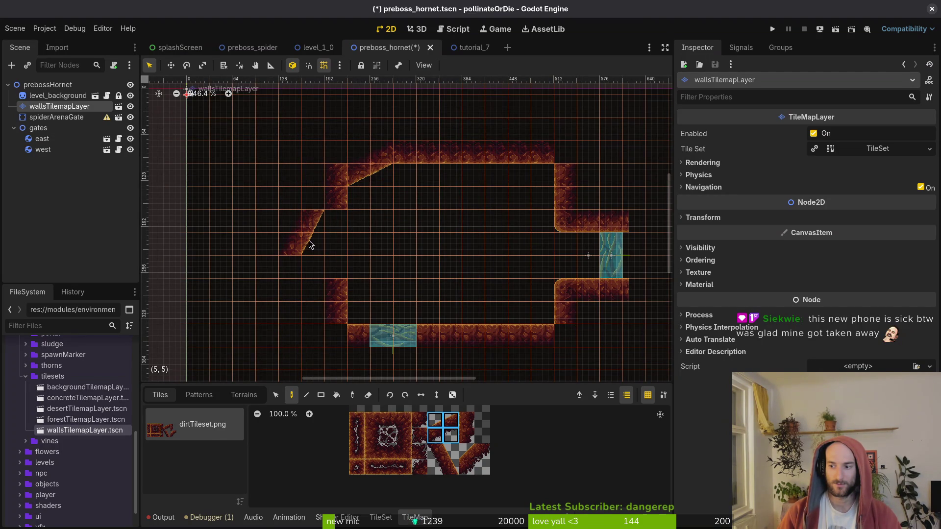
left_click_drag(463, 447, 484, 471)
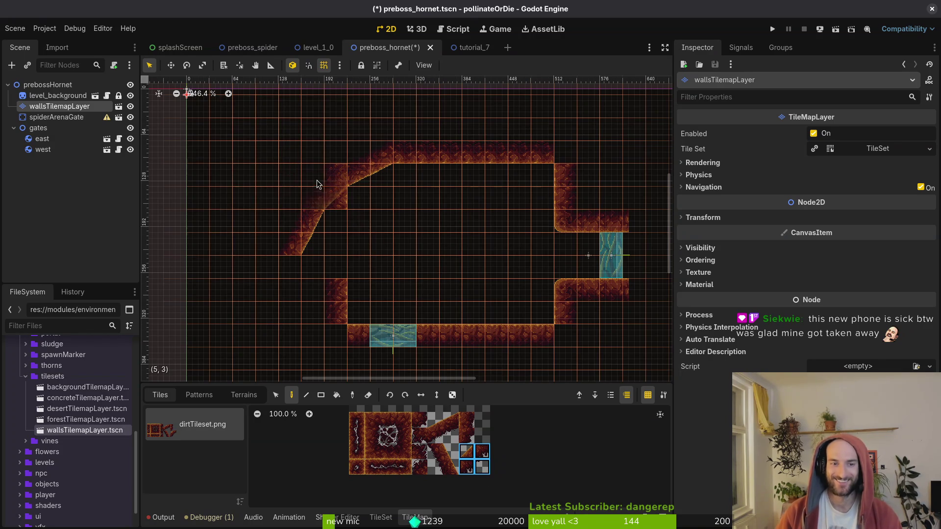
left_click(316, 205)
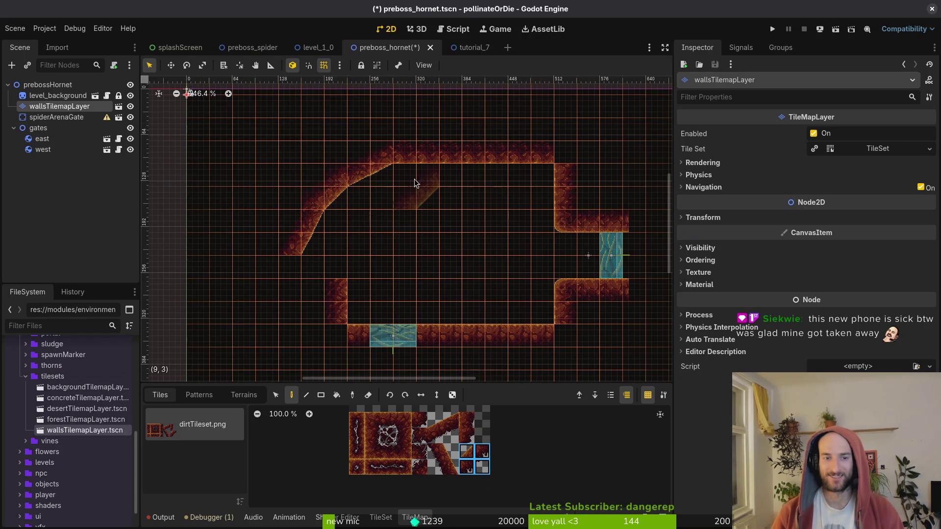
- Fill the empty top-right corner with plain wall, then move a wall block up and left
left_click(420, 421)
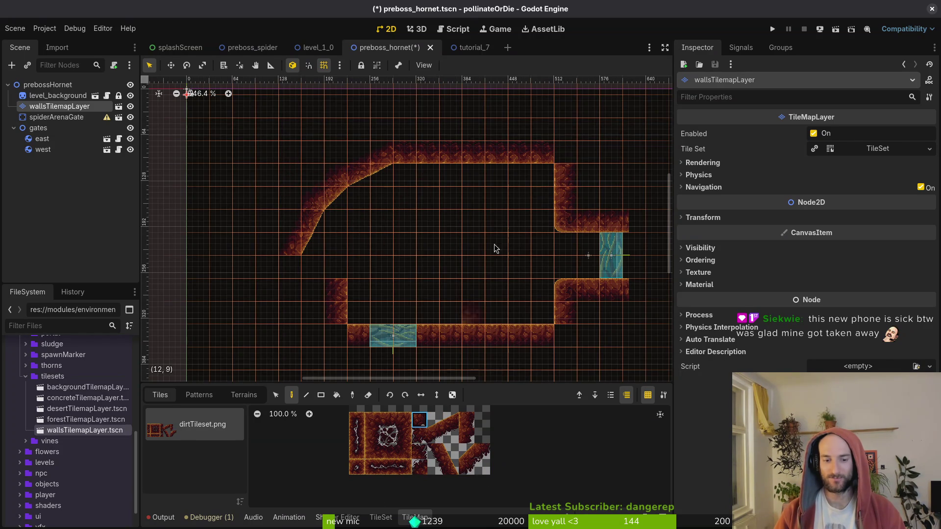
left_click(562, 152)
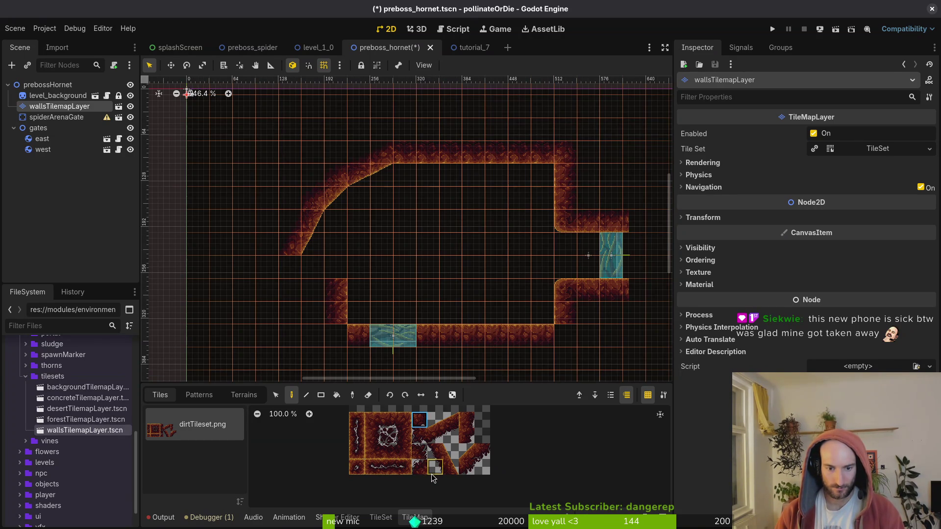
left_click(420, 436)
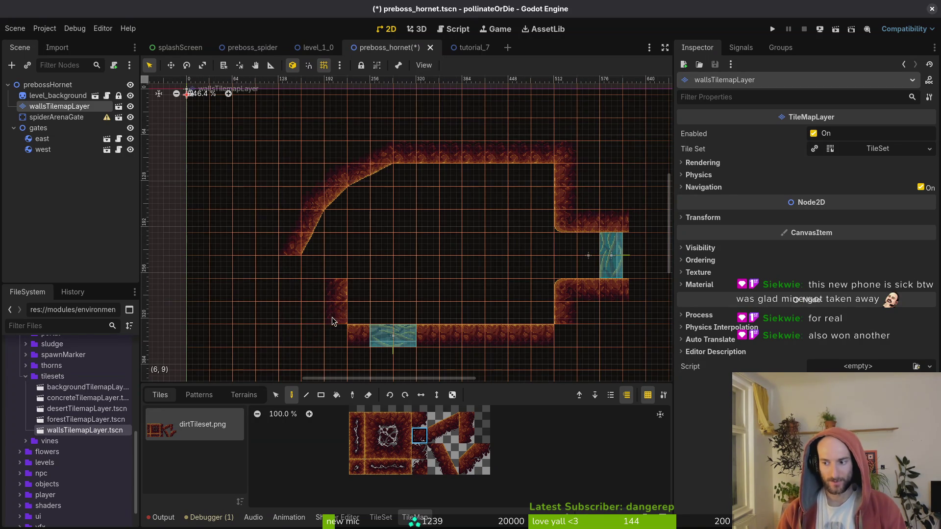
left_click(276, 395)
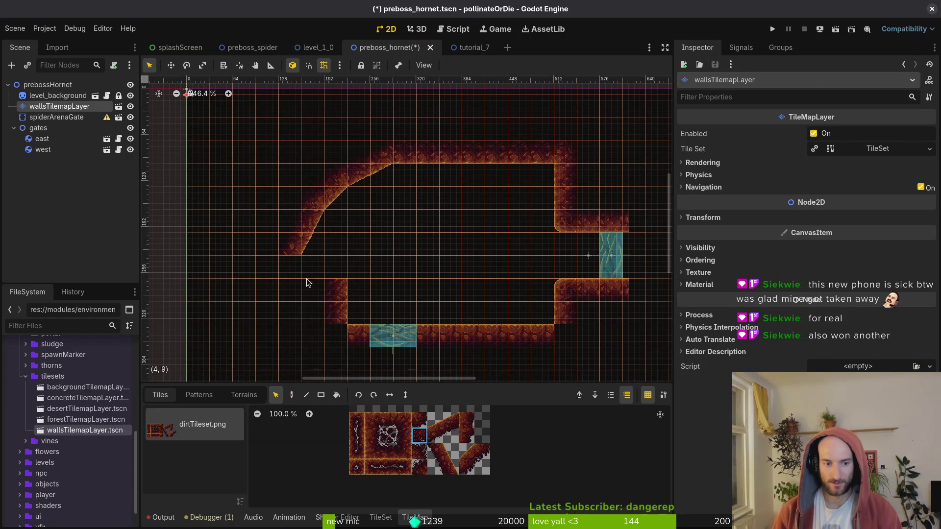
mouse_move(307, 279)
left_mouse_down()
mouse_move(344, 325)
mouse_move(311, 316)
mouse_move(289, 289)
left_mouse_up()
- Commit the moved tiles, paint a wall tile below the left wall, and pick the single top wall tile
key("Escape")
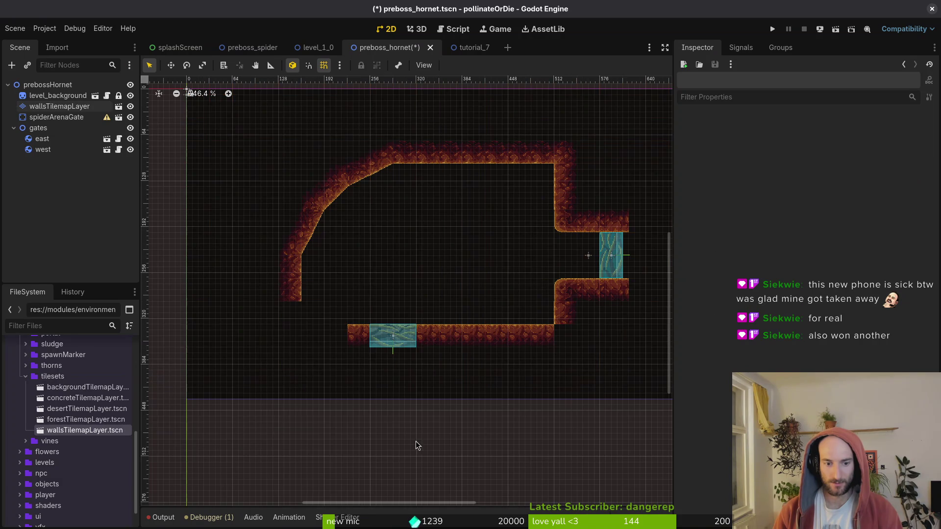
left_click(54, 106)
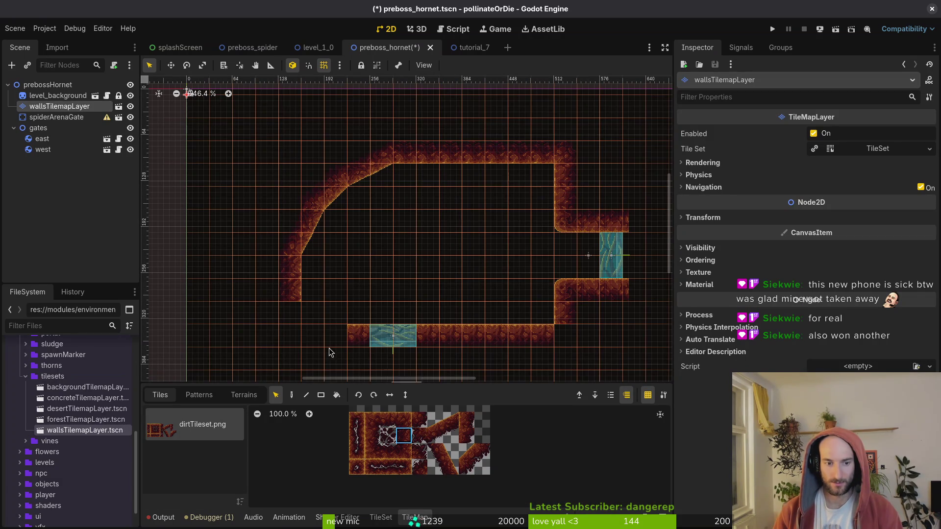
left_click(290, 395)
left_click(290, 313)
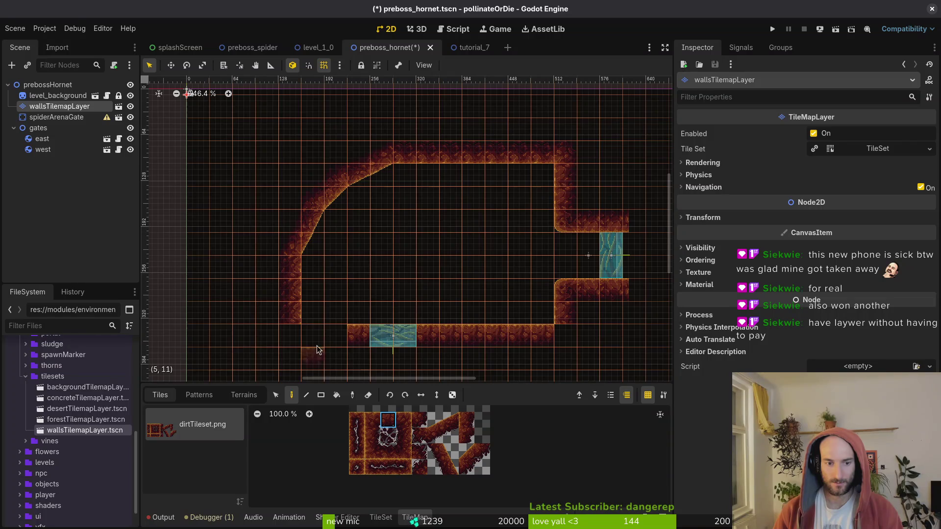
left_click(420, 436)
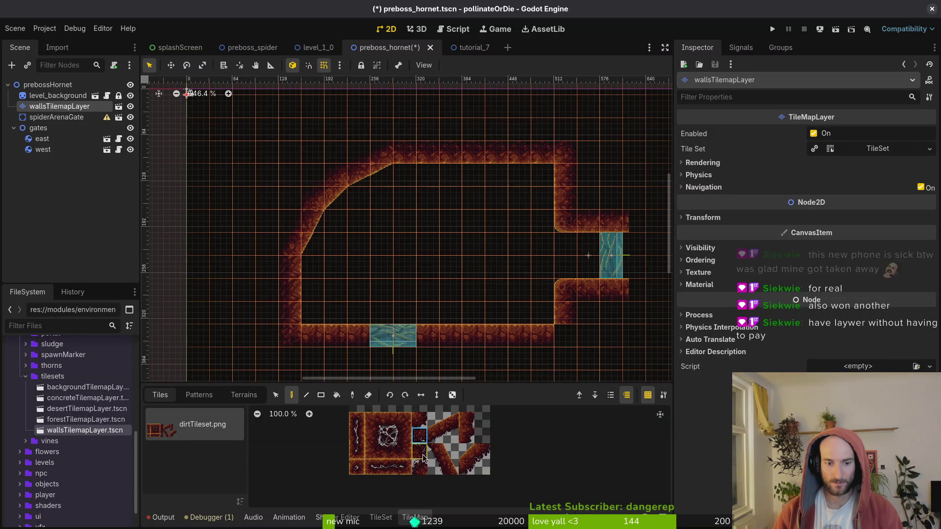
left_click_drag(419, 438, 419, 424)
left_click(418, 422)
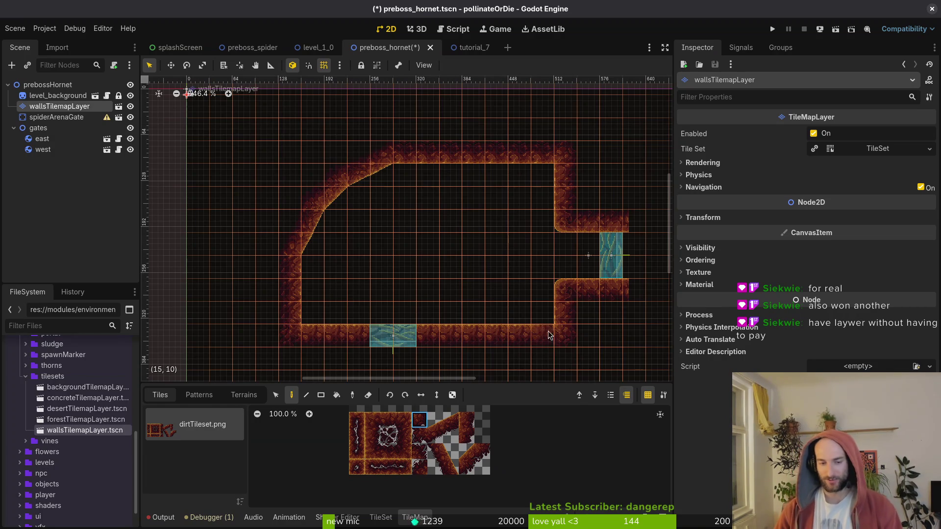
- Paint 2x2 diagonal wall blocks from the upper-right corner sloping down toward the corridor
left_click_drag(423, 309, 331, 246)
scroll(332, 246, "down", 2)
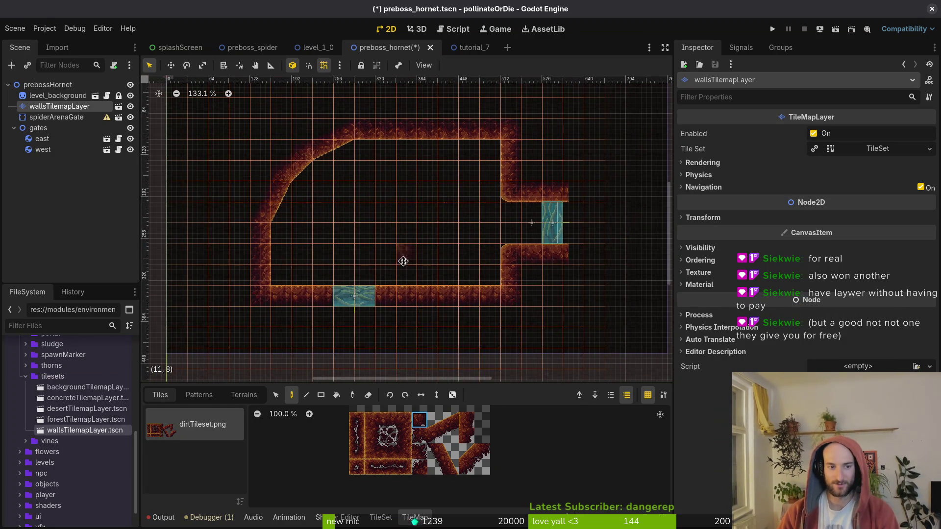
left_click_drag(406, 260, 416, 303)
scroll(417, 303, "right", 3)
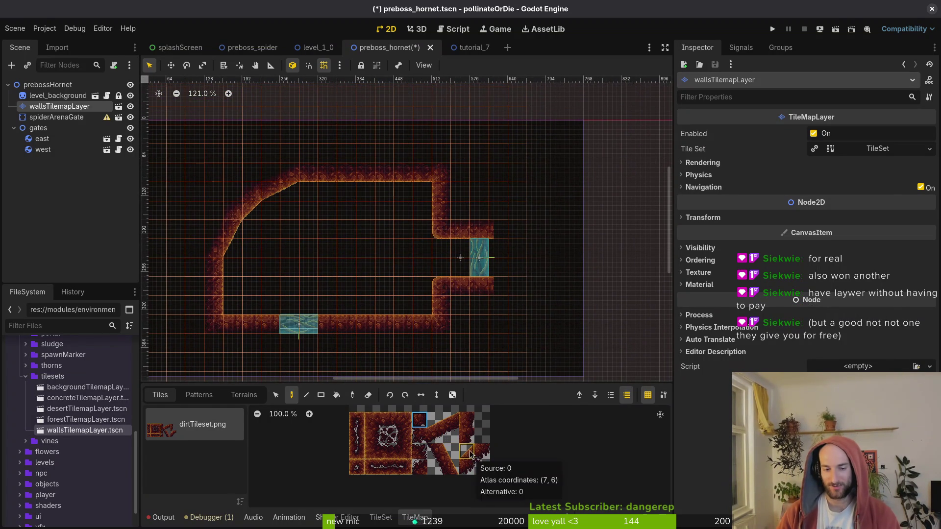
left_click_drag(451, 451, 435, 467)
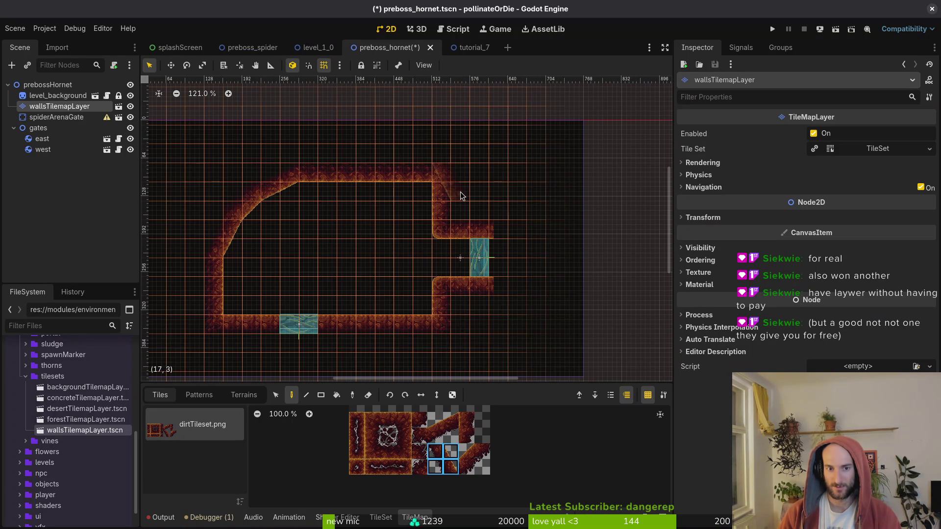
left_click(447, 198)
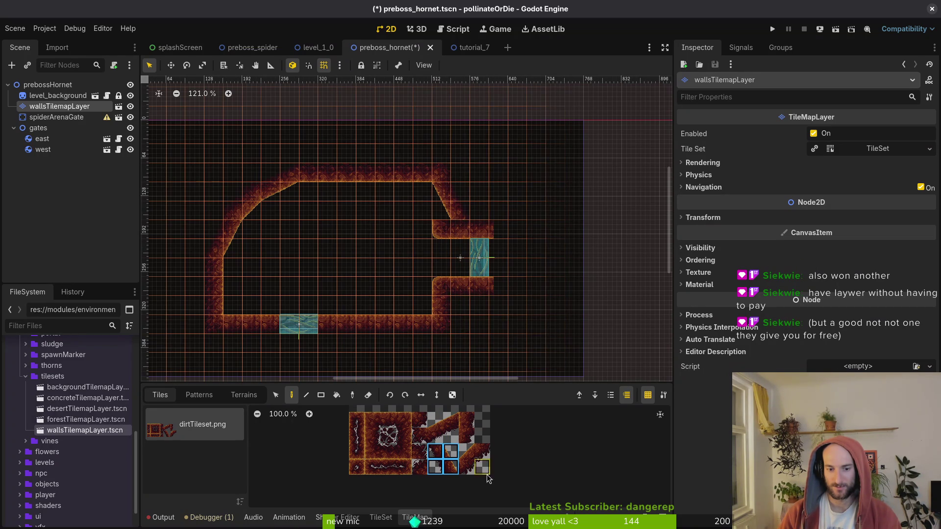
left_click_drag(483, 466, 466, 451)
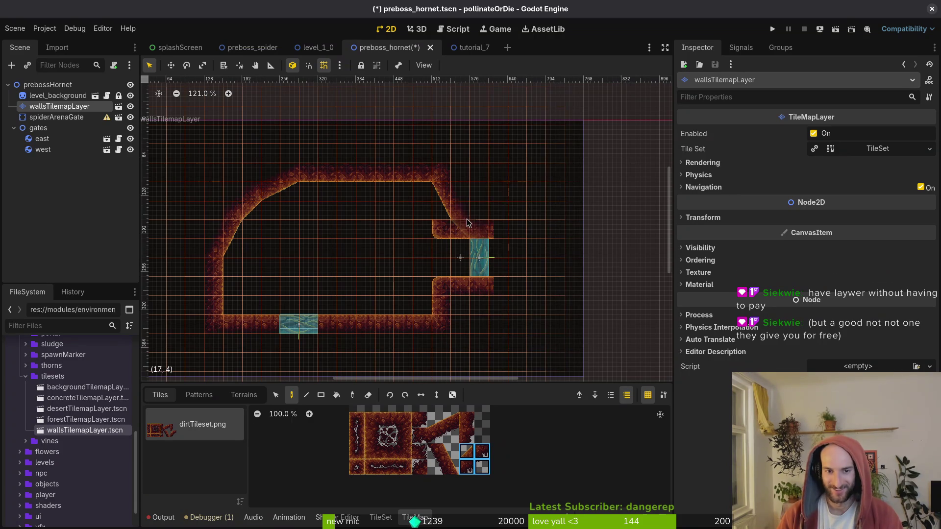
scroll(461, 205, "up", 5)
scroll(461, 205, "up", 4)
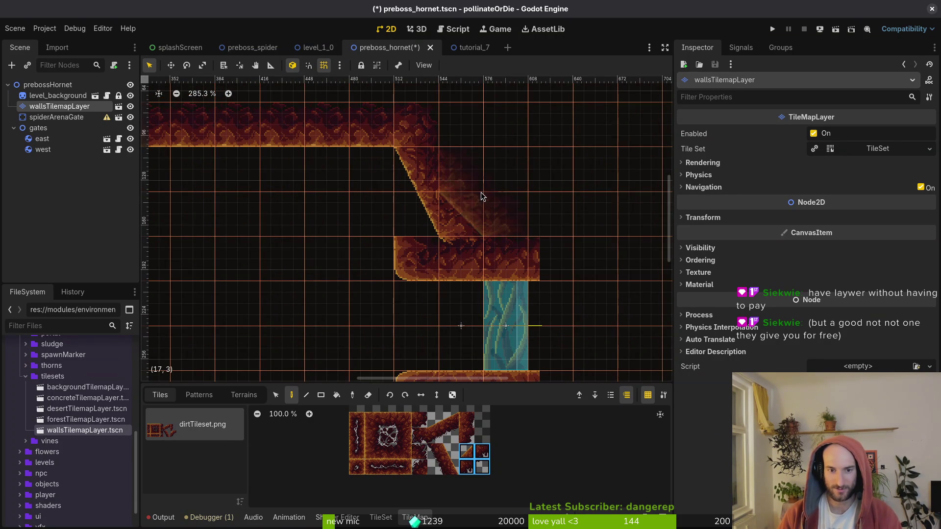
- Try diagonal and vertical wall tiles at the lower corridor corner, then undo them
scroll(555, 246, "down", 5)
scroll(524, 272, "down", 4)
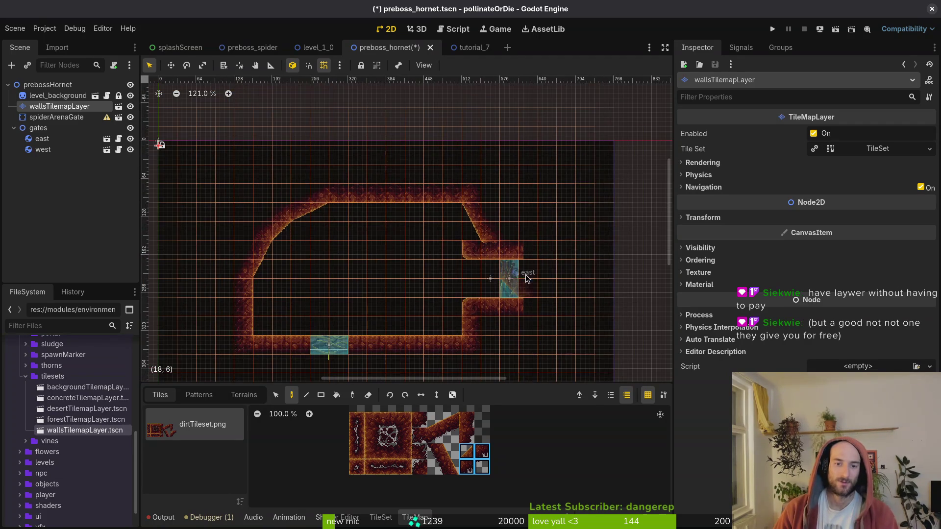
scroll(437, 259, "down", 3)
scroll(437, 260, "down", 1)
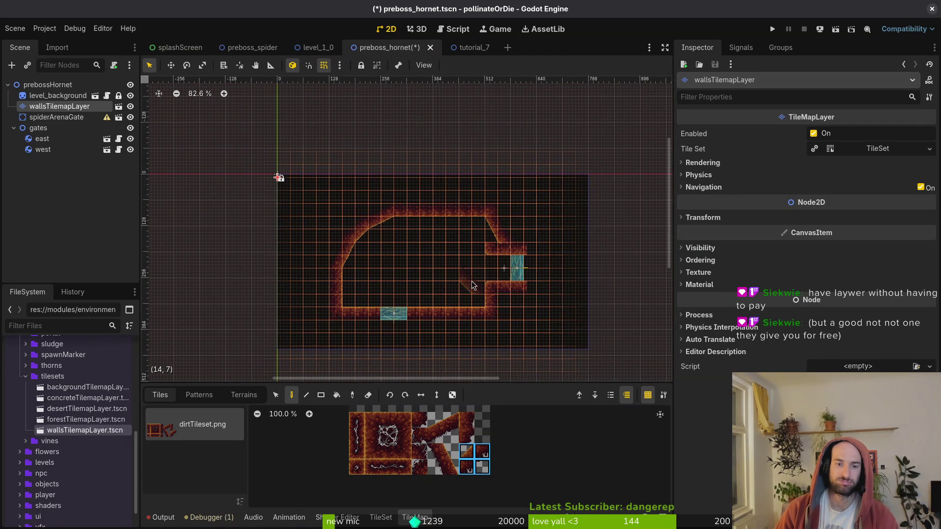
scroll(475, 282, "up", 6)
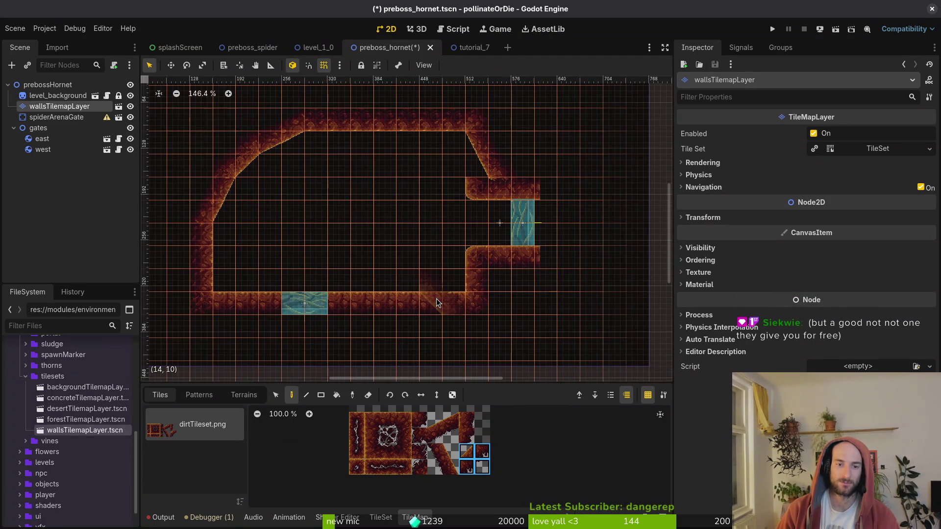
left_click(411, 268)
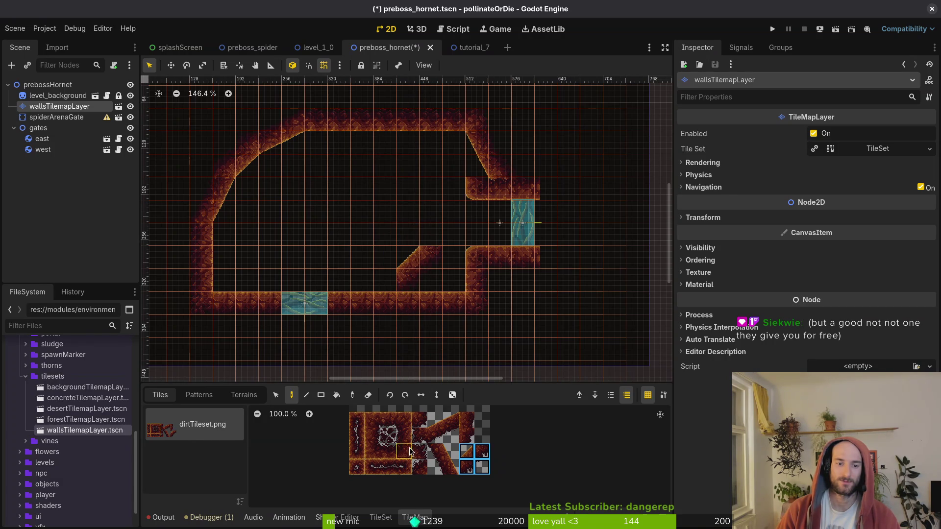
left_click(372, 436)
left_click(407, 282)
left_click(420, 420)
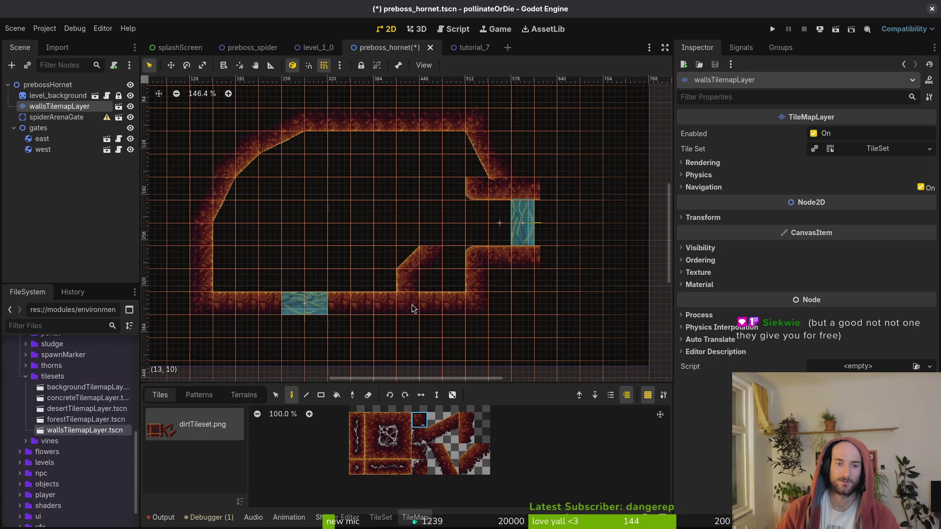
key("ctrl+z")
key("ctrl+z")
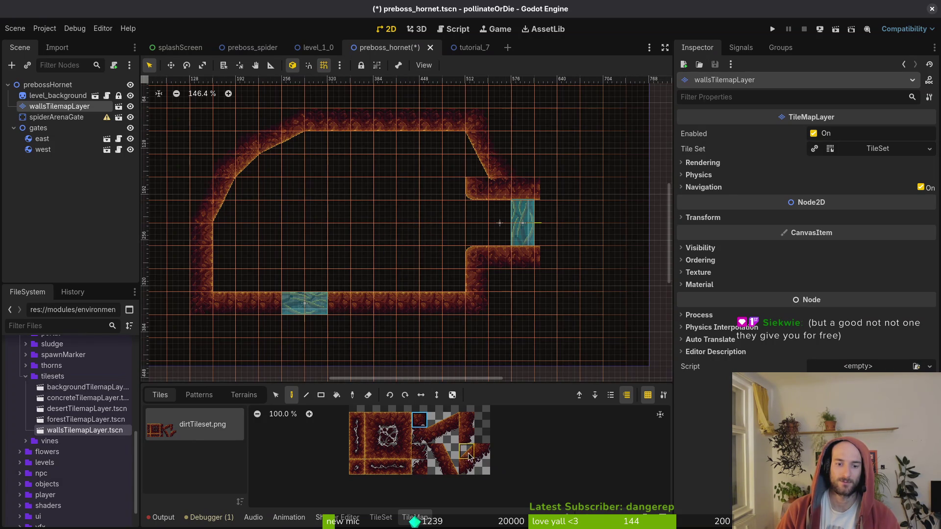
- Try a 2x2 corner block there, undo it, erase the leftover tile, and select the west gate
left_click_drag(467, 451, 482, 467)
left_click(475, 267)
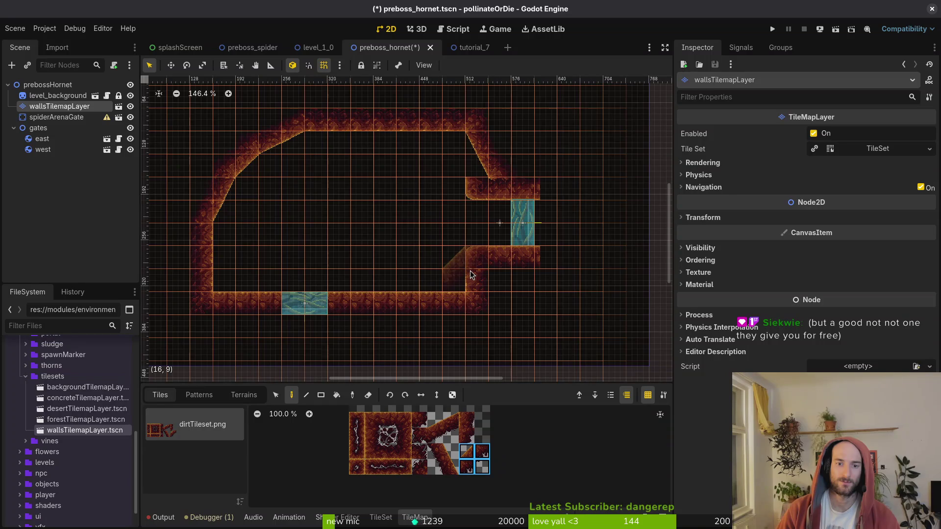
key("ctrl+z")
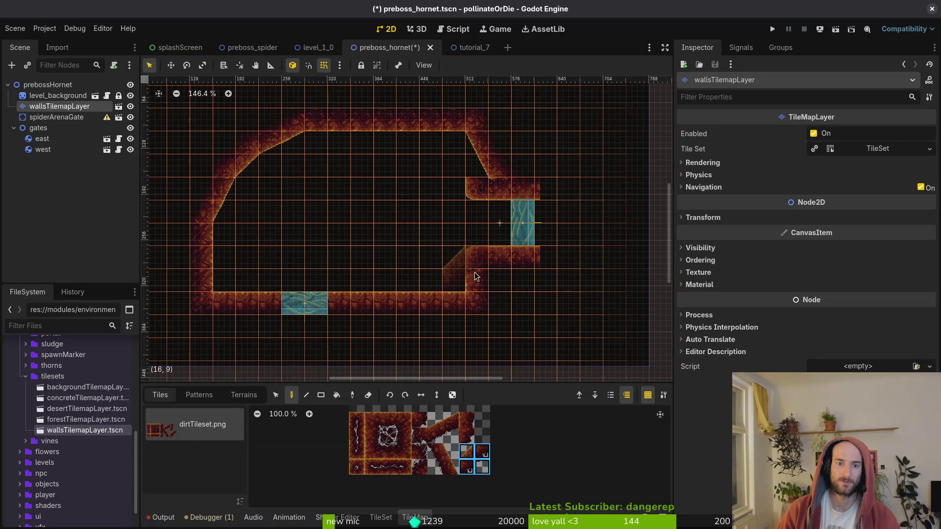
scroll(447, 262, "down", 4)
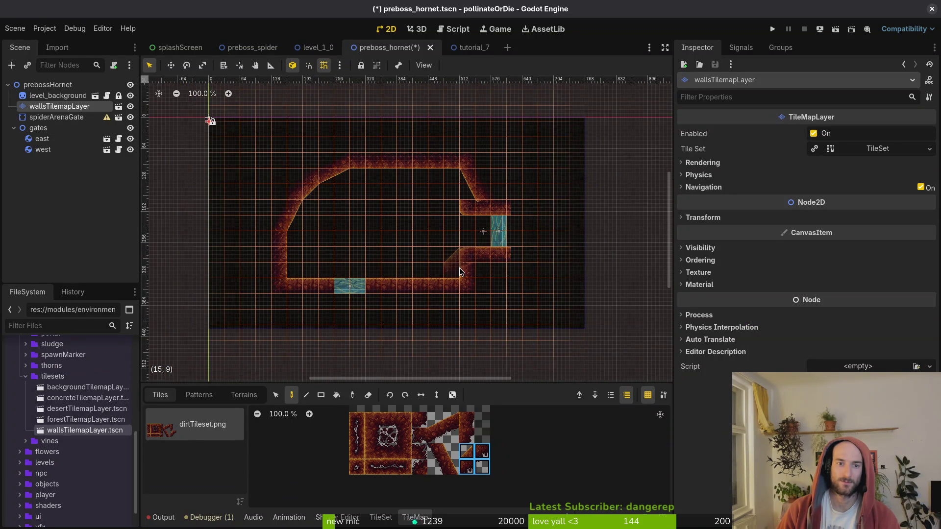
scroll(460, 268, "down", 2)
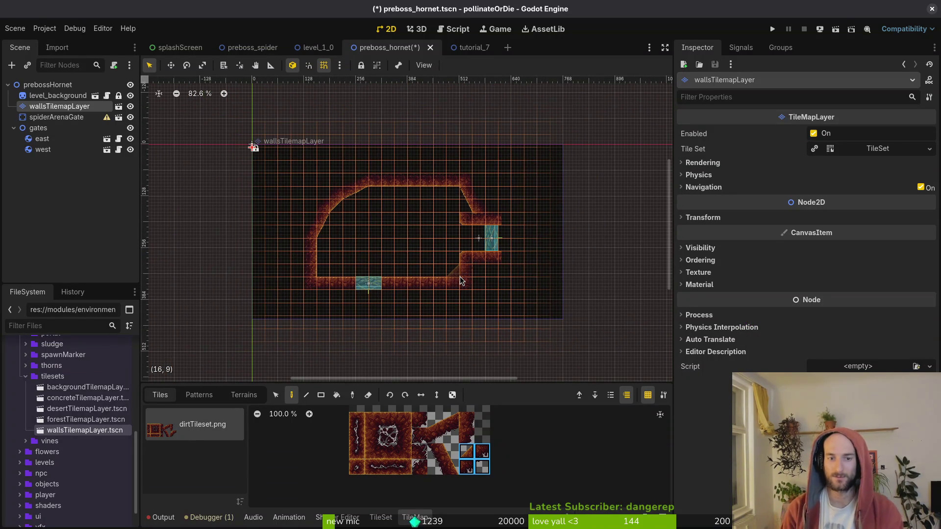
right_click(459, 276)
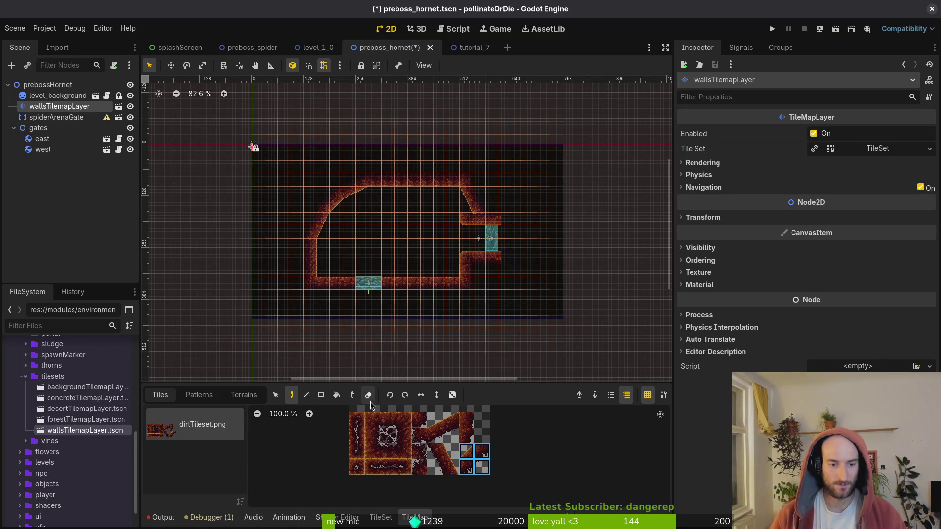
scroll(328, 262, "up", 3)
left_click(379, 295)
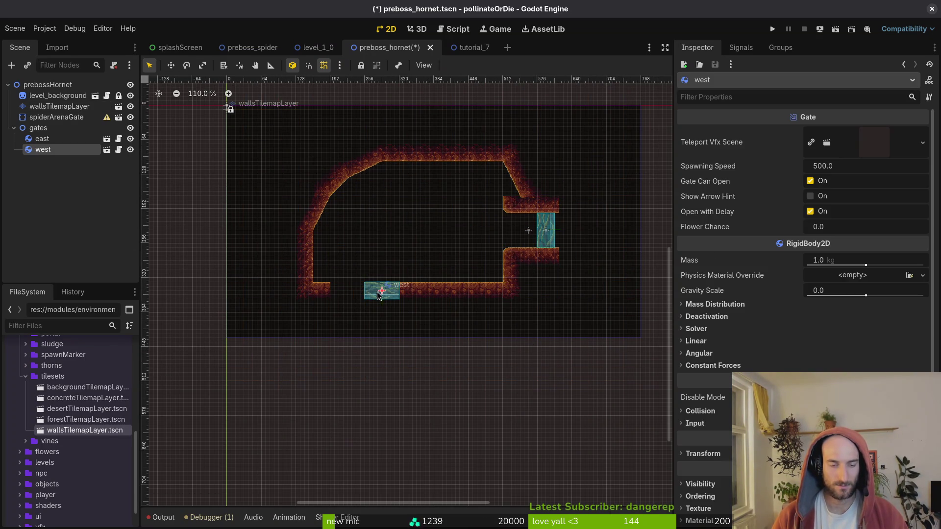
- Shift the west gate left, save, and move the east gate up-right and corridor walls right
left_click_drag(379, 296, 344, 295)
key("ctrl+s")
mouse_move(531, 237)
left_mouse_down()
mouse_move(583, 185)
mouse_move(588, 160)
left_mouse_up()
left_click_drag(500, 237, 607, 232)
left_click(479, 260)
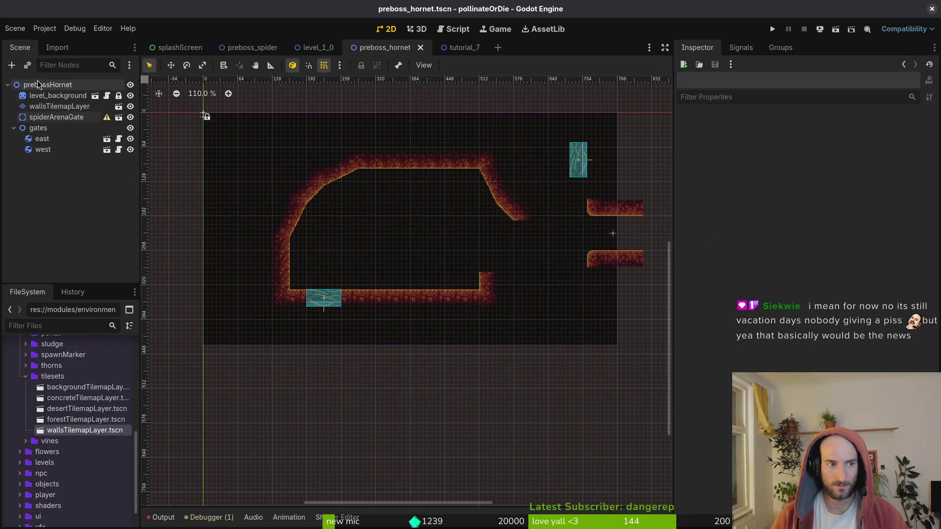
- Erase the leftover wall stub and the diagonal walls on the arena's right side
left_click(59, 106)
right_click(463, 279)
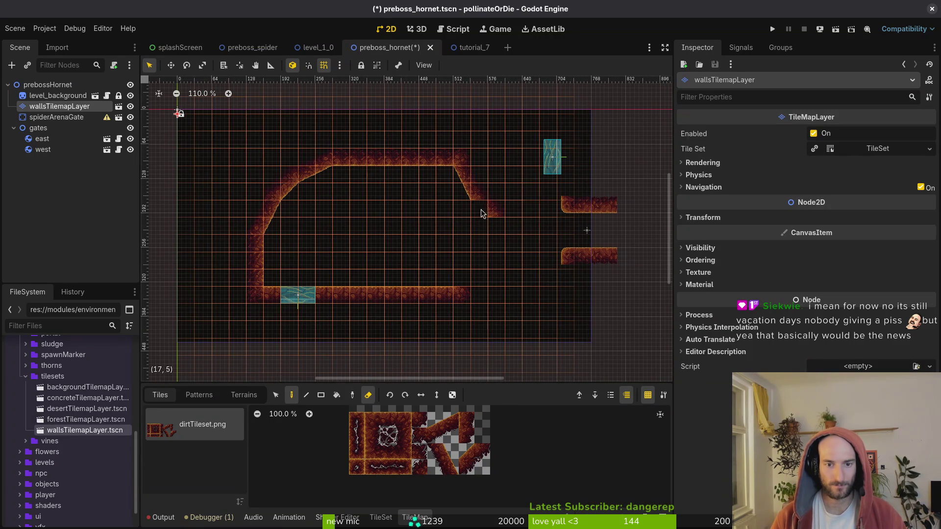
left_click_drag(481, 214, 461, 157)
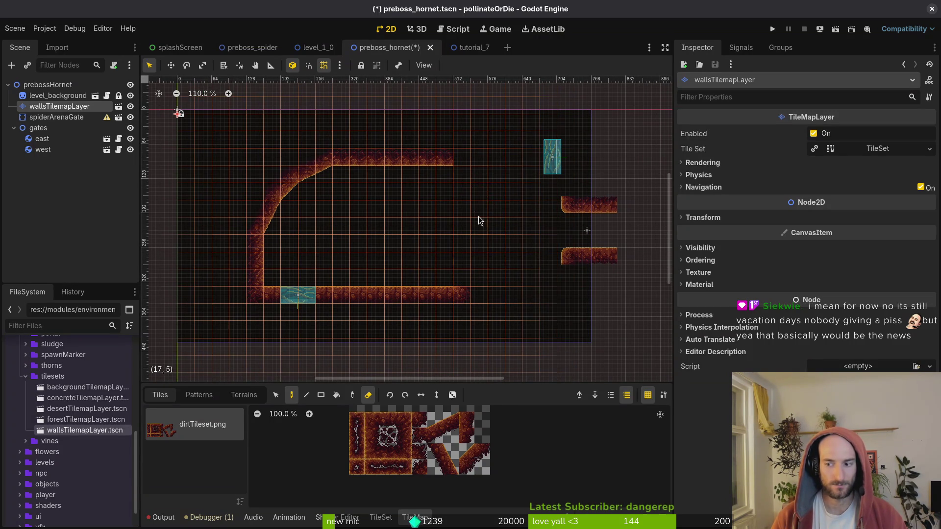
- Save the scene and extend the bottom wall by one straight dirt tile
key("Escape")
key("ctrl+s")
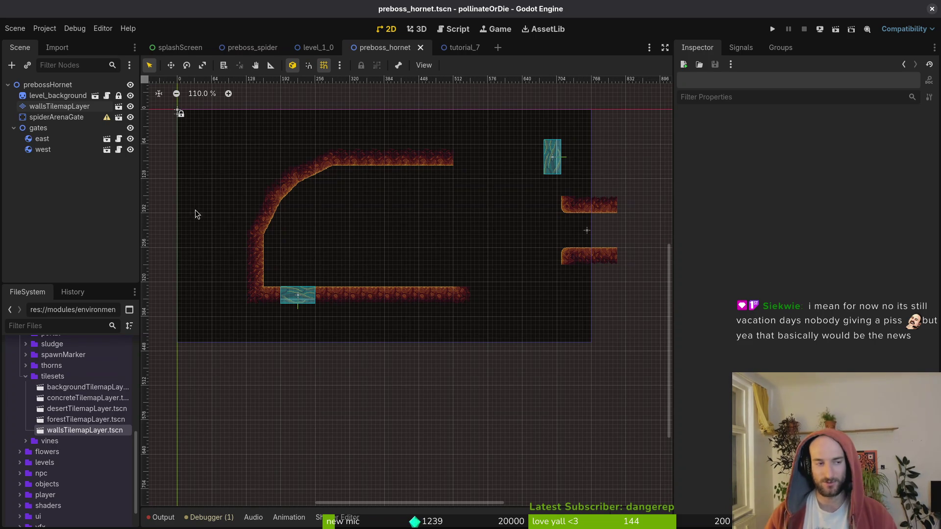
left_click(59, 106)
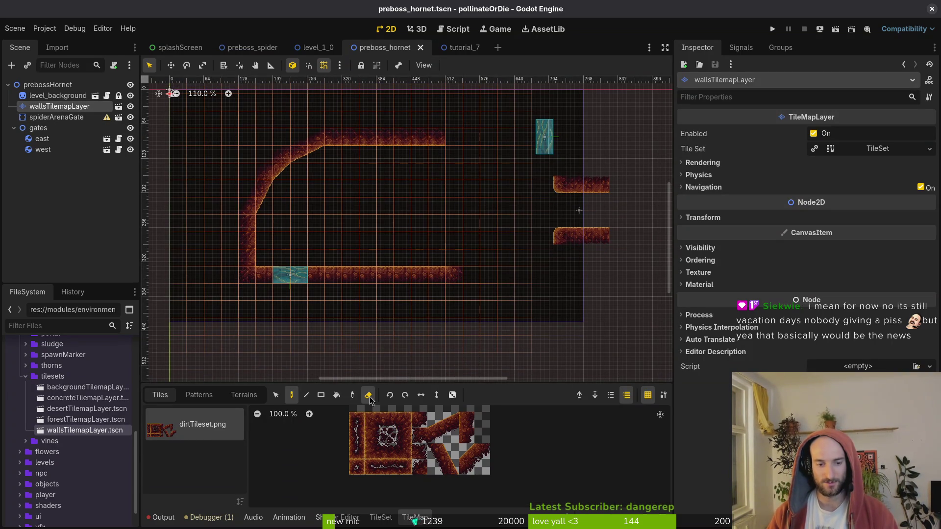
left_click(387, 420)
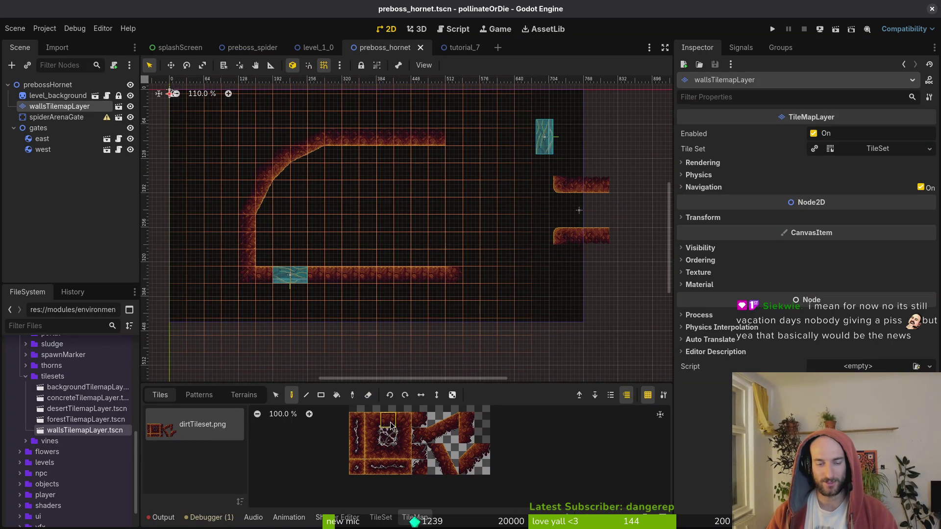
left_click(467, 277)
- Bring the slanted upper-left corner into view and reselect the walls tilemap layer for painting
scroll(314, 210, "up", 3)
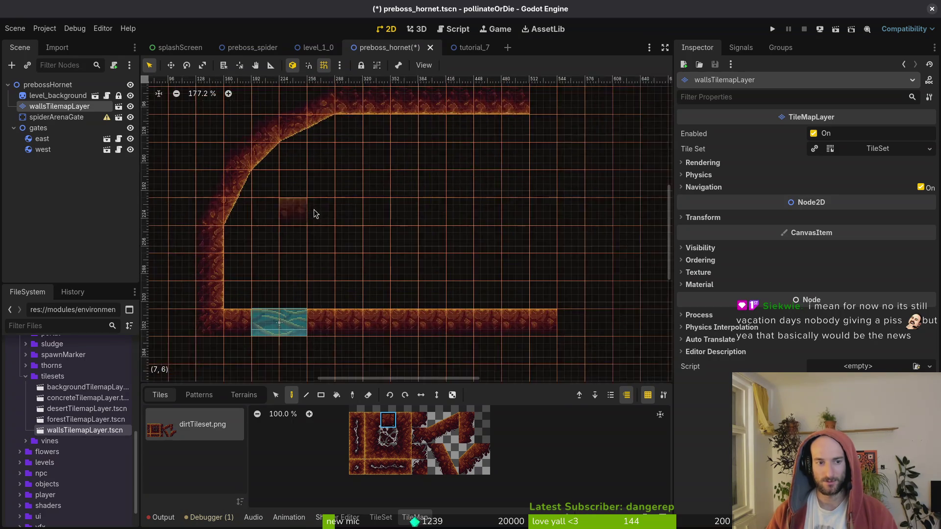
mouse_move(314, 210)
left_mouse_down()
mouse_move(343, 232)
mouse_move(443, 255)
left_mouse_up()
key("Escape")
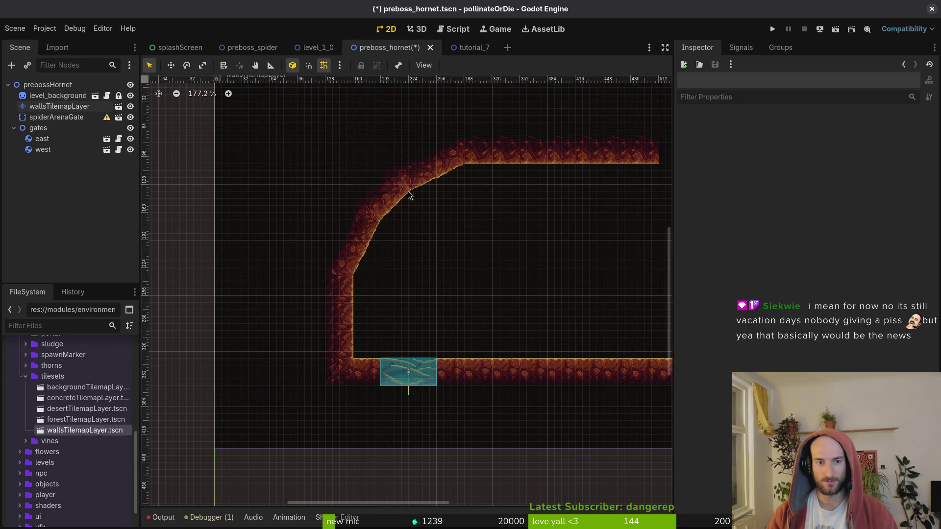
scroll(409, 192, "up", 9)
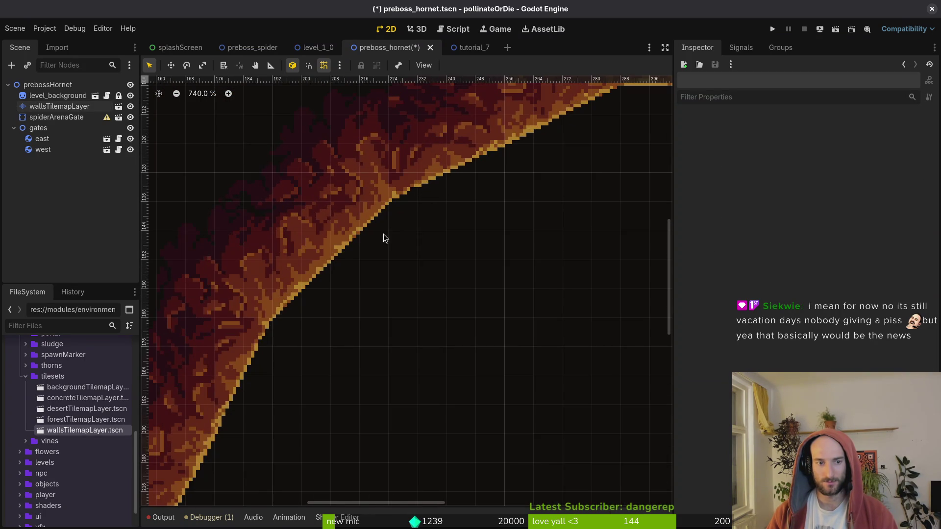
scroll(540, 261, "up", 2)
scroll(537, 252, "down", 6)
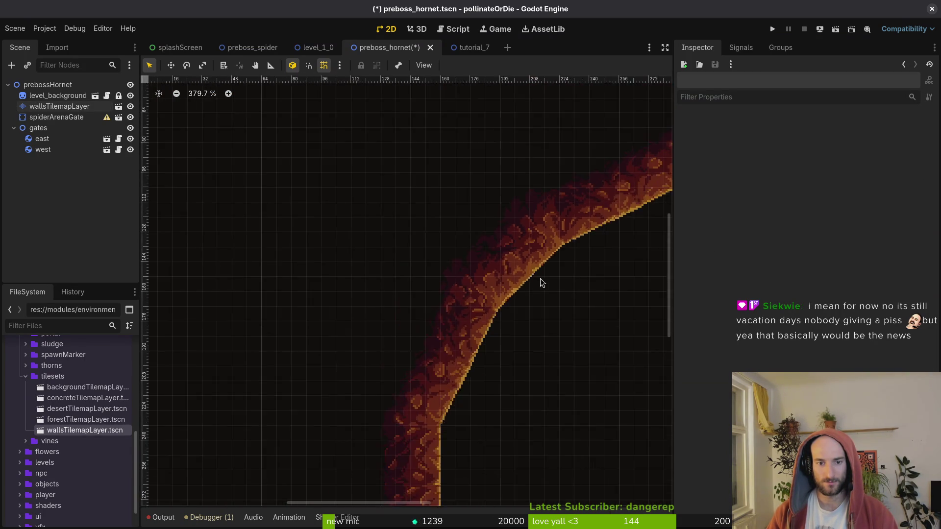
scroll(541, 283, "down", 4)
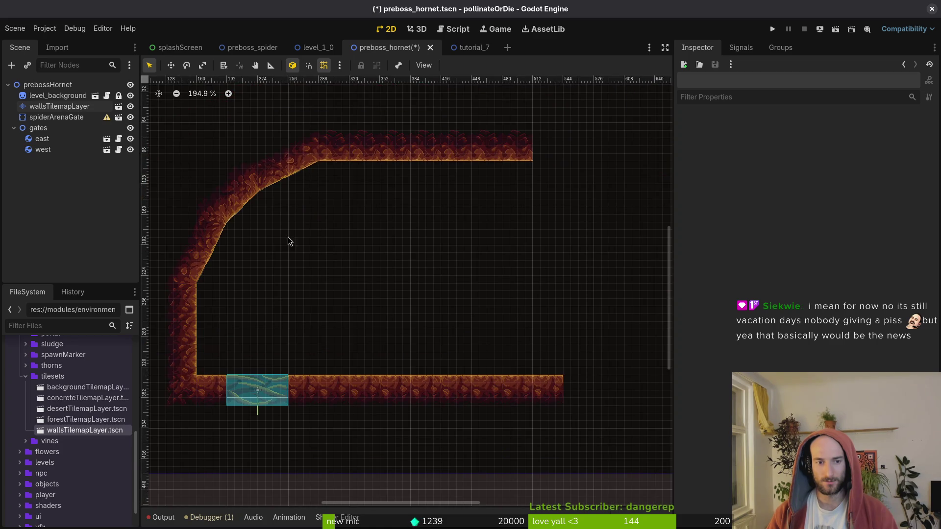
left_click(287, 241)
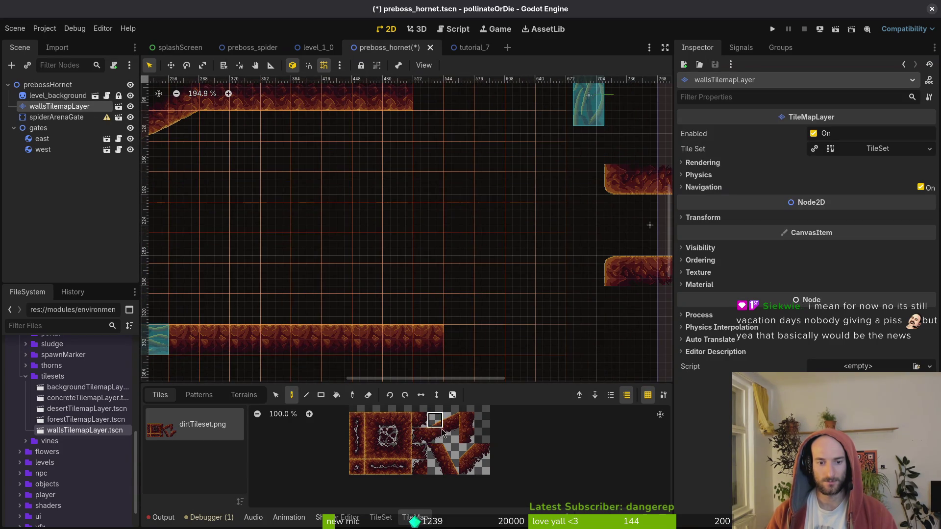
- Paint a rising 2x2 slope along the lower right wall toward the right opening
left_click_drag(442, 430, 483, 467)
left_click(399, 328)
left_click(472, 302)
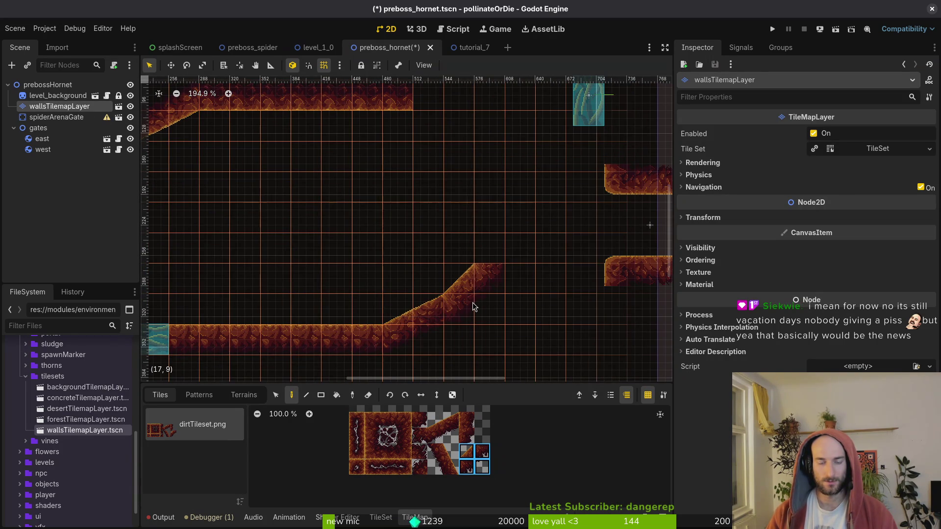
scroll(523, 234, "down", 4)
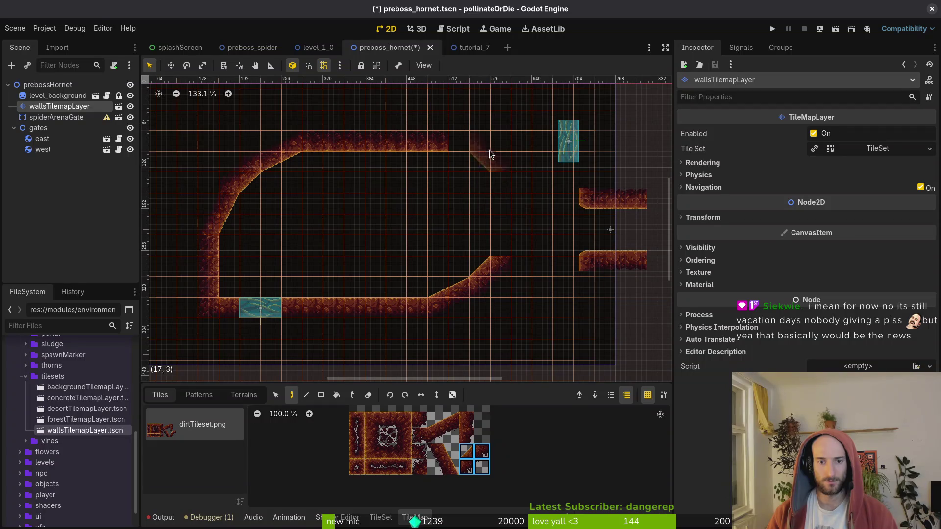
- Flip the slope tiles and paint falling slopes at the top right, undoing one misplaced block
key("v")
left_click(483, 156)
scroll(440, 198, "down", 2)
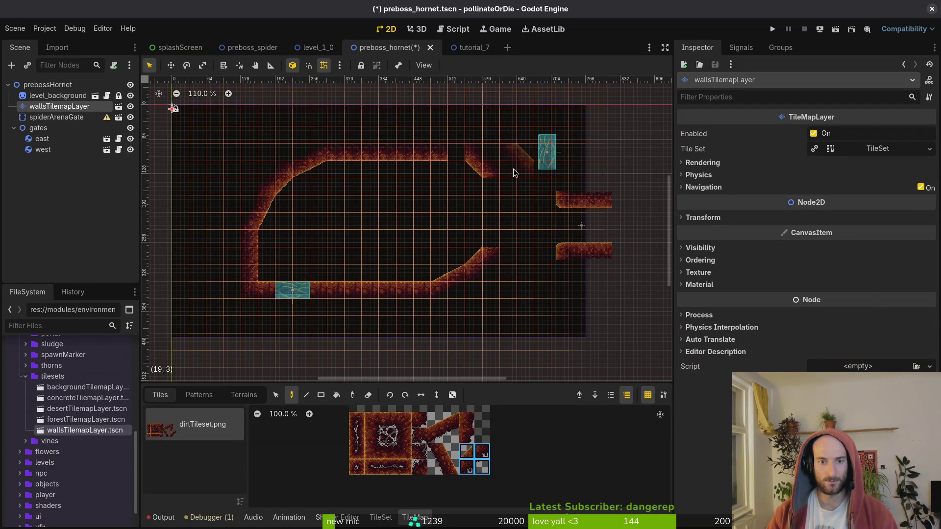
key("ctrl+z")
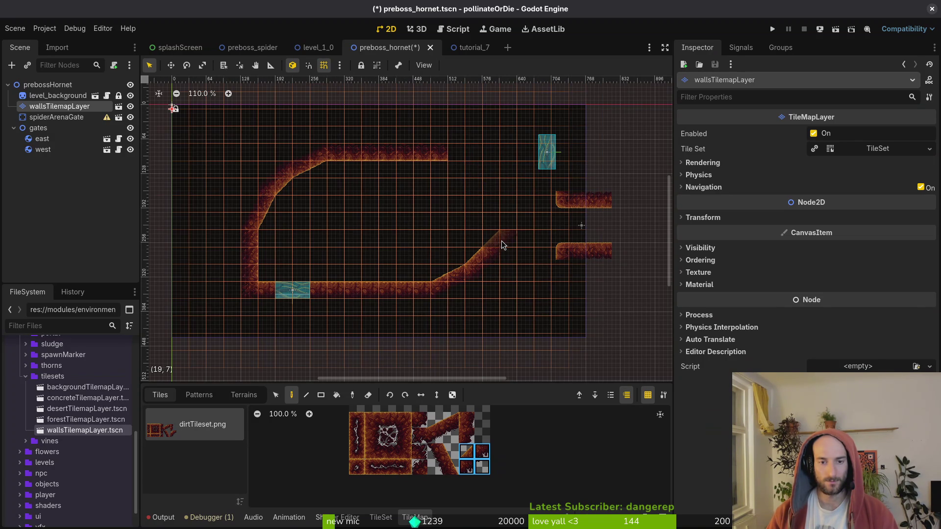
left_click(499, 179)
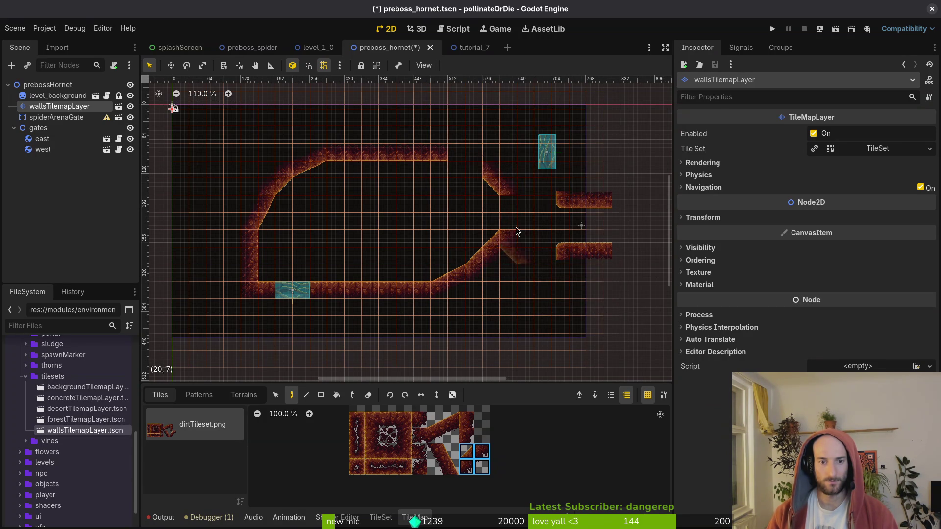
left_click_drag(435, 419, 450, 436)
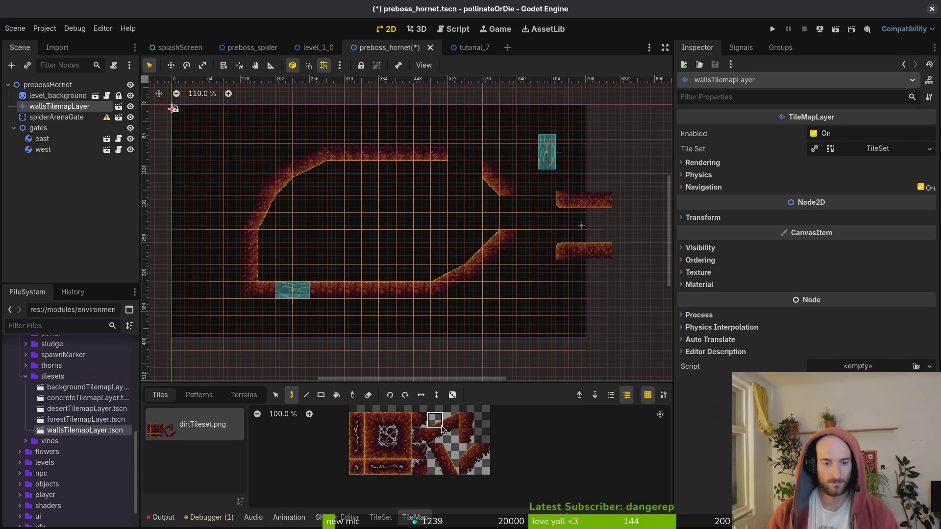
left_click(472, 163)
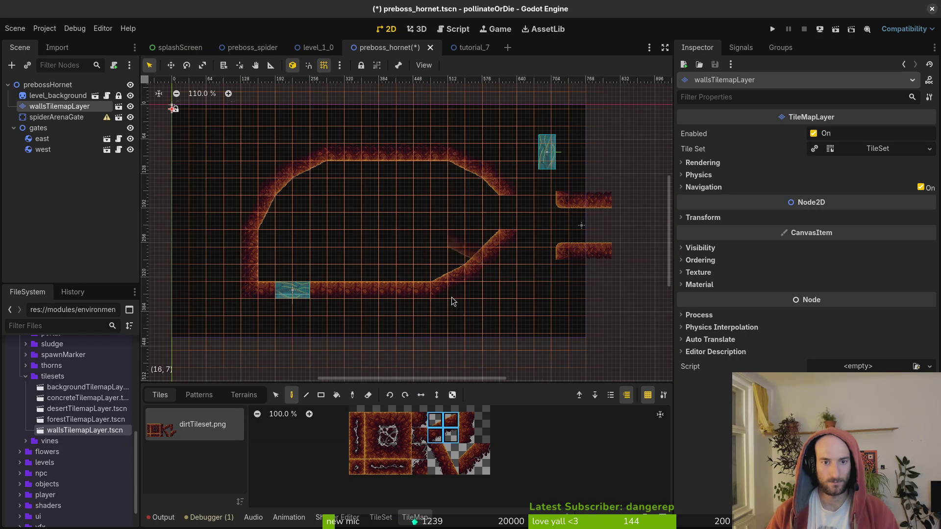
key("Escape")
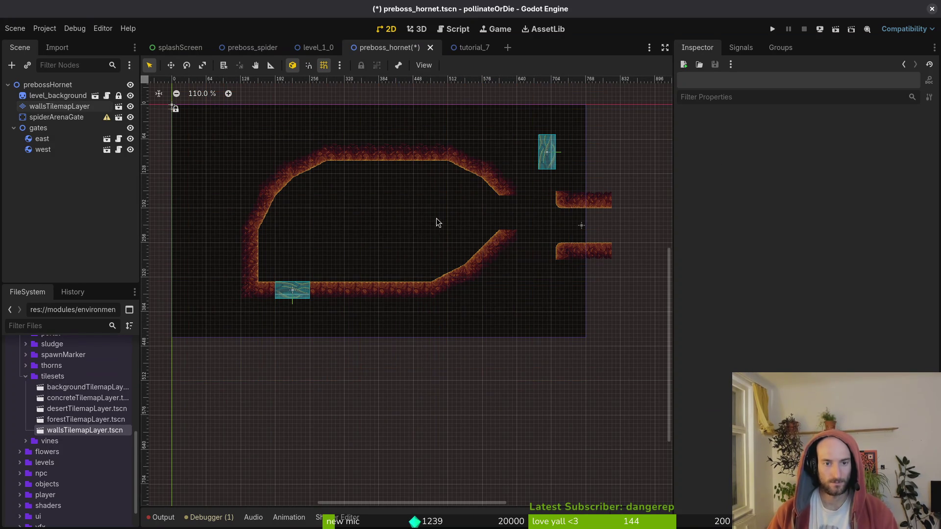
scroll(436, 218, "down", 3)
scroll(477, 238, "up", 5)
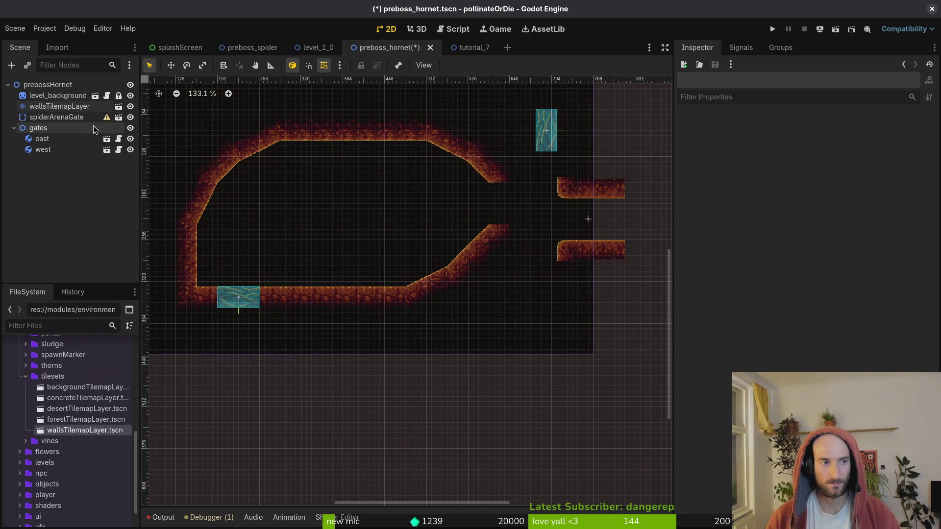
- Drag the spiderArenaGate corridor 96 px left to meet the sloped walls, then reselect wallsTilemapLayer
scroll(493, 231, "up", 4)
scroll(493, 231, "down", 3)
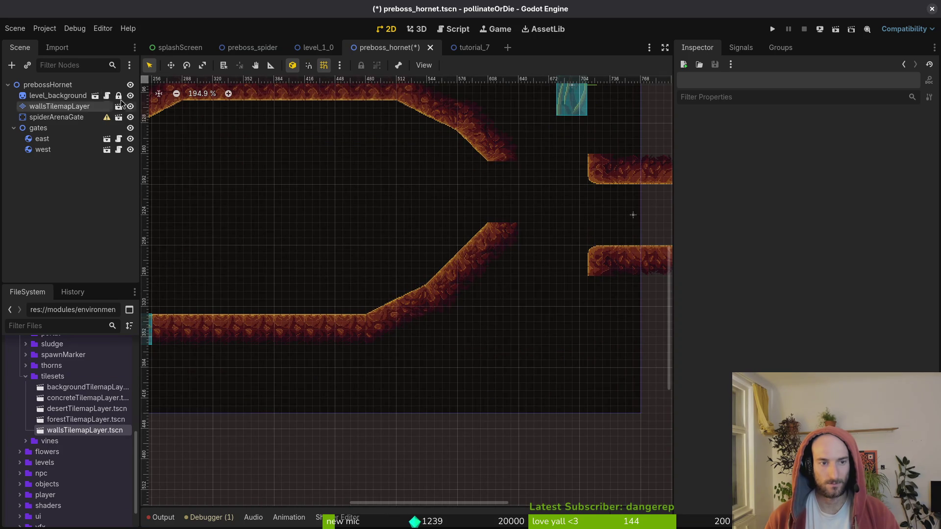
left_click(59, 106)
left_click_drag(466, 216, 463, 206)
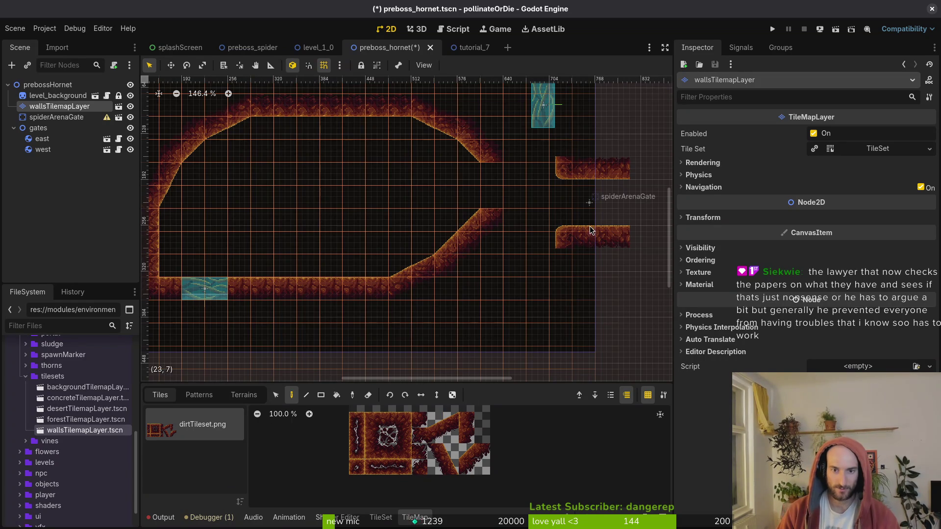
mouse_move(584, 213)
left_mouse_down()
mouse_move(586, 204)
mouse_move(516, 207)
left_mouse_up()
scroll(490, 181, "up", 6)
scroll(485, 171, "down", 5)
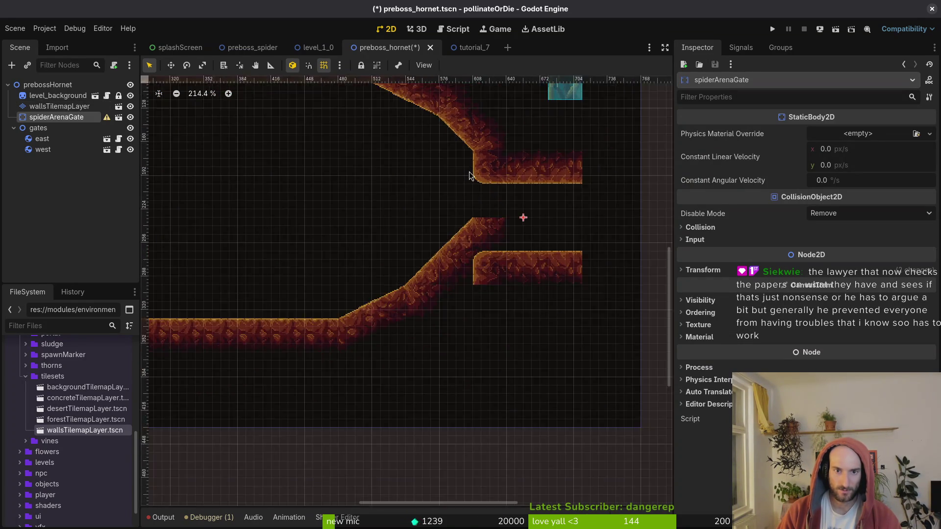
scroll(501, 151, "up", 6)
scroll(469, 160, "down", 2)
scroll(500, 147, "up", 3)
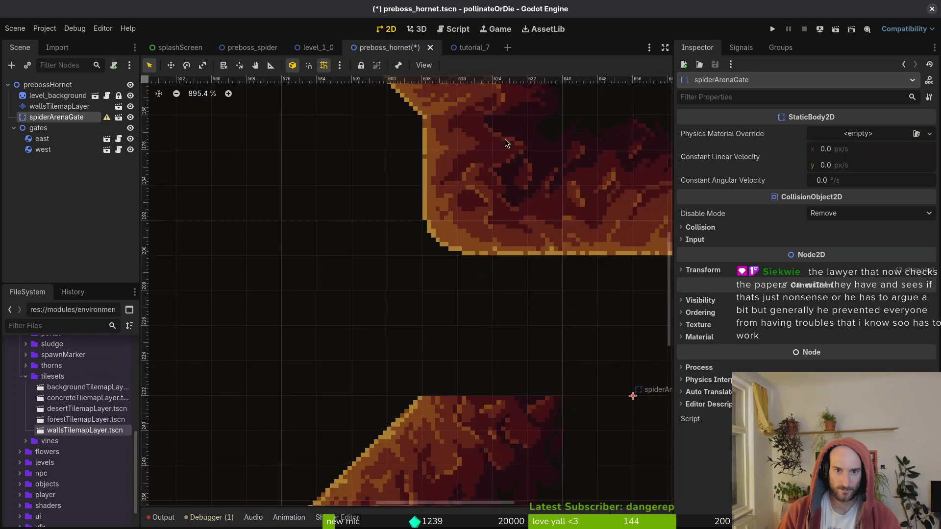
scroll(500, 152, "down", 2)
scroll(466, 196, "down", 4)
scroll(436, 223, "down", 1)
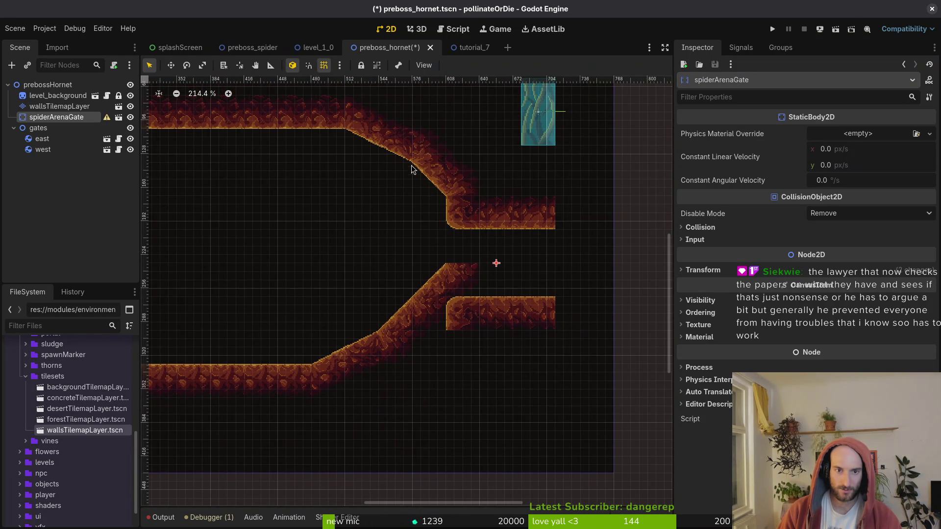
left_click(59, 106)
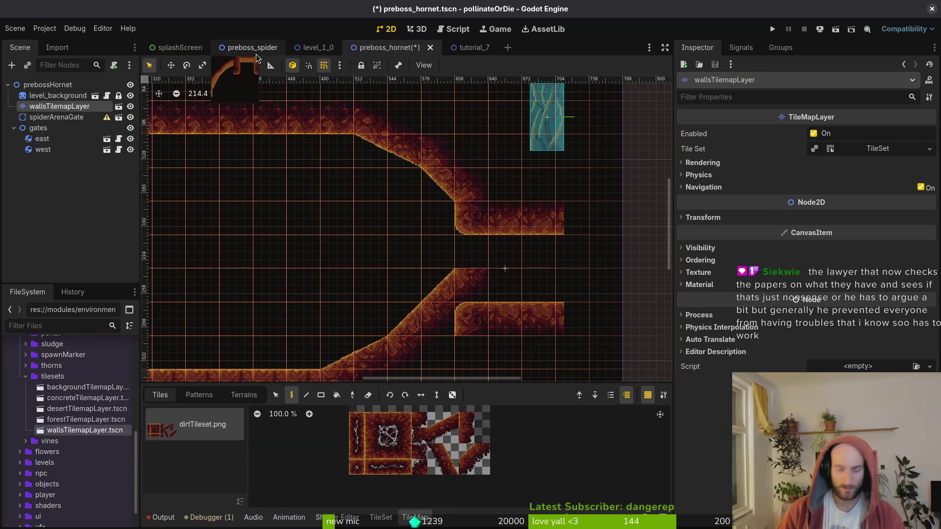
- Open hive.tscn via quick search 'hive', view its layout, then return to the preboss_hornet tab
key("alt+shift+o")
type("hive")
key("Down")
key("Return")
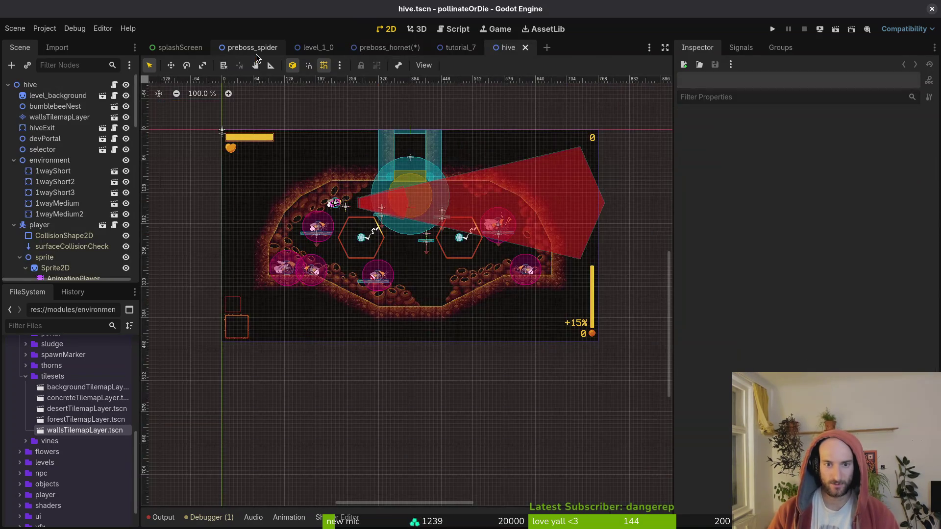
scroll(489, 222, "up", 6)
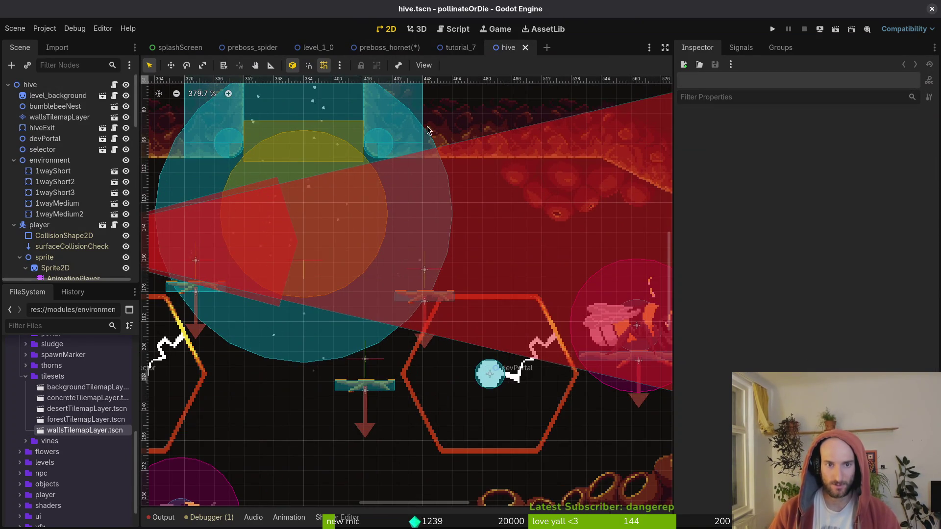
scroll(428, 130, "down", 3)
left_click_drag(467, 148, 429, 276)
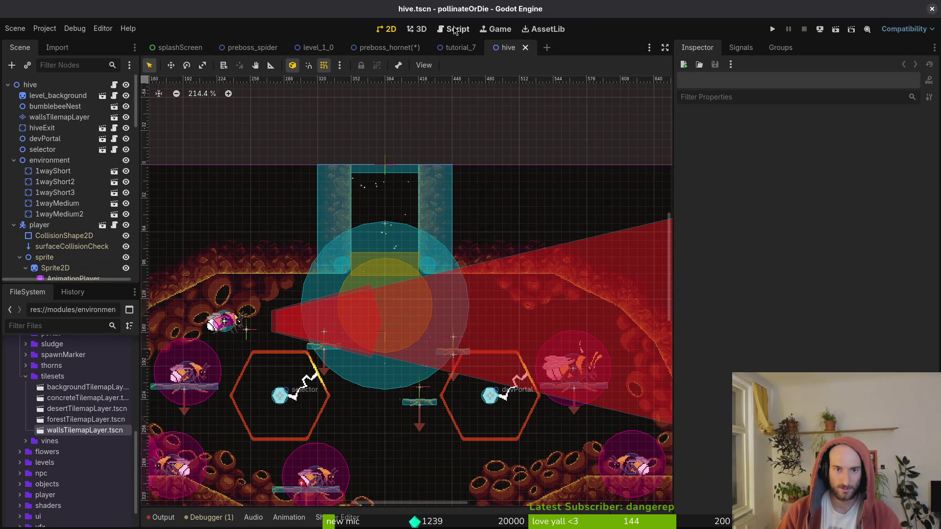
left_click(464, 49)
- Back in preboss_hornet, erase the lower-right diagonal and the right ends of the top and bottom walls
left_click(387, 48)
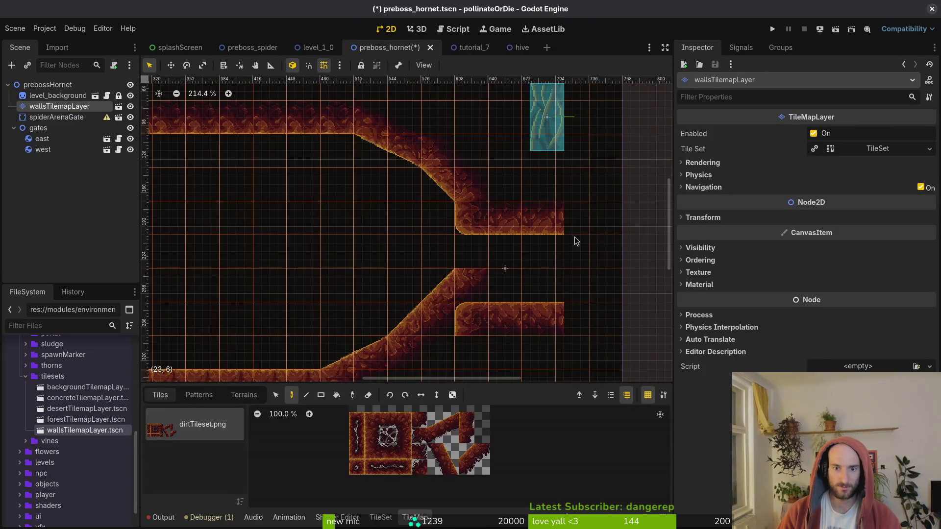
scroll(576, 240, "down", 4)
scroll(547, 240, "up", 1)
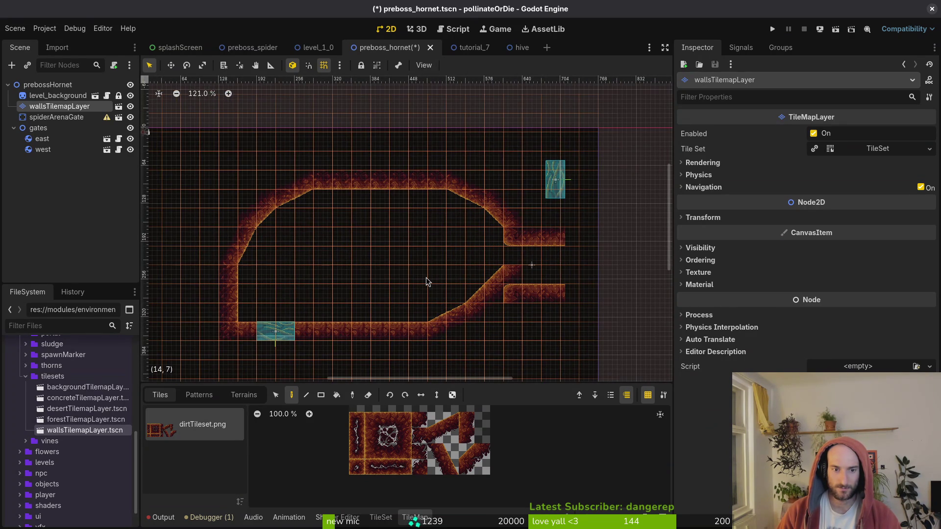
scroll(425, 277, "down", 3)
scroll(402, 277, "up", 2)
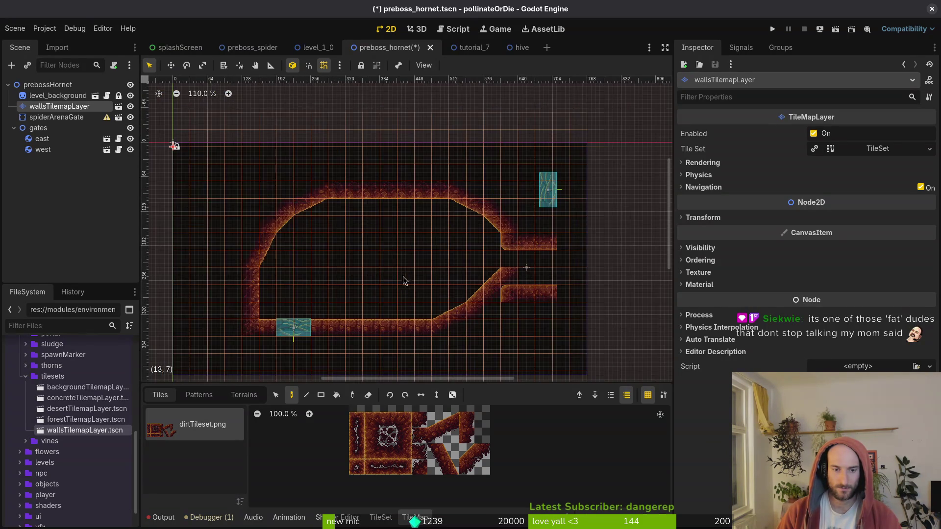
left_click_drag(403, 277, 395, 256)
scroll(393, 286, "up", 3)
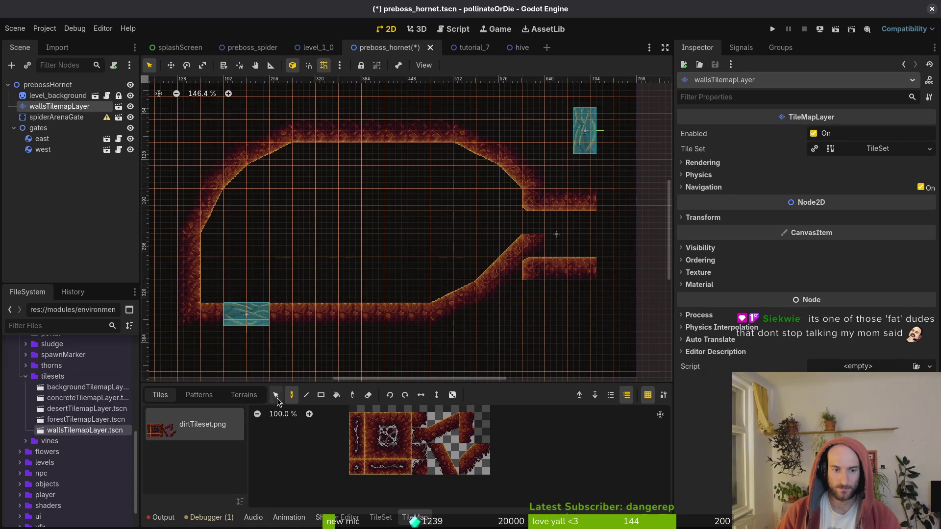
left_click(368, 395)
mouse_move(372, 342)
left_mouse_down()
mouse_move(563, 248)
mouse_move(542, 248)
mouse_move(477, 163)
left_mouse_up()
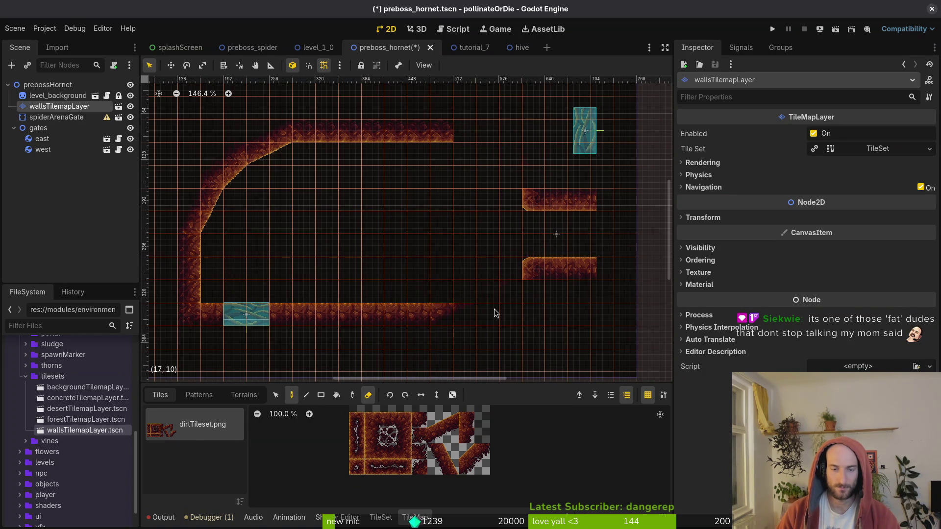
mouse_move(495, 314)
left_mouse_down()
mouse_move(443, 316)
mouse_move(439, 130)
left_mouse_up()
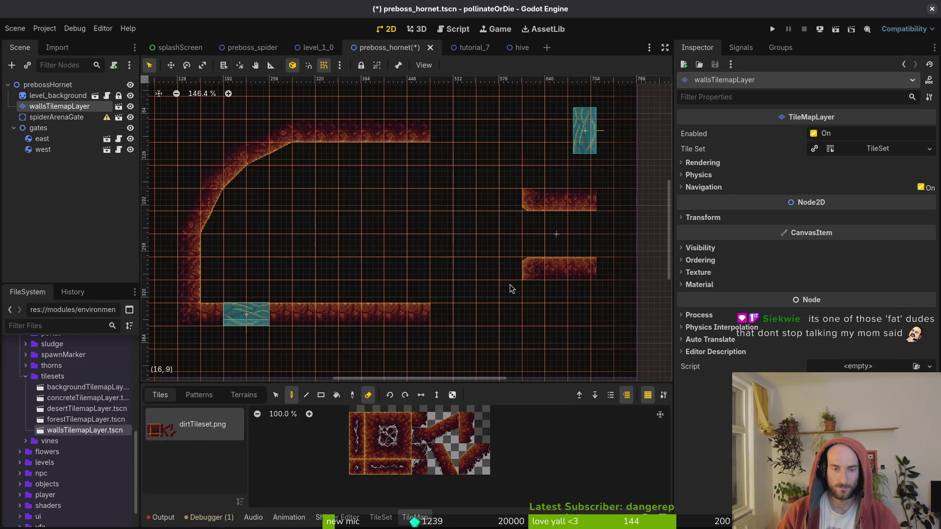
key("Escape")
- Move the east gate near the top right and nudge the spiderArenaGate platforms up-left
mouse_move(585, 130)
left_mouse_down()
mouse_move(529, 225)
mouse_move(596, 119)
left_mouse_up()
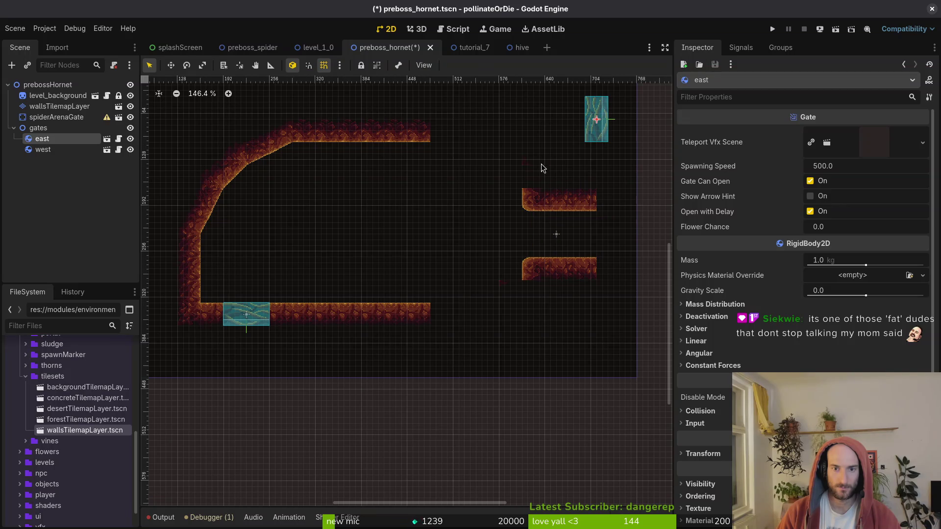
left_click(542, 168)
left_click(58, 96)
left_click(59, 107)
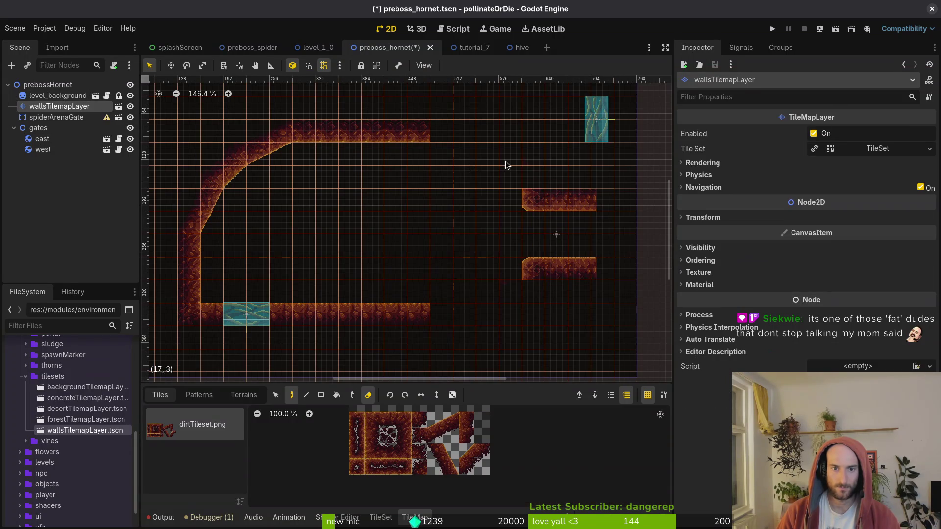
key("e")
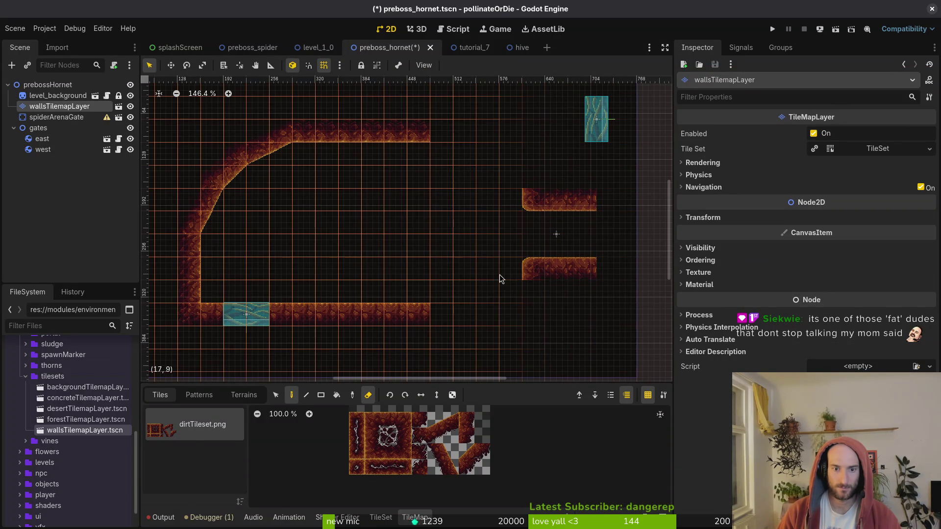
key("Escape")
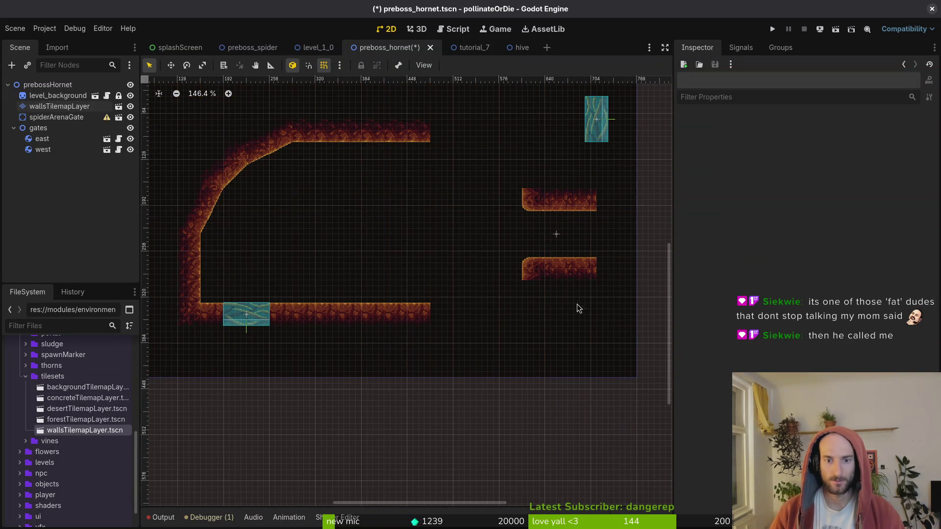
left_click(545, 239)
left_click_drag(545, 239, 528, 227)
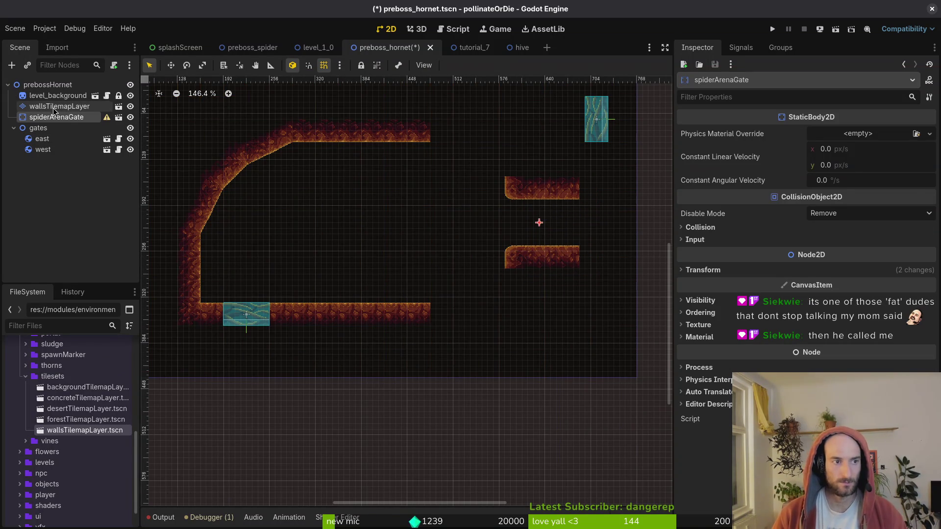
- Paint diagonal dirt slope tiles from the top-right corner down below the right platform
left_click(59, 106)
left_click_drag(466, 450, 482, 468)
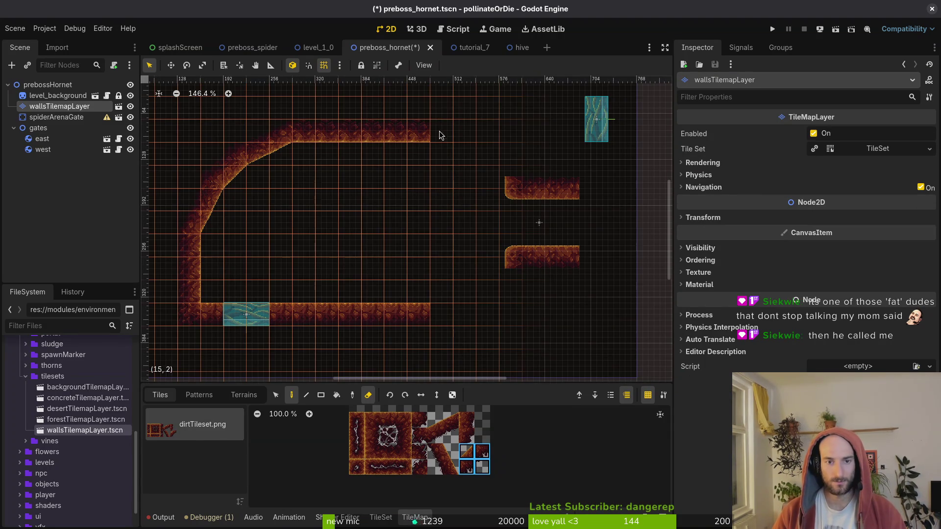
left_click(369, 395)
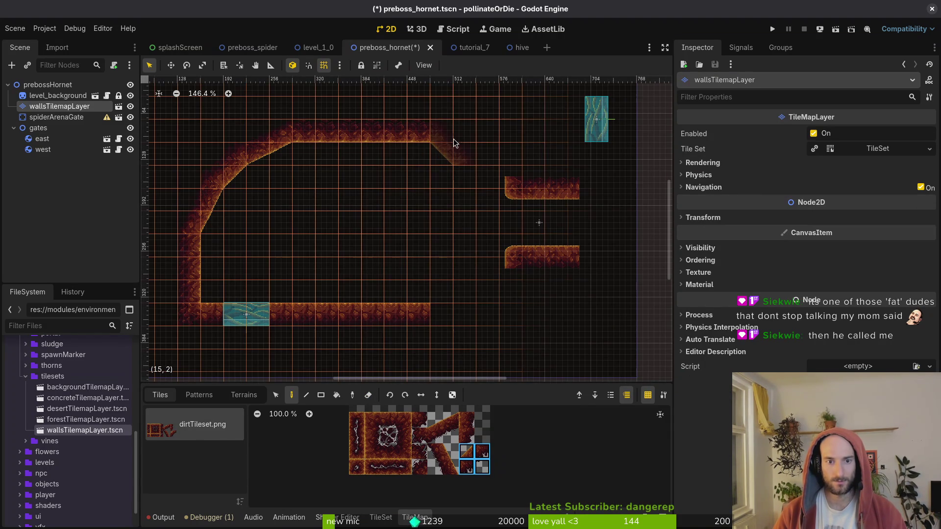
left_click_drag(435, 421, 451, 436)
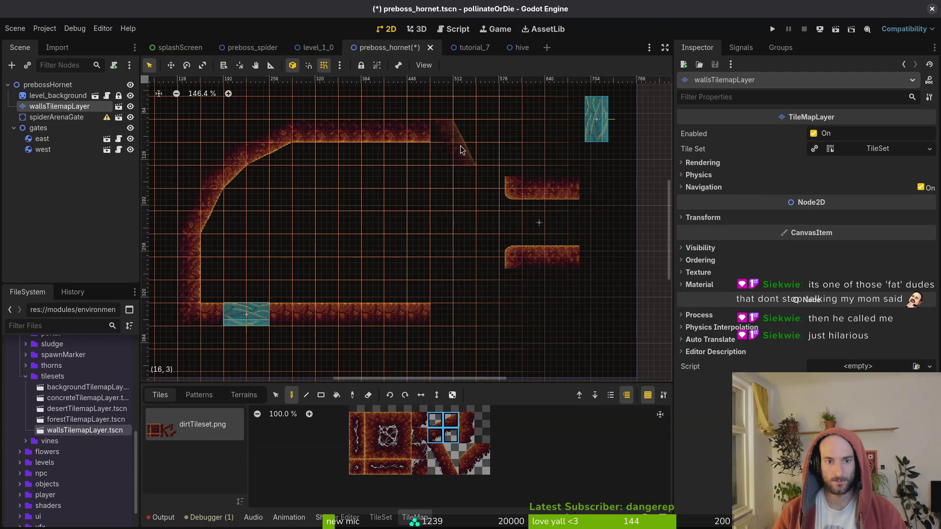
left_click(405, 395)
left_click(421, 395)
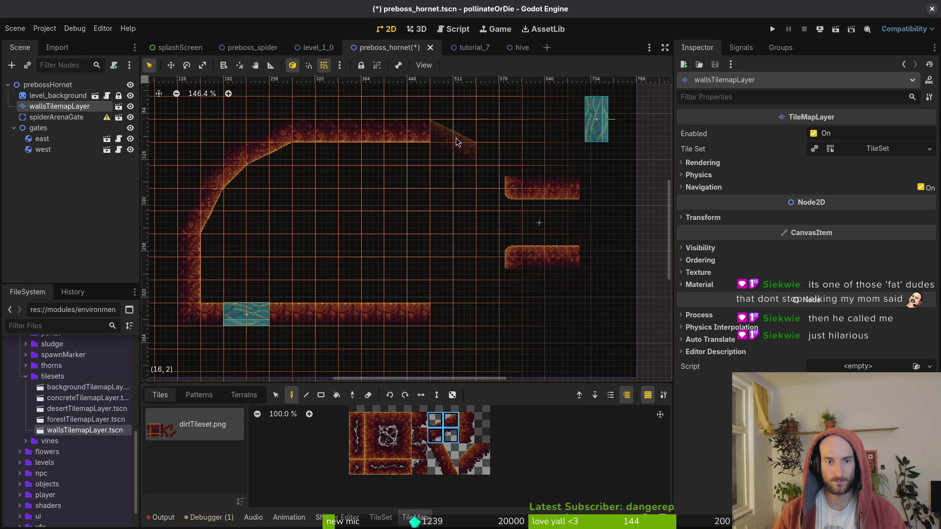
key("v")
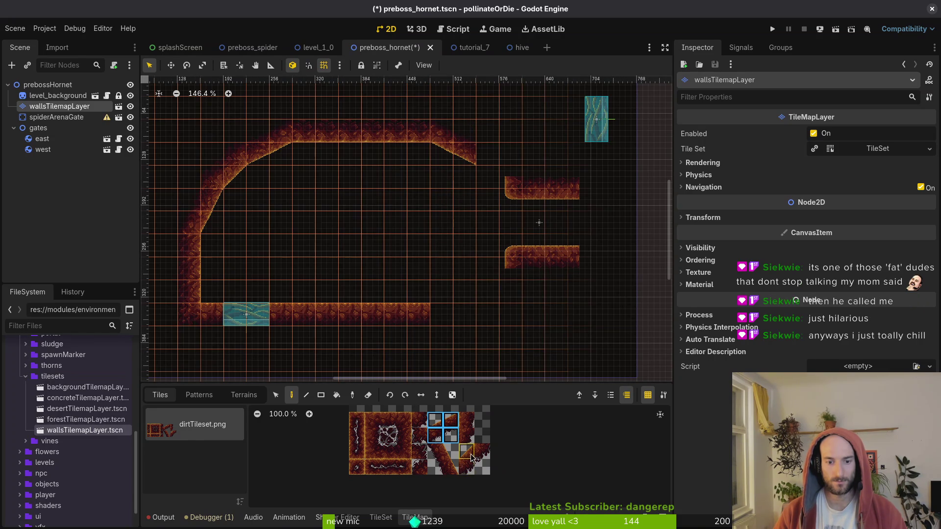
left_click_drag(467, 451, 482, 467)
left_click(501, 181)
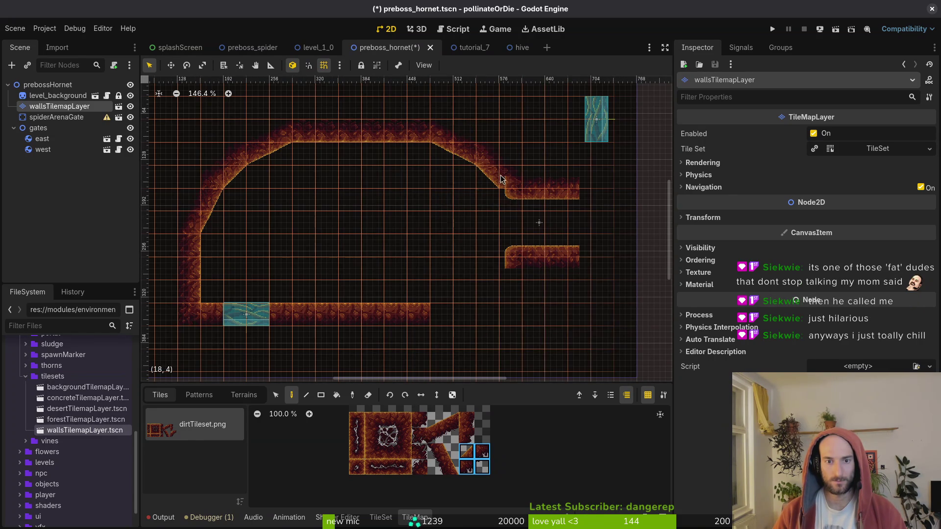
left_click_drag(434, 451, 450, 467)
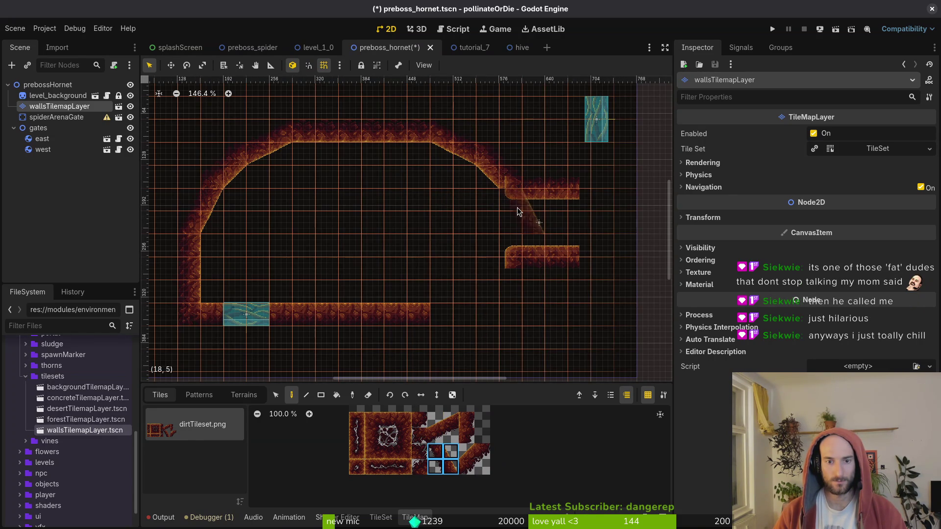
left_click(518, 212)
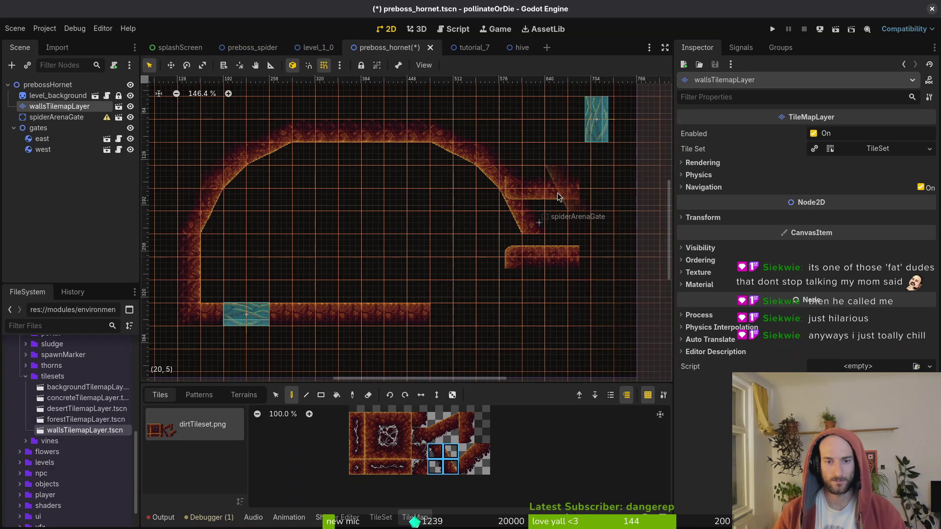
- Centre the gate platforms, paint a vertical right wall and extend the floor rightward
mouse_move(536, 189)
left_mouse_down()
mouse_move(561, 245)
mouse_move(336, 165)
left_mouse_up()
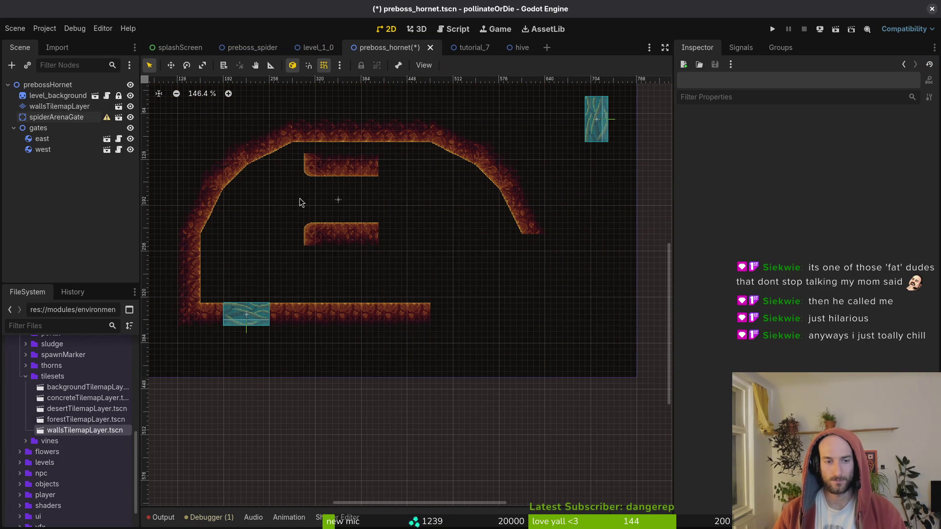
left_click(59, 106)
left_click(372, 435)
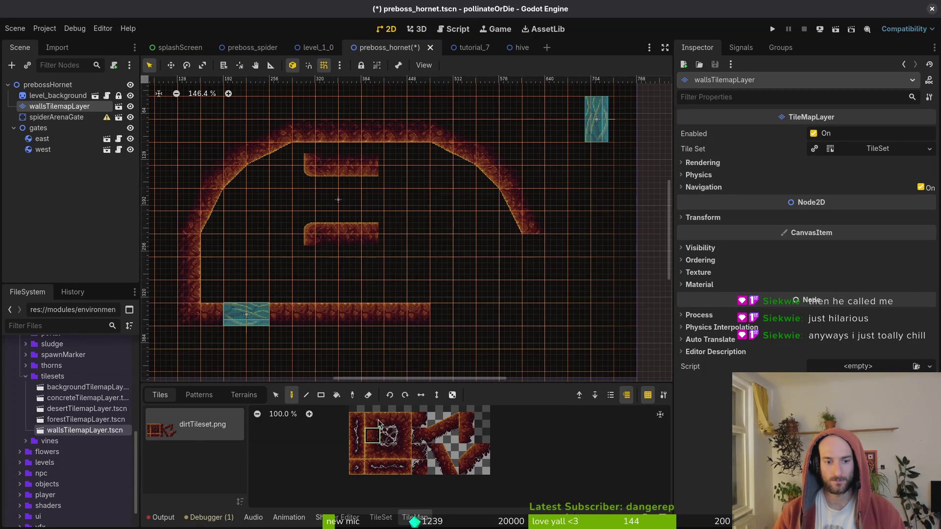
left_click_drag(530, 245, 526, 284)
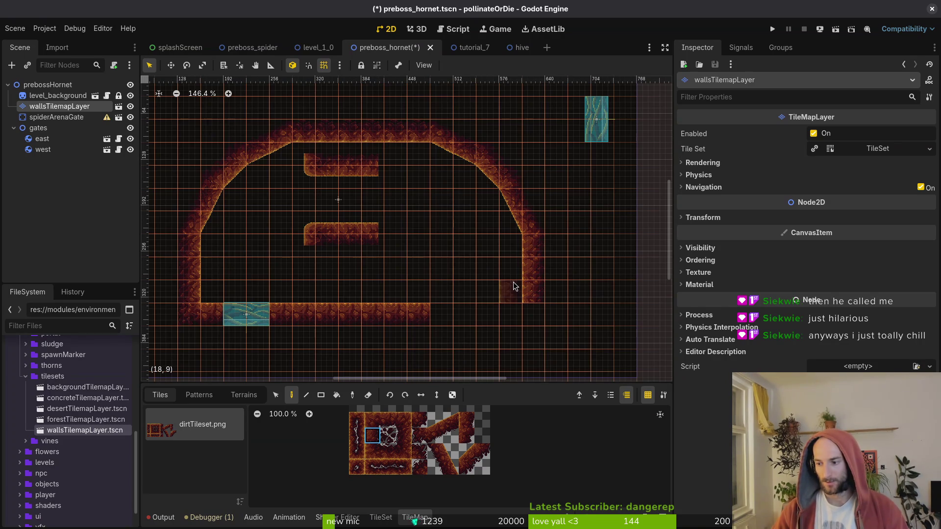
left_click(388, 420)
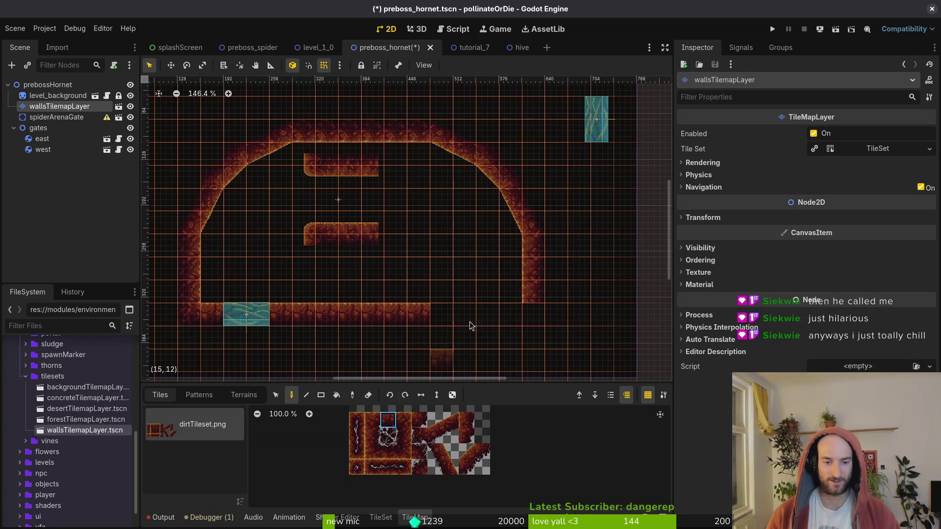
left_click_drag(512, 315, 441, 316)
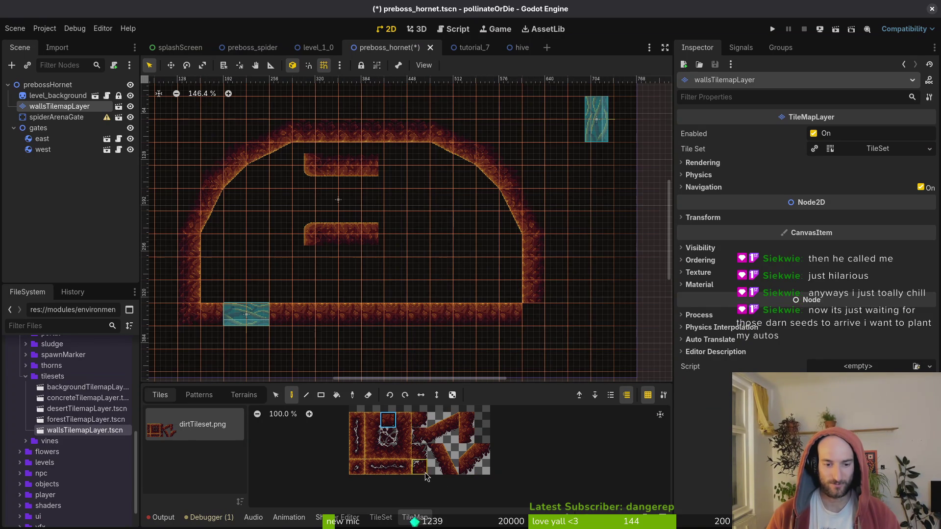
key("Escape")
- Save the scene, then move the gate platforms up and out past the right wall
key("ctrl+s")
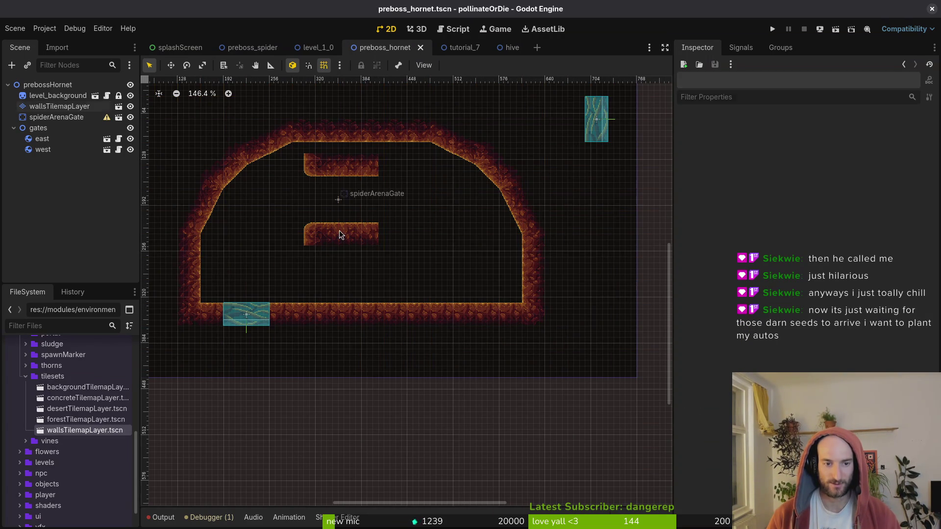
mouse_move(339, 230)
left_mouse_down()
mouse_move(554, 275)
mouse_move(560, 293)
mouse_move(426, 269)
mouse_move(364, 240)
mouse_move(412, 242)
left_mouse_up()
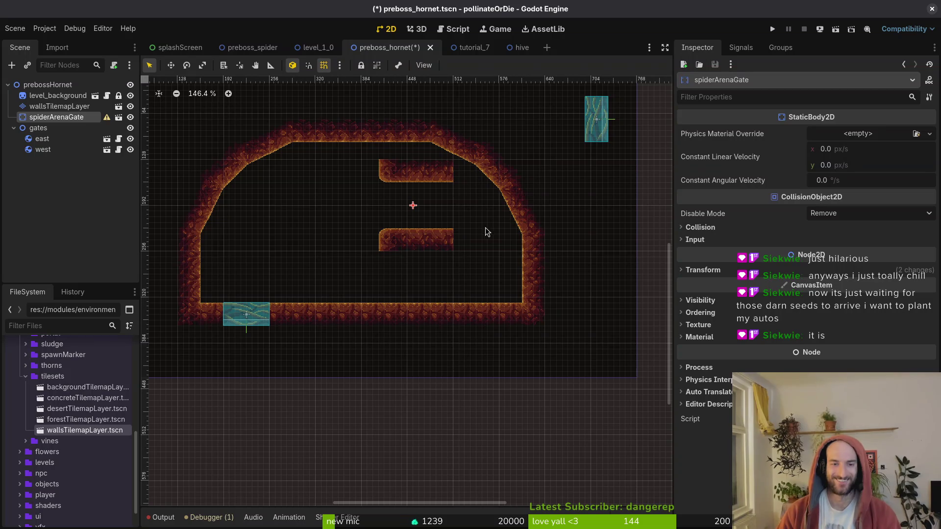
mouse_move(425, 242)
left_mouse_down()
mouse_move(450, 267)
mouse_move(487, 278)
mouse_move(457, 270)
mouse_move(447, 284)
left_mouse_up()
scroll(378, 235, "down", 6)
scroll(405, 262, "up", 3)
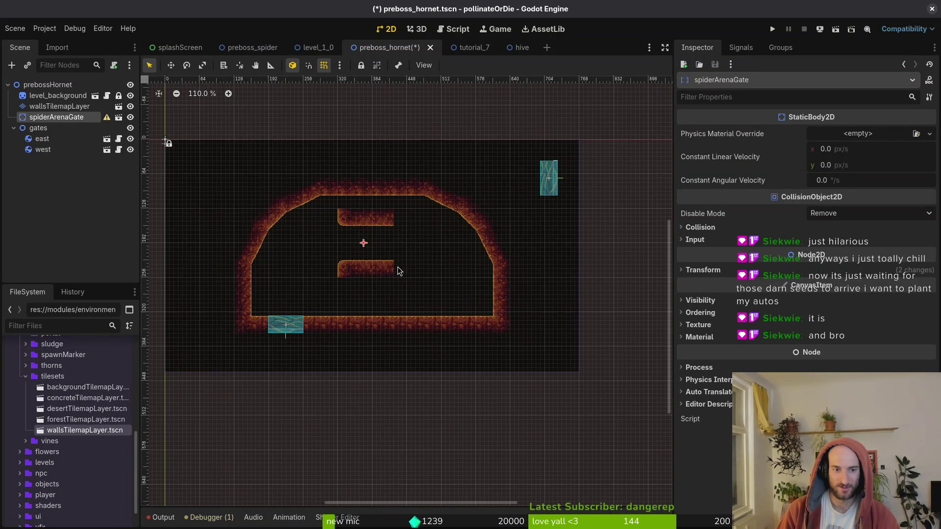
mouse_move(372, 271)
left_mouse_down()
mouse_move(531, 290)
mouse_move(523, 306)
mouse_move(470, 162)
mouse_move(478, 167)
left_mouse_up()
- Erase a gap in the right wall, set the east gate in it with the corridor outside, and save
left_click(38, 106)
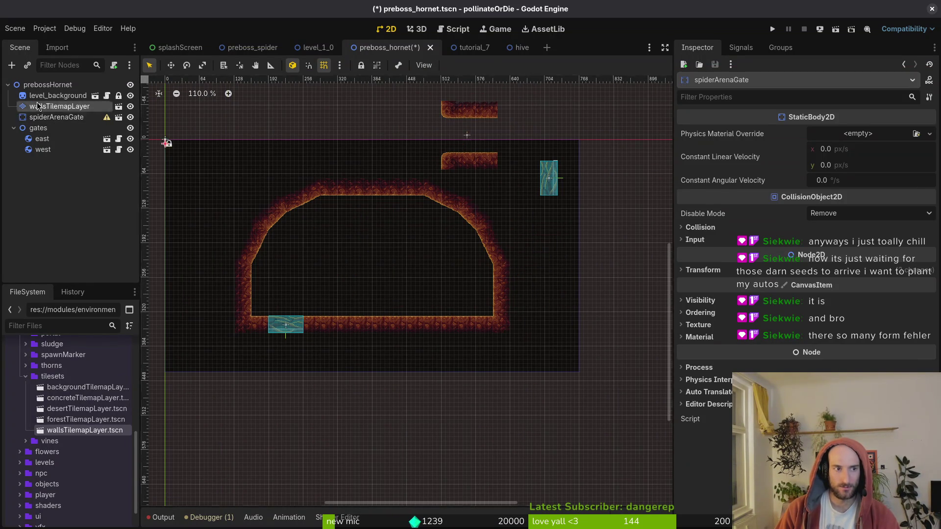
left_click_drag(490, 284, 505, 278)
left_click_drag(550, 187, 502, 290)
left_click_drag(483, 158, 536, 307)
left_click(536, 306)
key("ctrl+s")
scroll(490, 259, "down", 5)
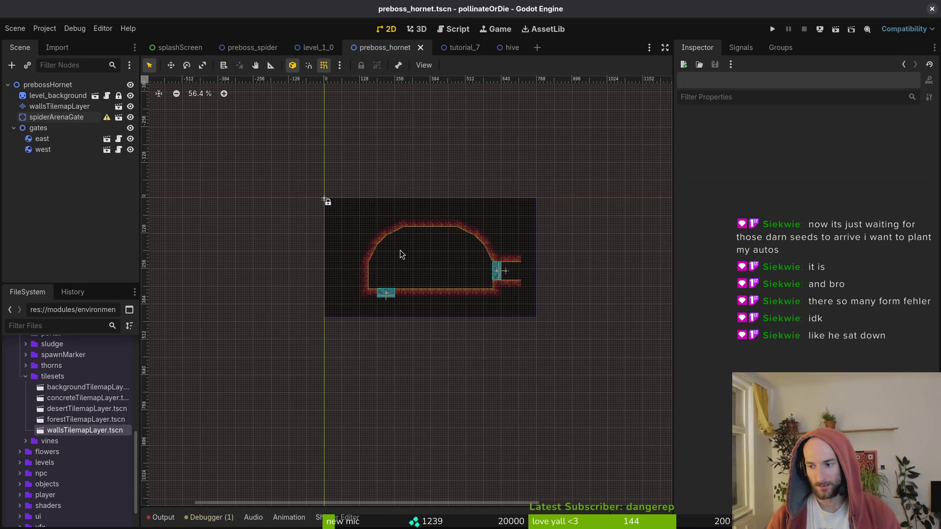
scroll(400, 254, "down", 2)
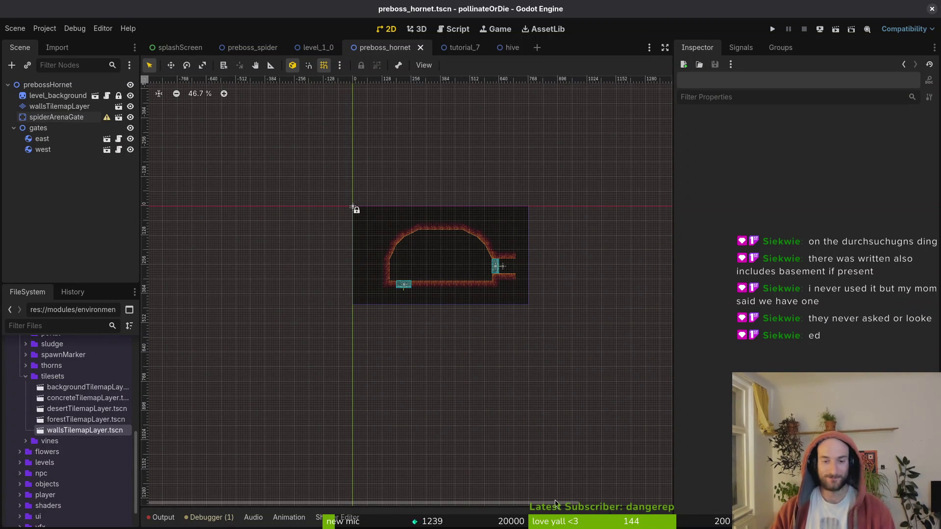
- Create preboss_room.gd in the preboss folder and attach it to the prebossHornet root node
scroll(525, 268, "up", 3)
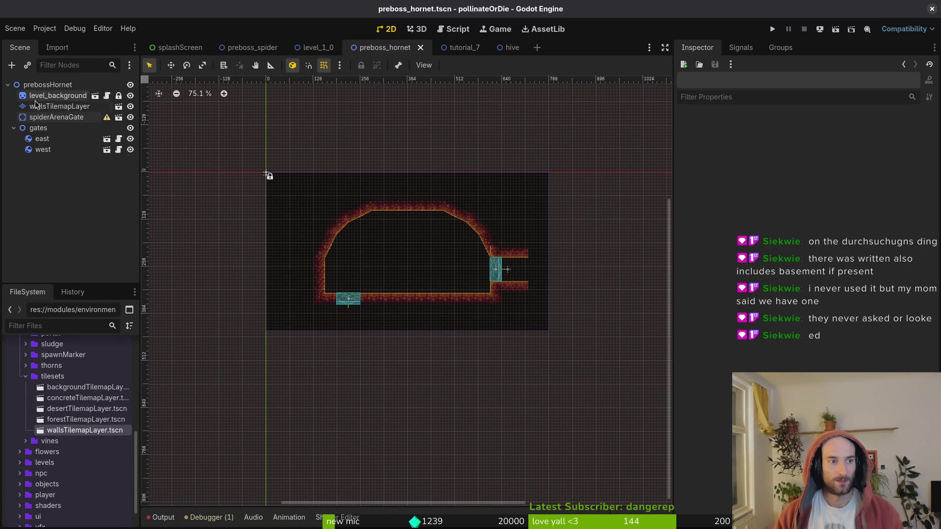
key("ctrl+a")
key("Escape")
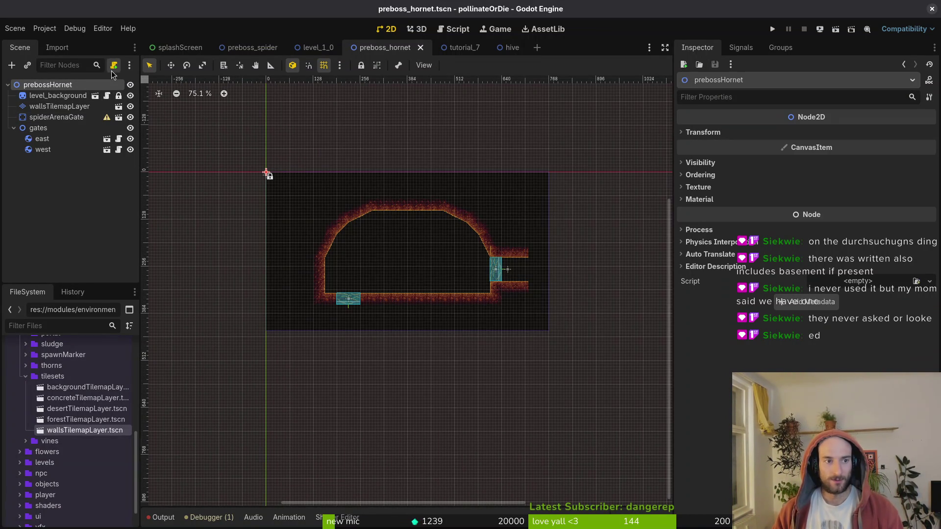
left_click(114, 66)
left_click(576, 252)
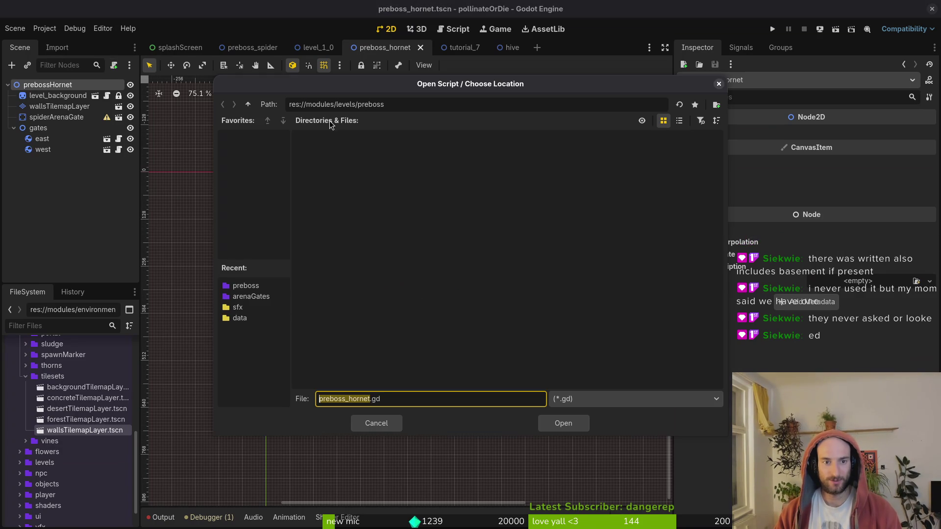
left_click(248, 104)
double_click(472, 164)
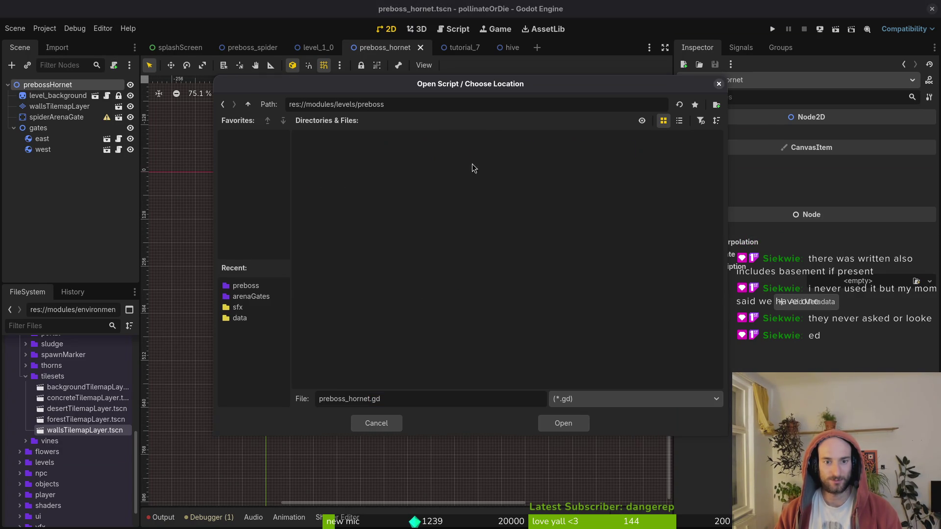
left_click_drag(366, 399, 255, 400)
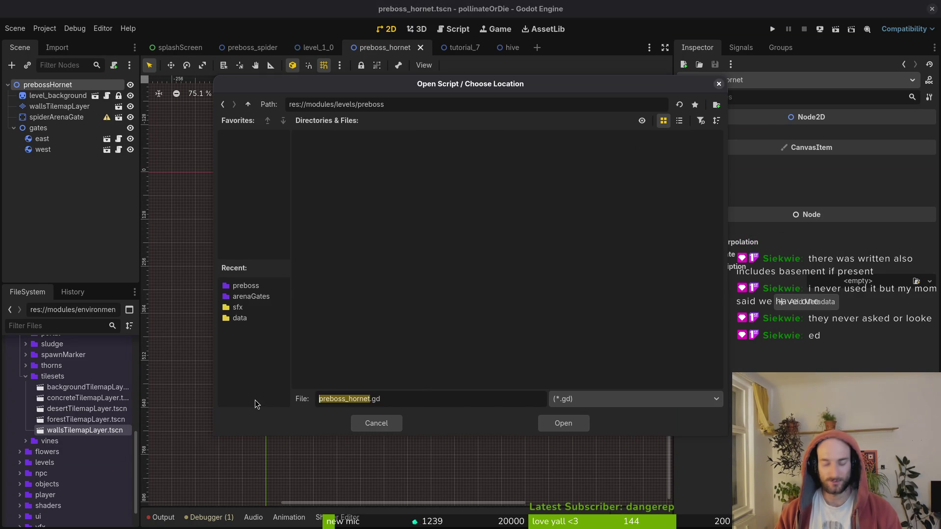
type("oreb")
key("BackSpace")
key("BackSpace")
key("BackSpace")
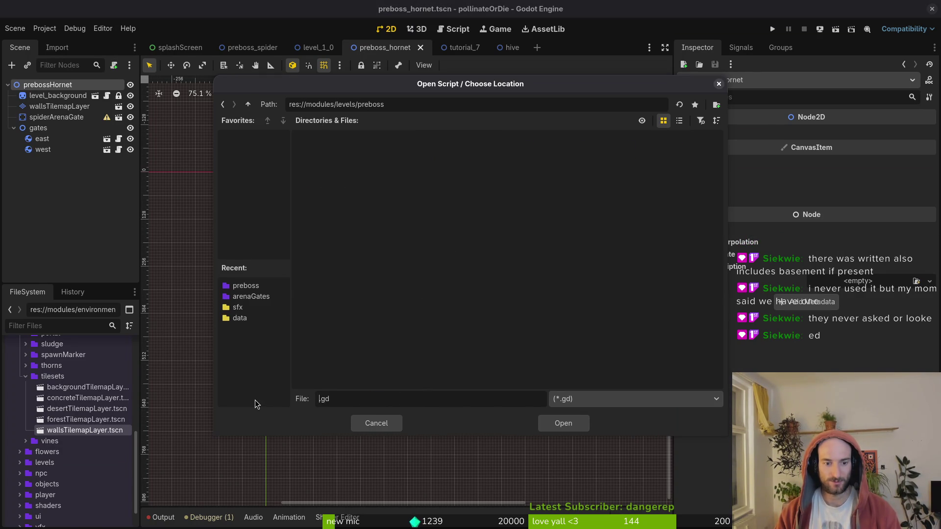
type("preboss_room")
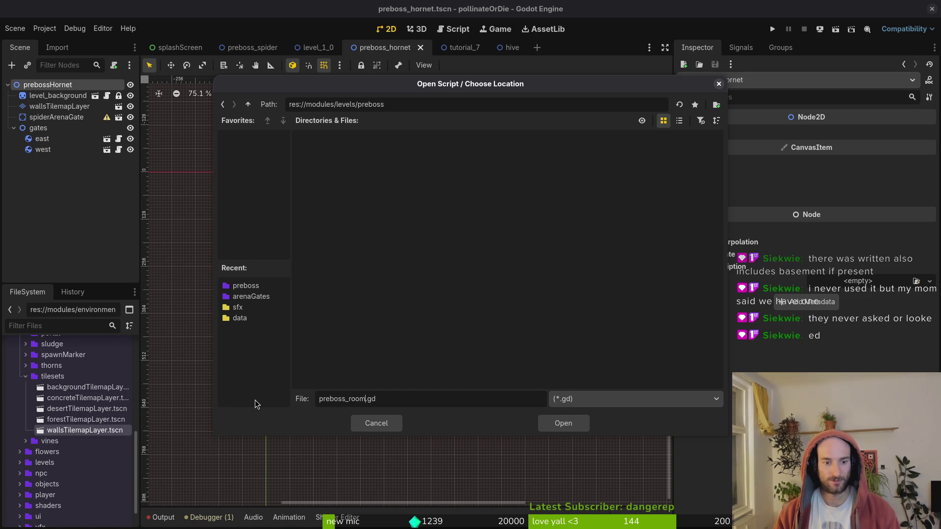
key("Return")
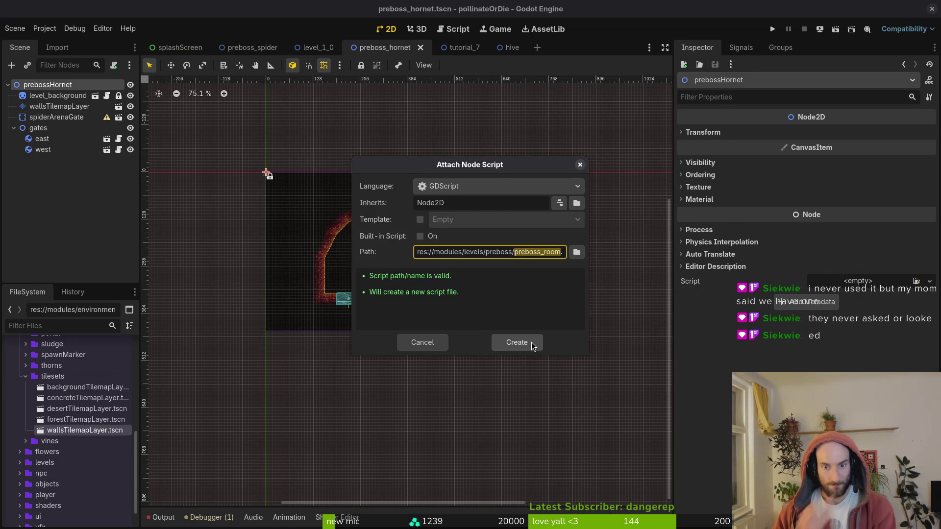
left_click(531, 342)
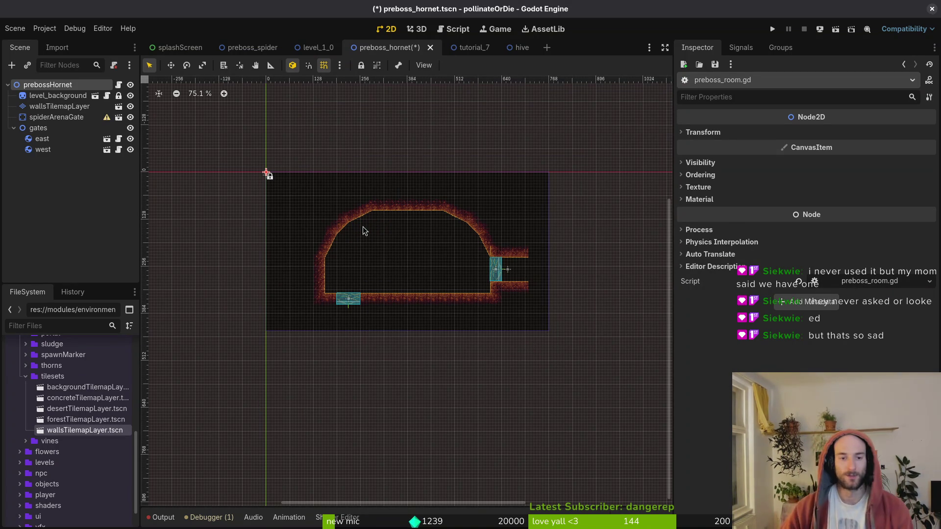
- In FileSystem, collapse tilesets and environment and expand modules/npc/friend
left_click_drag(400, 258, 386, 253)
scroll(431, 214, "up", 1)
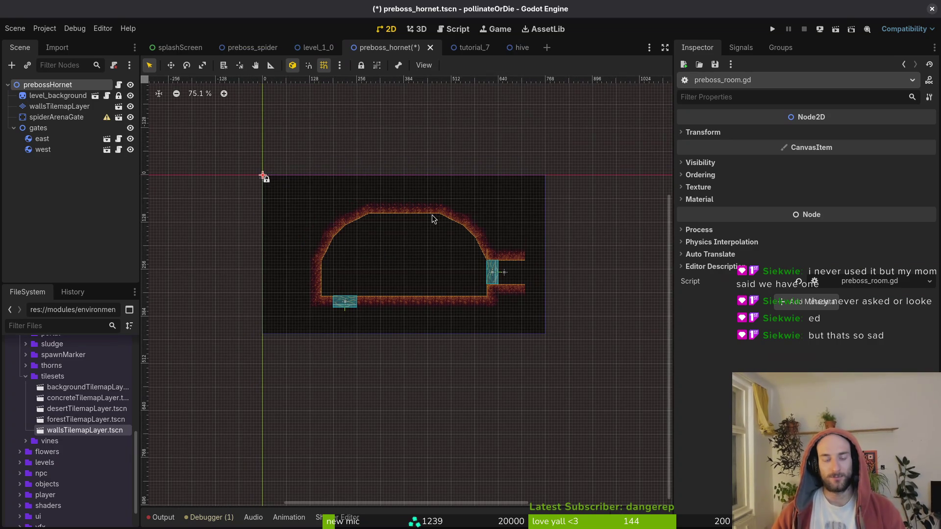
scroll(415, 333, "left", 2)
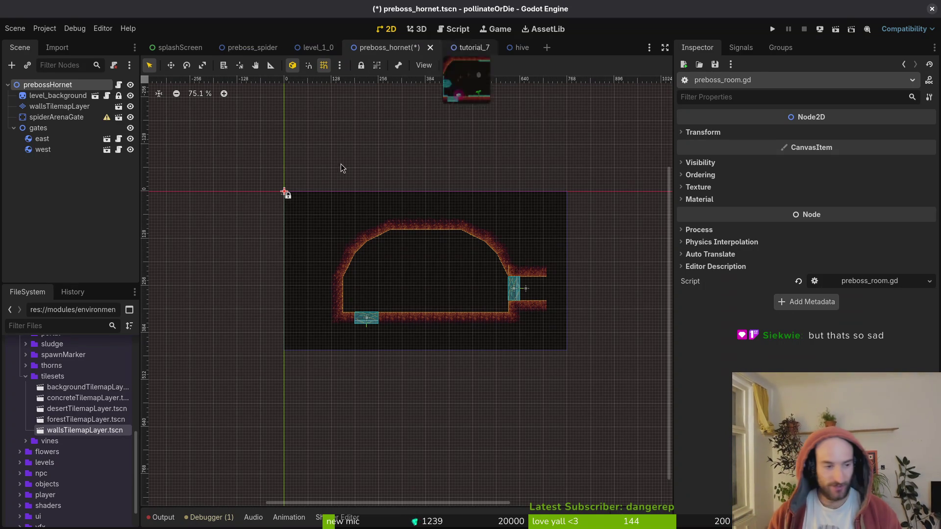
left_click(25, 376)
scroll(16, 435, "up", 3)
scroll(29, 426, "up", 5)
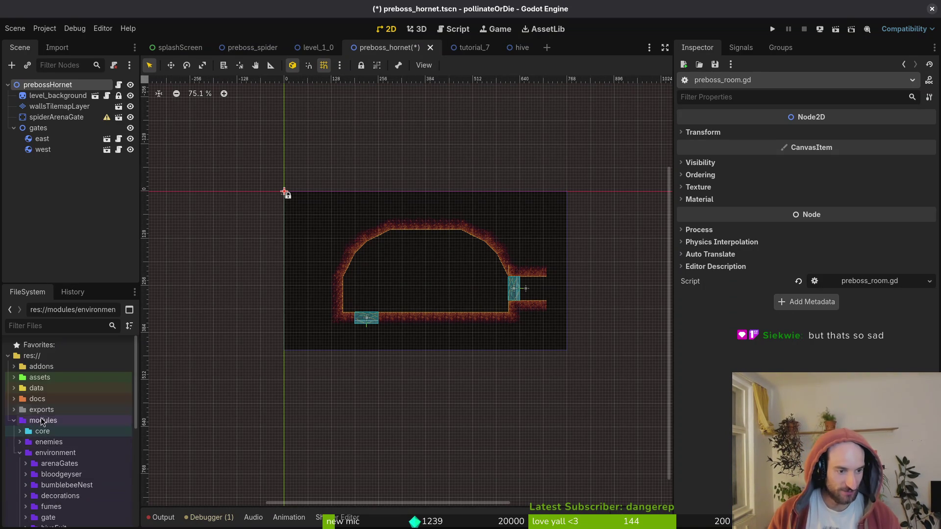
left_click(19, 453)
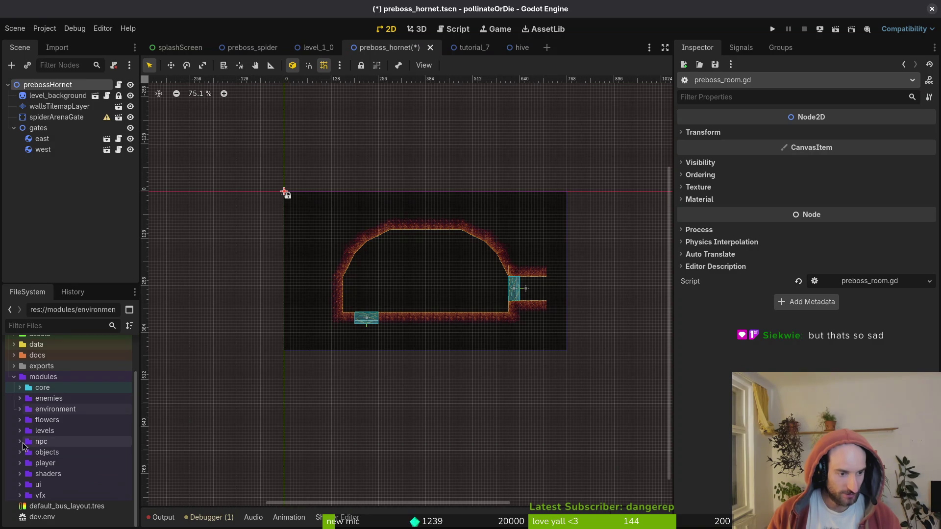
left_click(20, 441)
scroll(49, 422, "down", 3)
left_click(26, 395)
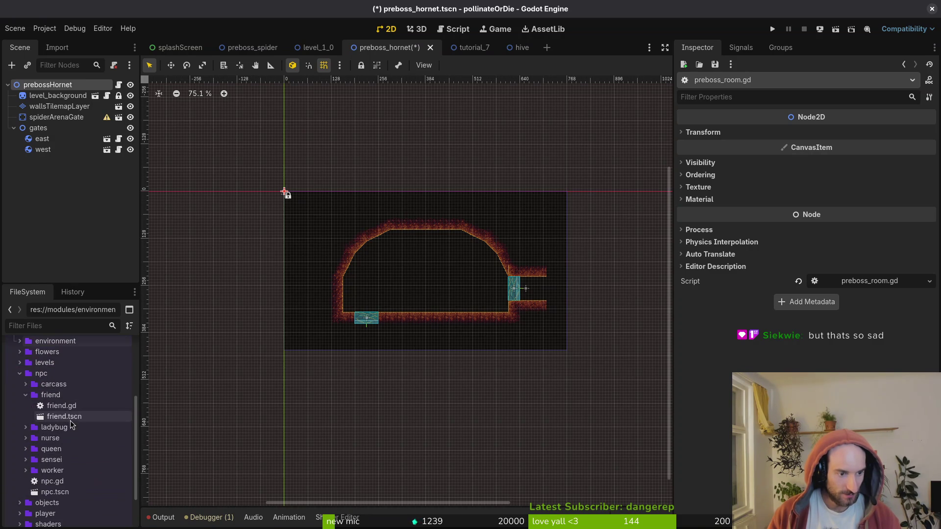
- Drag friend.tscn into the arena beside the lower gate
mouse_move(70, 421)
left_mouse_down()
mouse_move(57, 170)
mouse_move(375, 263)
mouse_move(386, 321)
mouse_move(367, 346)
left_mouse_up()
scroll(389, 310, "up", 4)
scroll(386, 321, "up", 3)
scroll(385, 329, "up", 3)
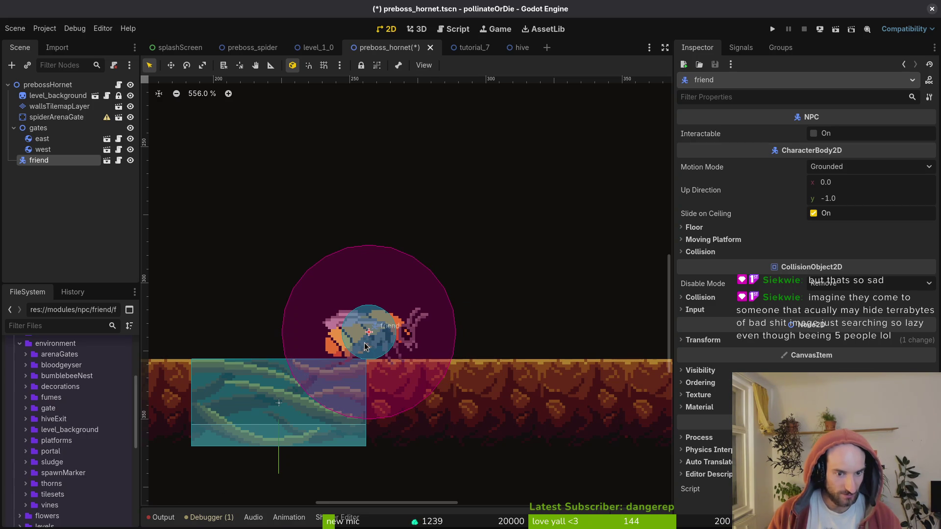
- Move the friend NPC about 21 px right and save the scene
key("ctrl+s")
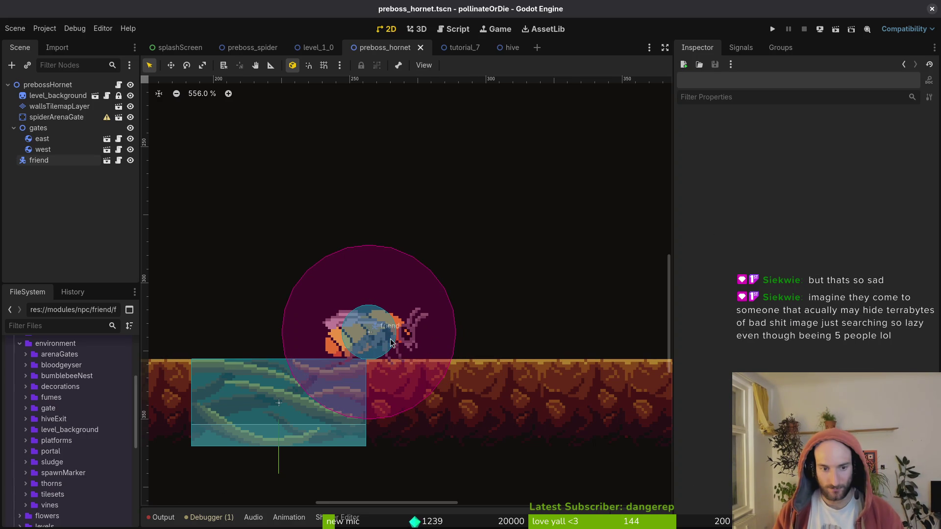
left_click_drag(390, 342, 401, 342)
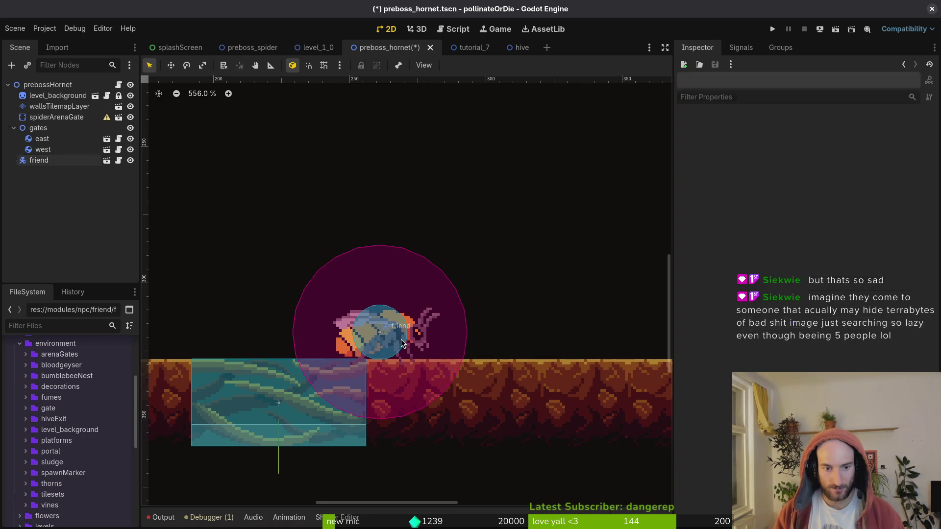
key("ctrl+s")
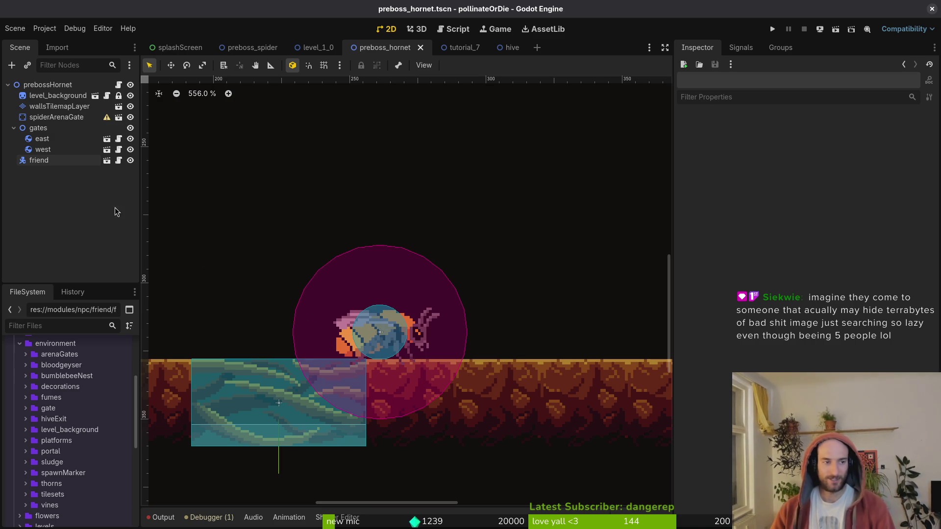
- Expand the gates node and start renaming the east gate, clearing its name
left_click(13, 128)
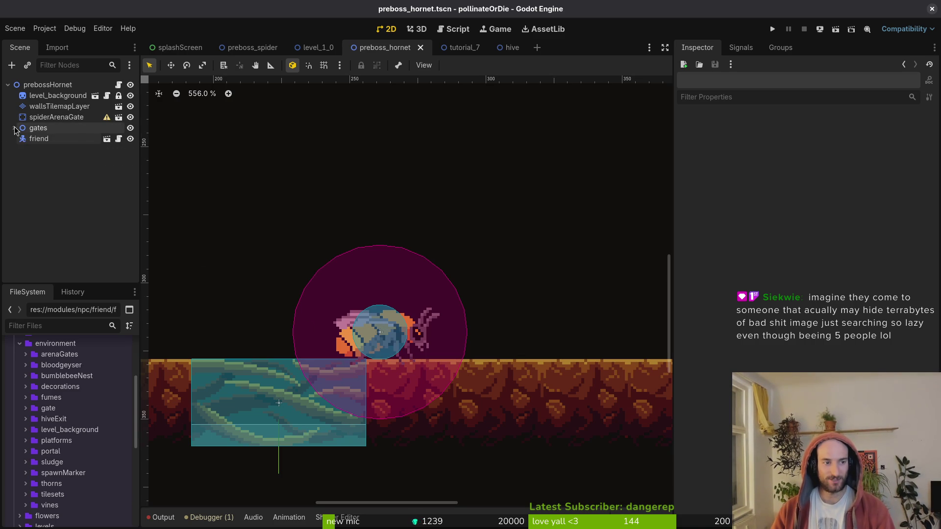
left_click(44, 129)
left_click(14, 128)
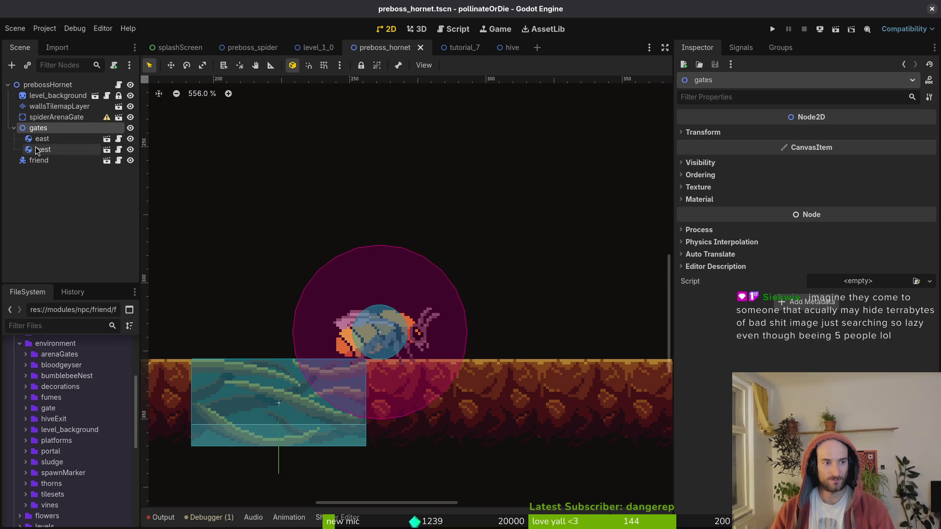
double_click(39, 140)
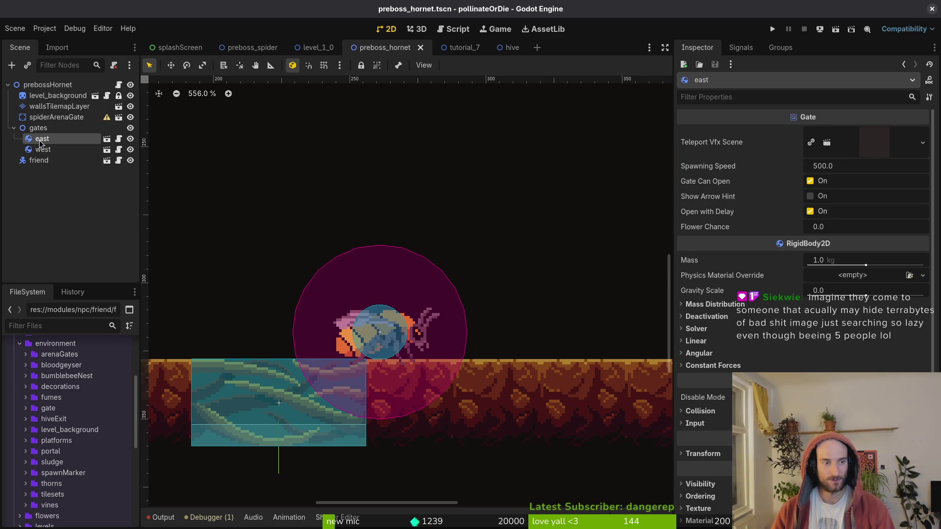
key("BackSpace")
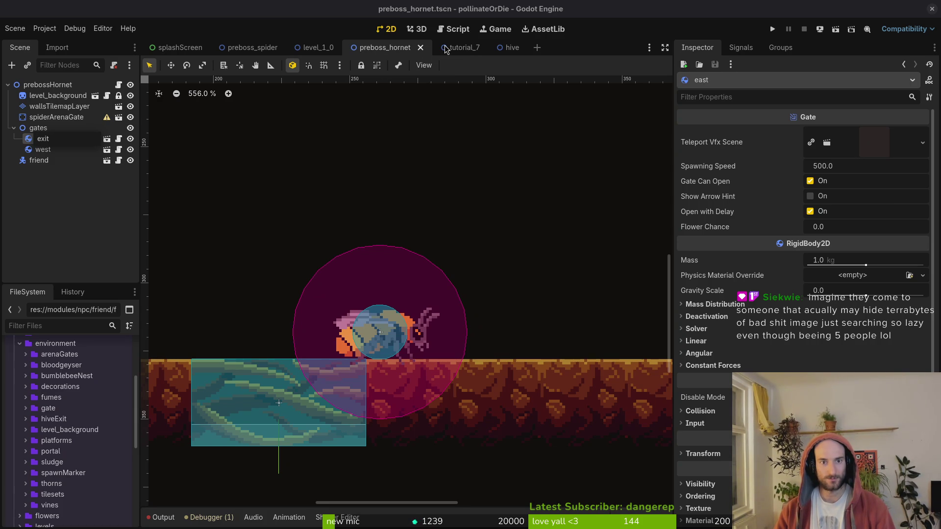
scroll(418, 242, "down", 5)
scroll(418, 243, "down", 3)
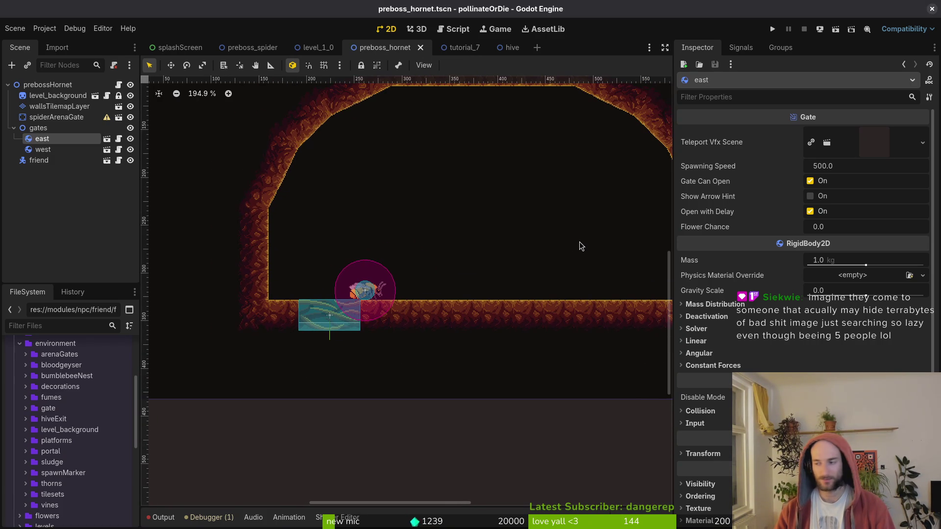
- In Neovim, find and open tutorial.gd with Telescope by searching 'tut'
key("super+2")
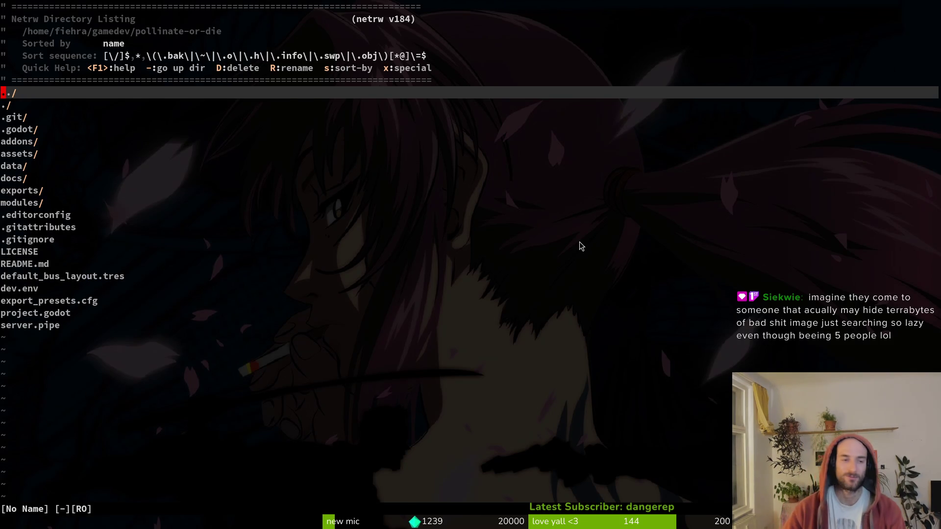
key("space")
key("f")
key("f")
type("tut")
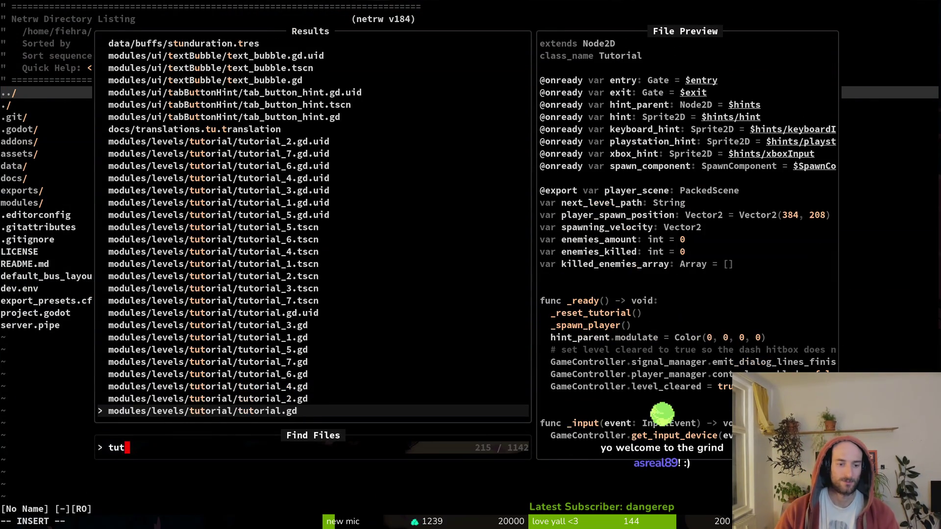
key("Return")
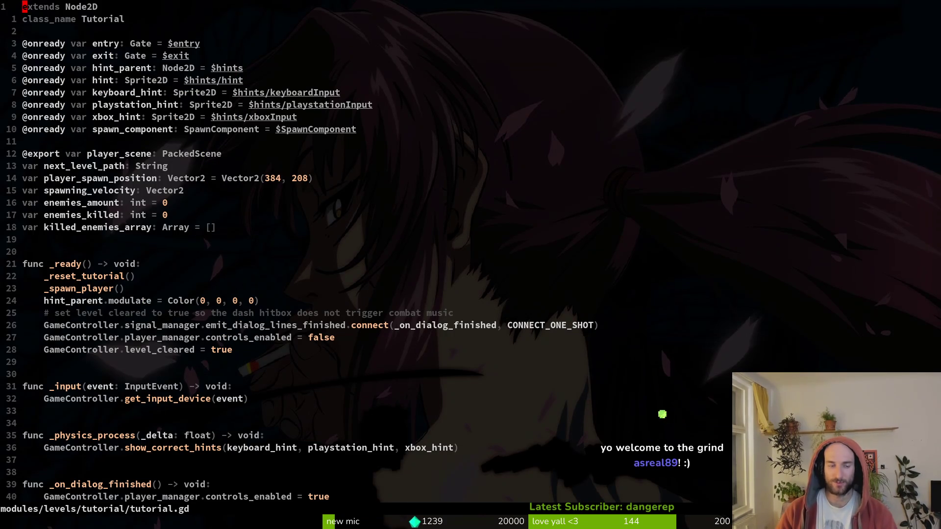
- Read down through the gate, player_scene, spawn position and velocity variables to the player-spawn functions
key("j")
key("j")
key("j")
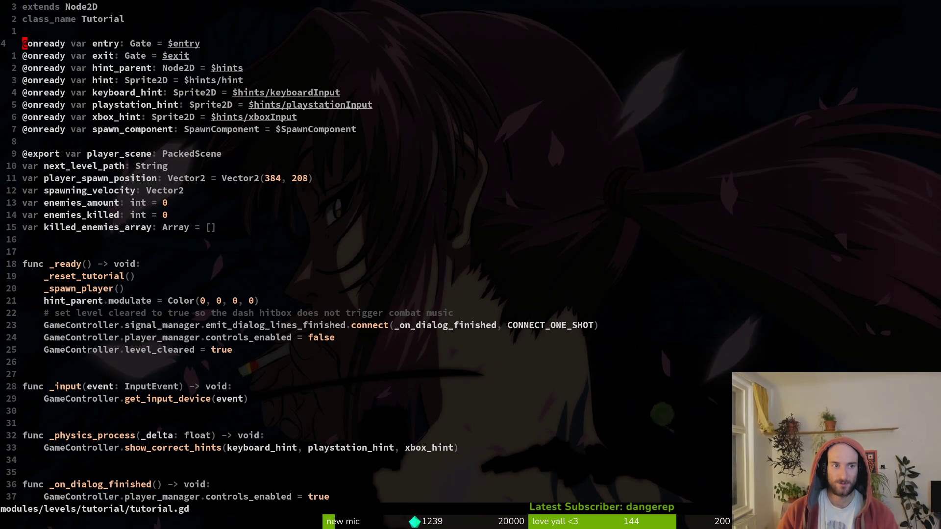
key("j")
key("j")
key("j")
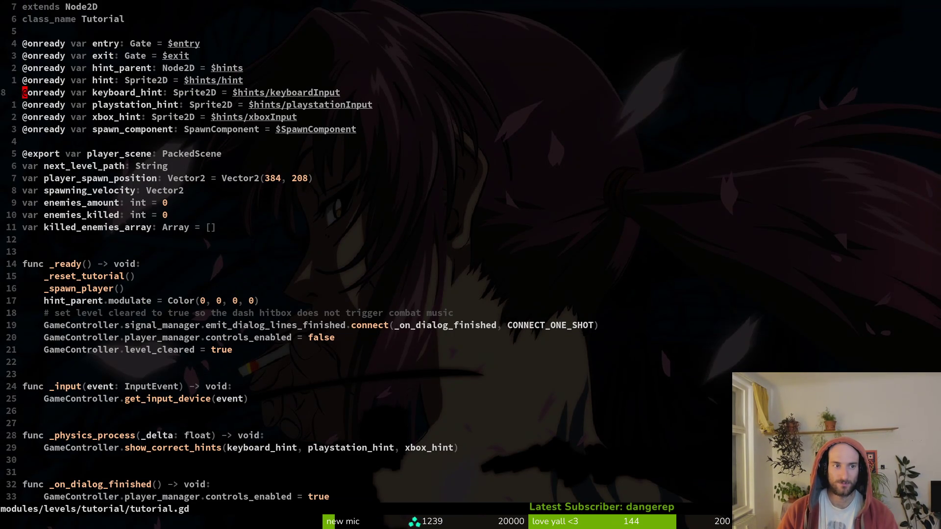
key("j")
key("j")
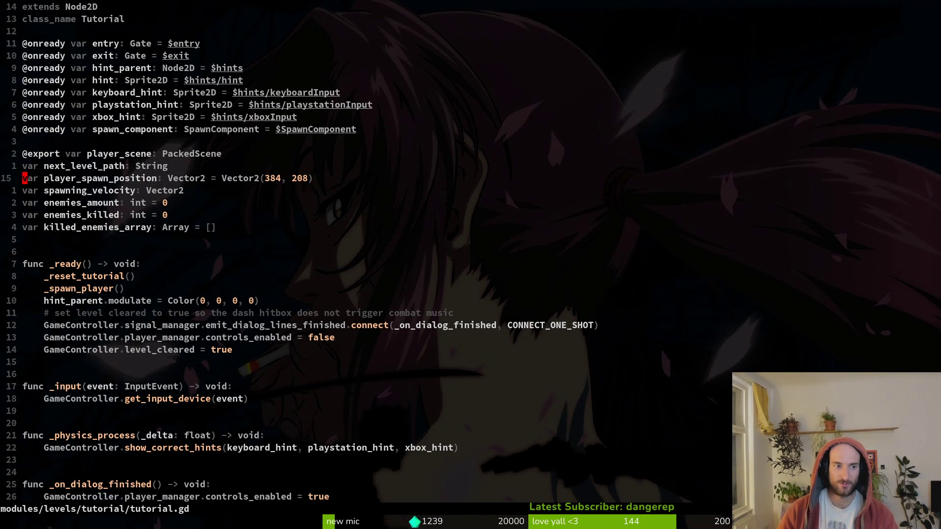
key("j")
key("j")
key("j")
key("j")
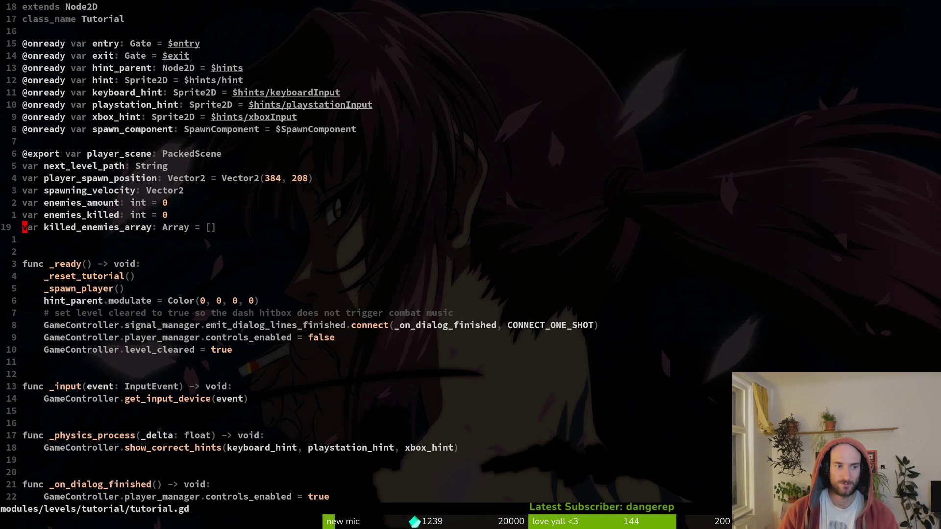
key("j")
key("j")
key("braceright")
key("braceright")
key("braceright")
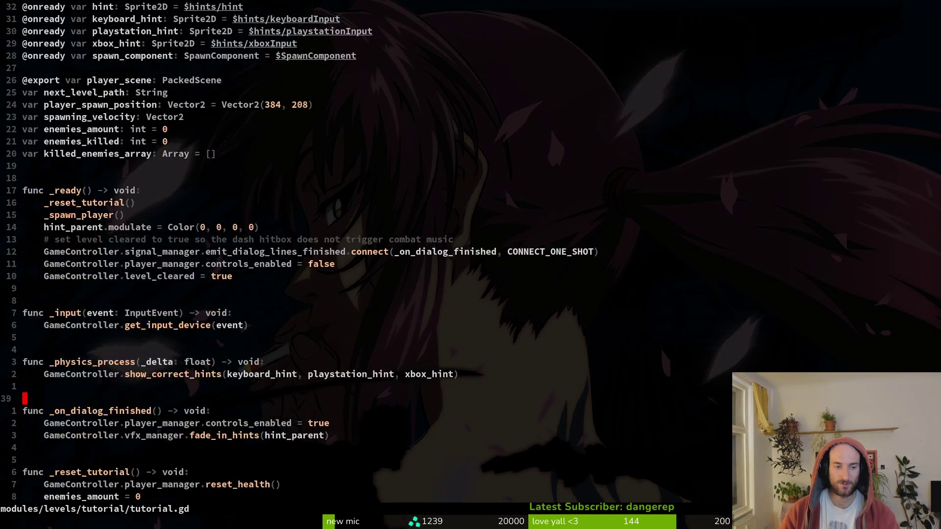
key("j")
key("j")
key("j")
key("j")
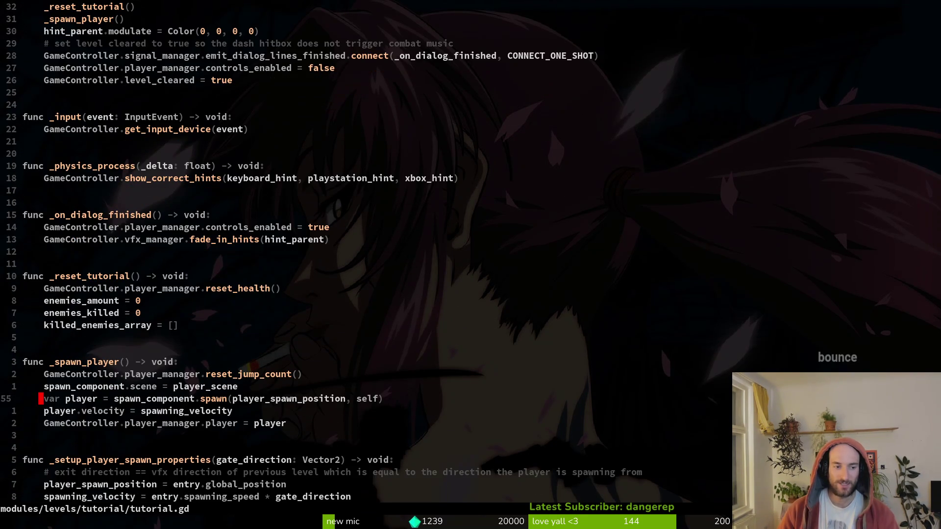
key("k")
key("k")
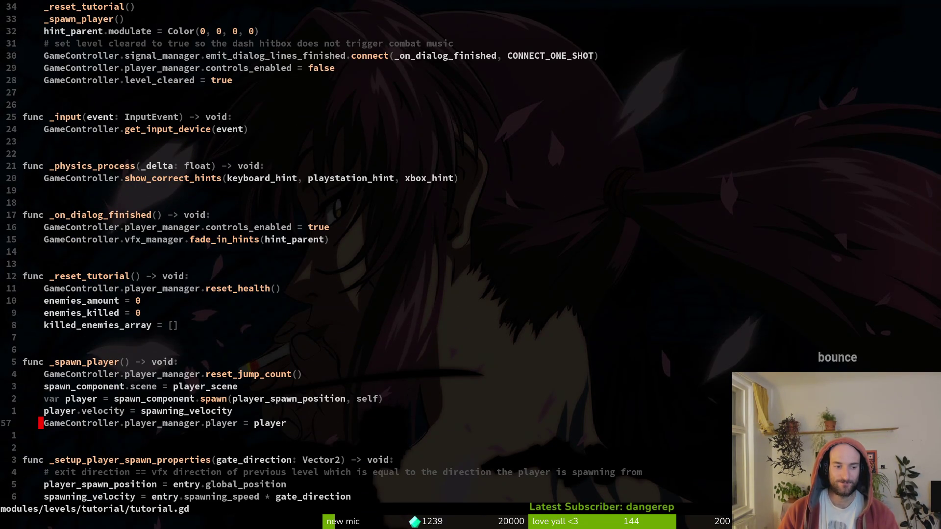